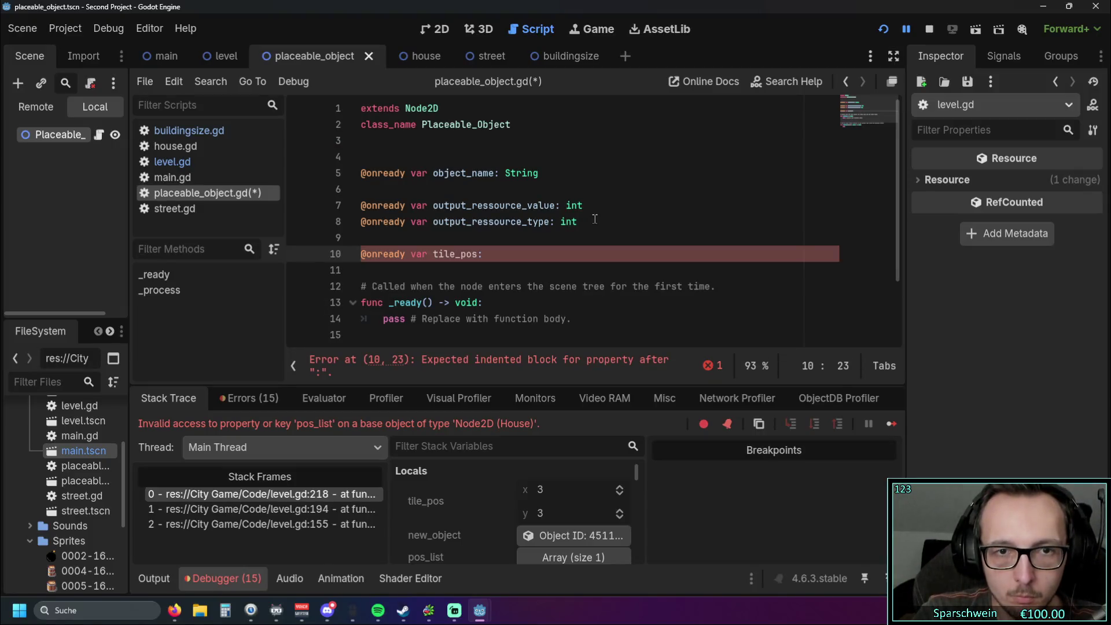
type("[")
key("BackSpace")
key("BackSpace")
key("BackSpace")
type("= [")
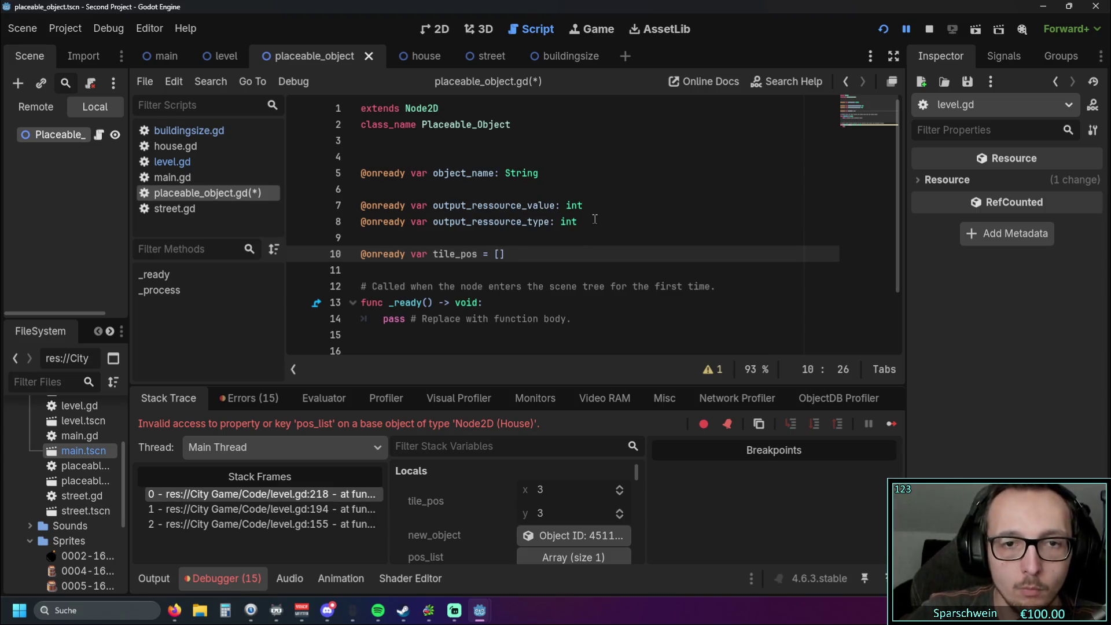
left_click(561, 256)
Step: Run the project, pick a building, and inspect the pos_list error at level.gd:218
left_click(649, 189)
left_click(883, 28)
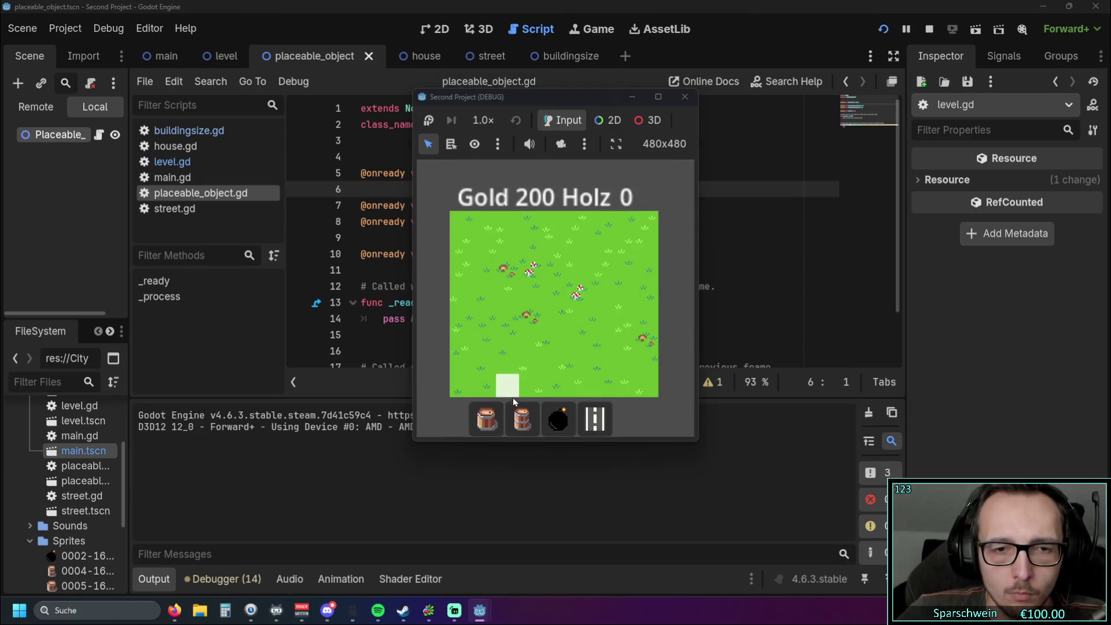
left_click(486, 417)
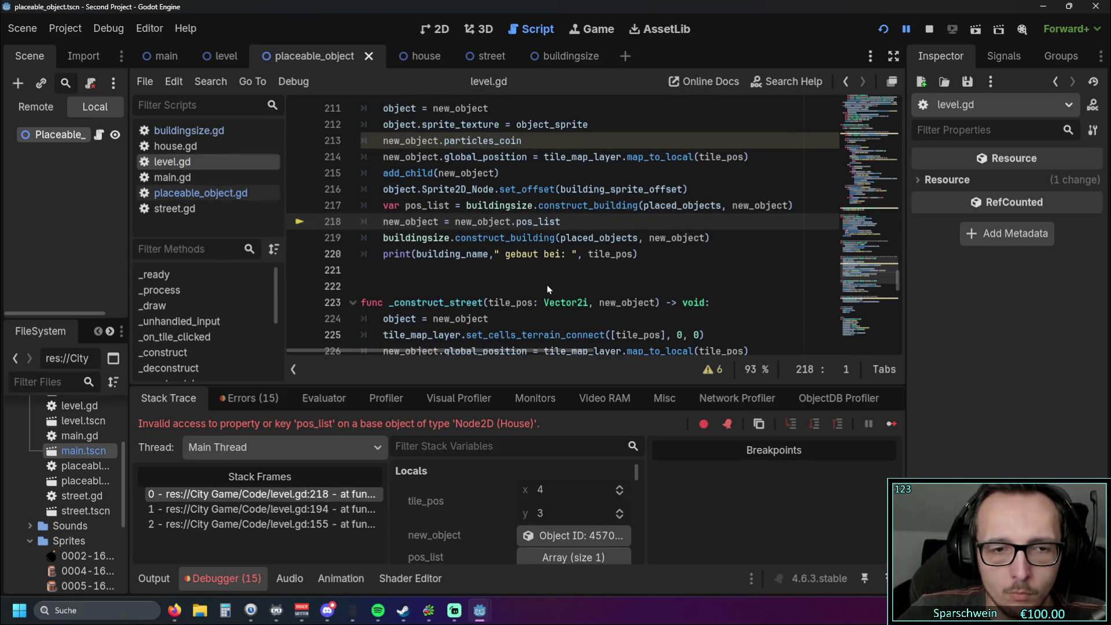
scroll(451, 317, "up", 1)
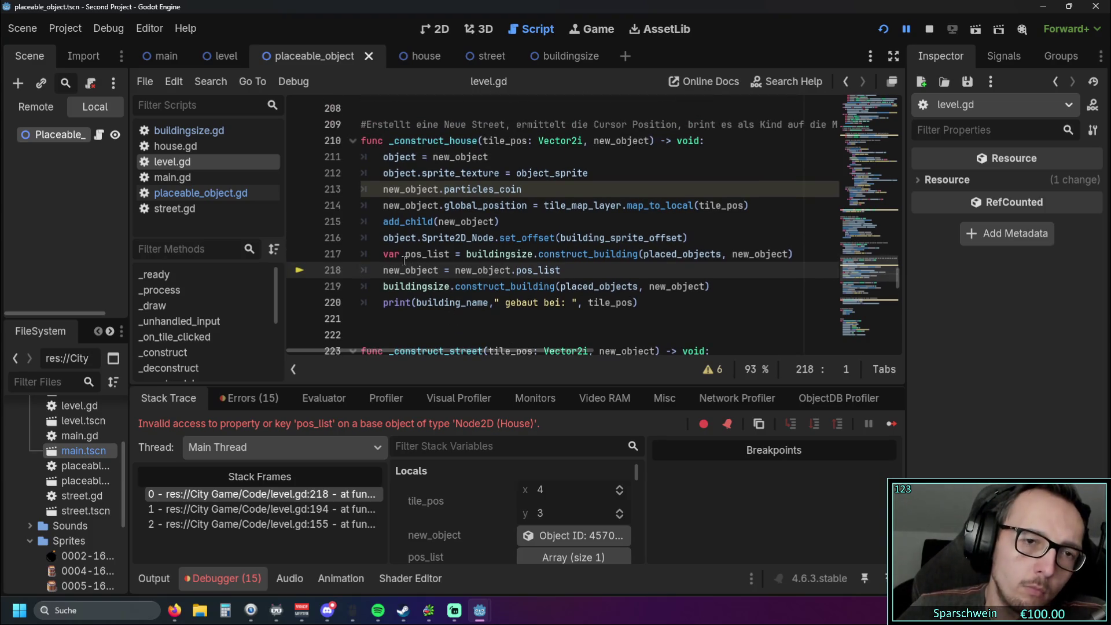
mouse_move(420, 223)
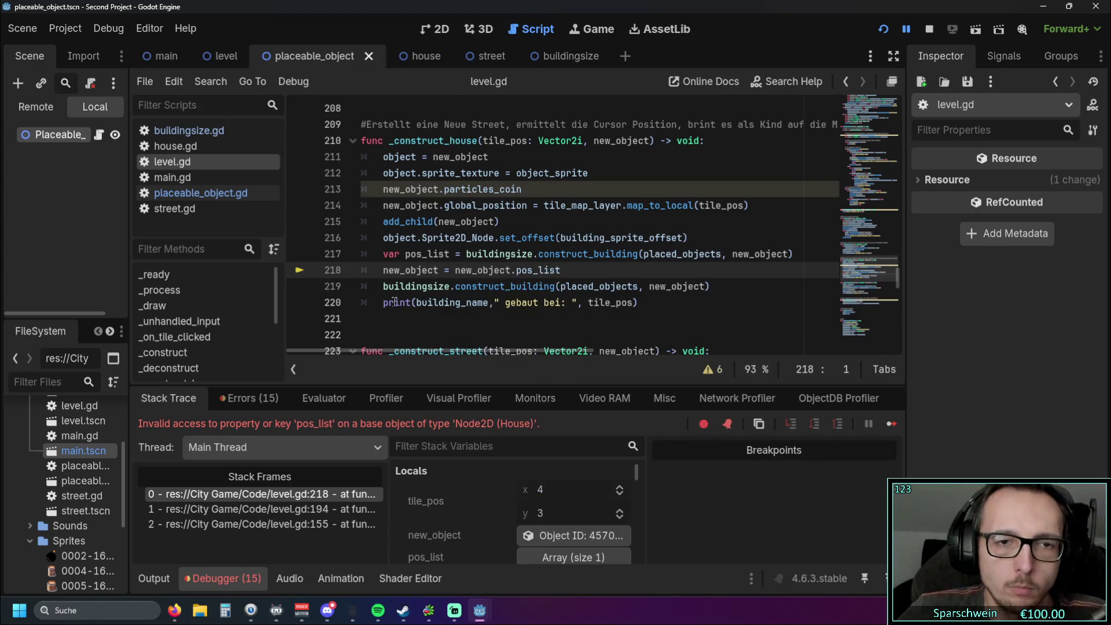
mouse_move(381, 307)
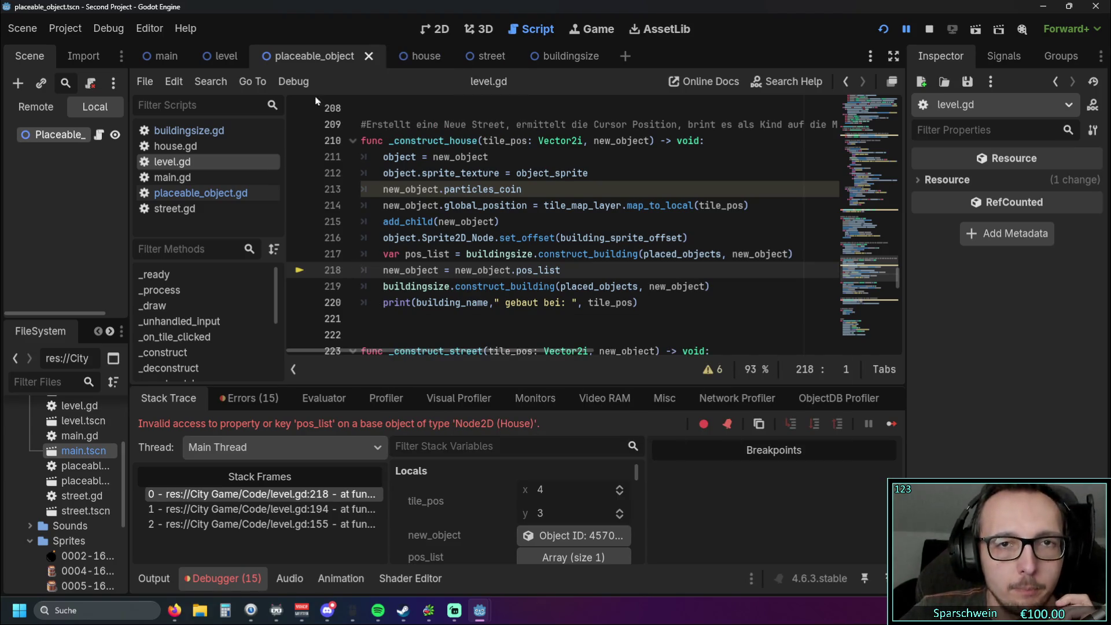
left_click(200, 193)
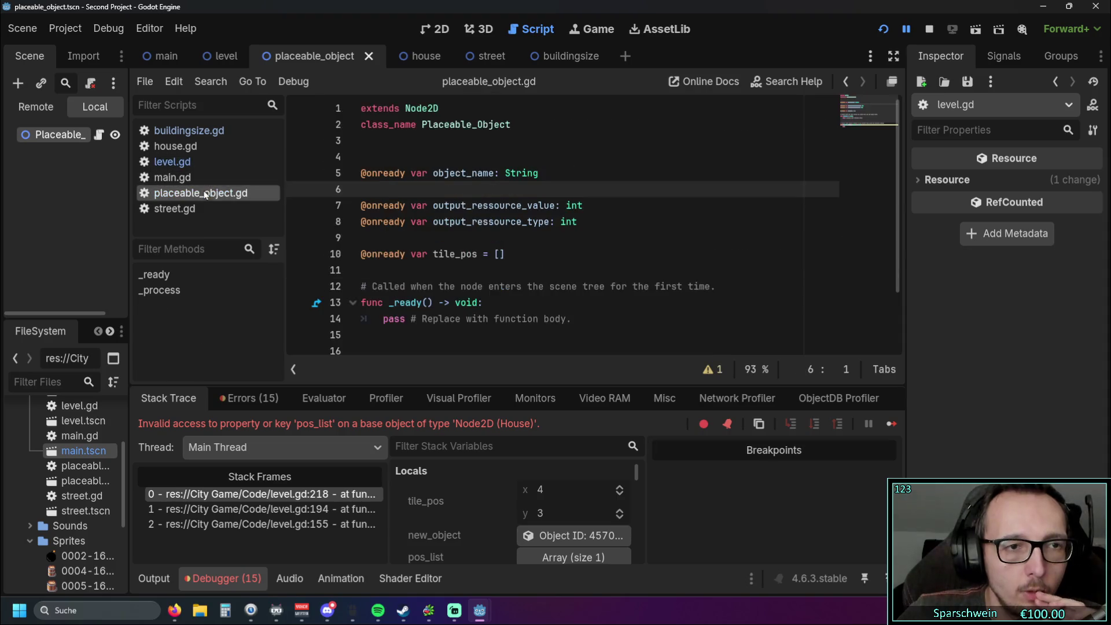
Step: Rename the tile_pos variable to pos_list in placeable_object.gd
double_click(435, 253)
type("pos_")
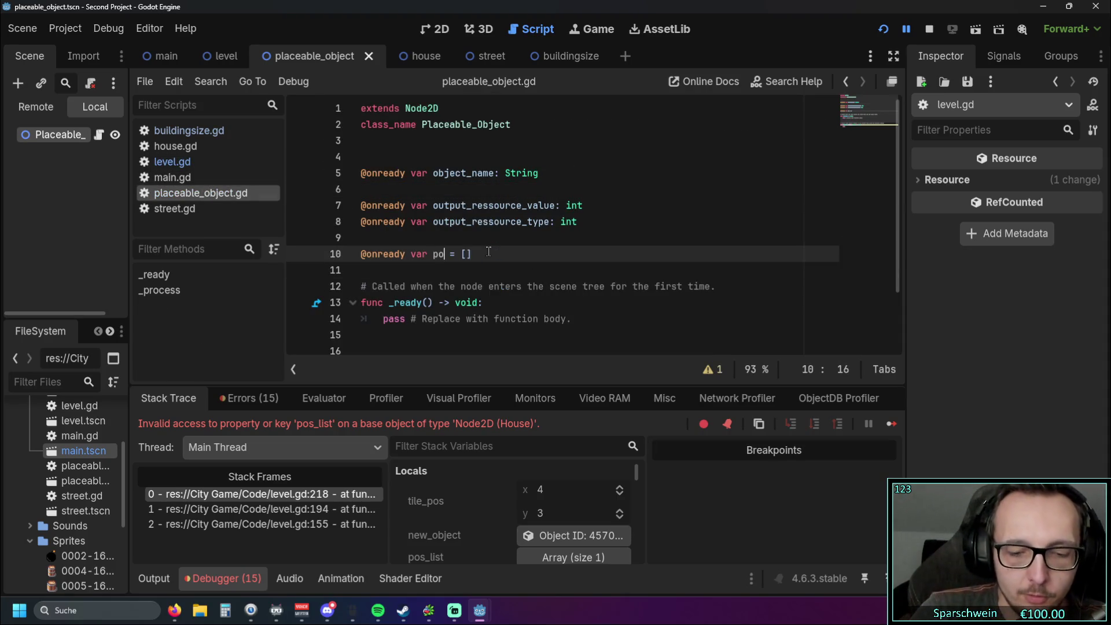
type("list")
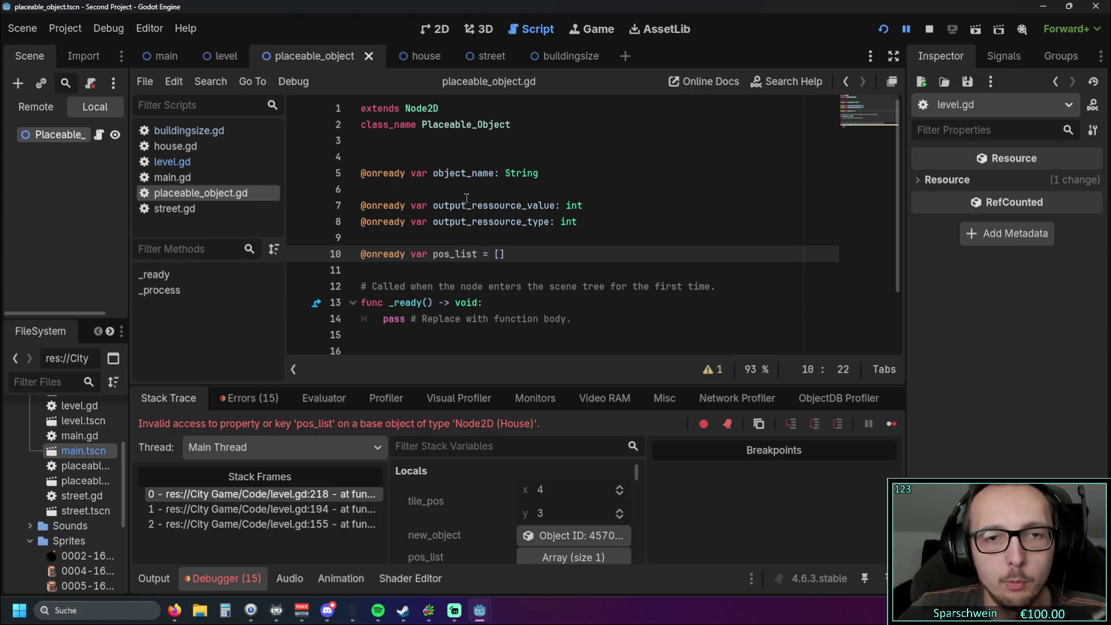
left_click(467, 204)
Step: Rerun the game, build a barrel at (3, 3) and a big bucket at (5, 4), then try demolishing one
left_click(883, 29)
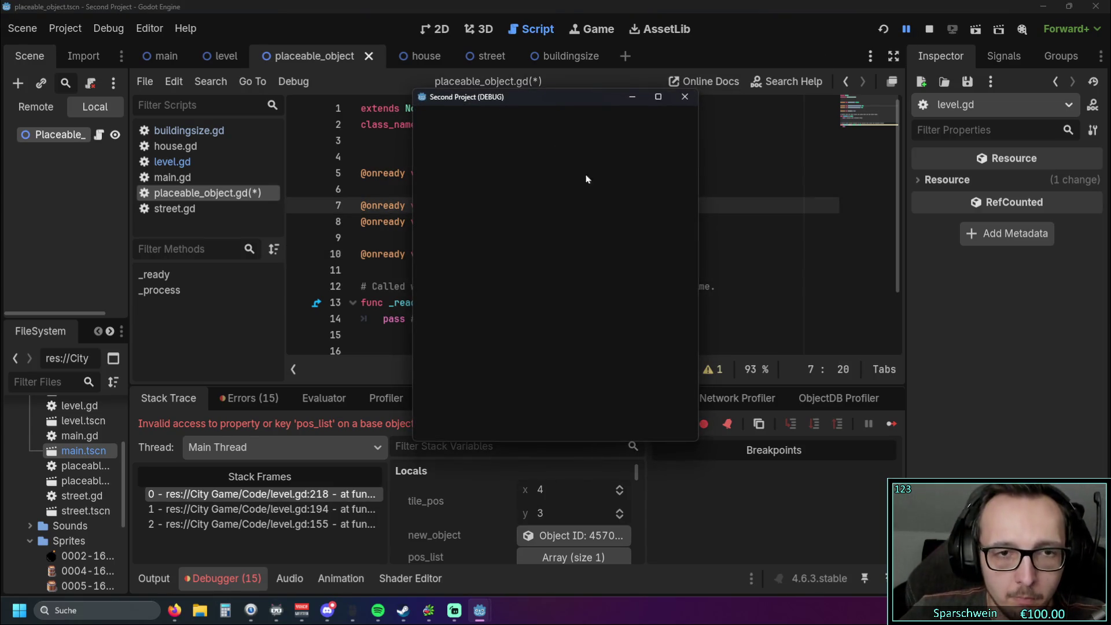
left_click(522, 417)
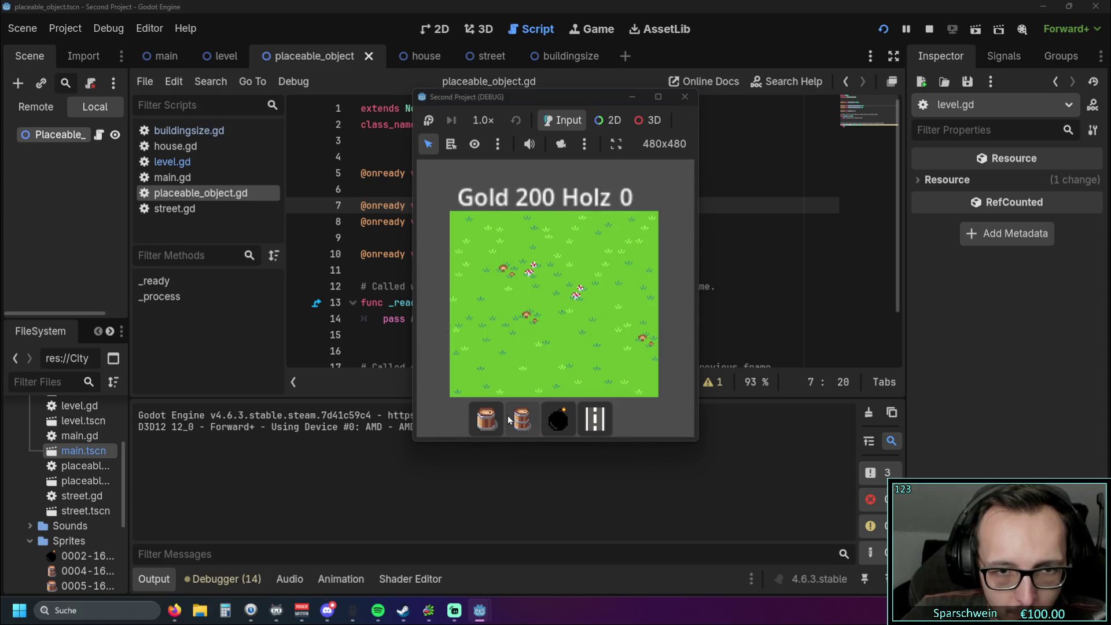
left_click(535, 300)
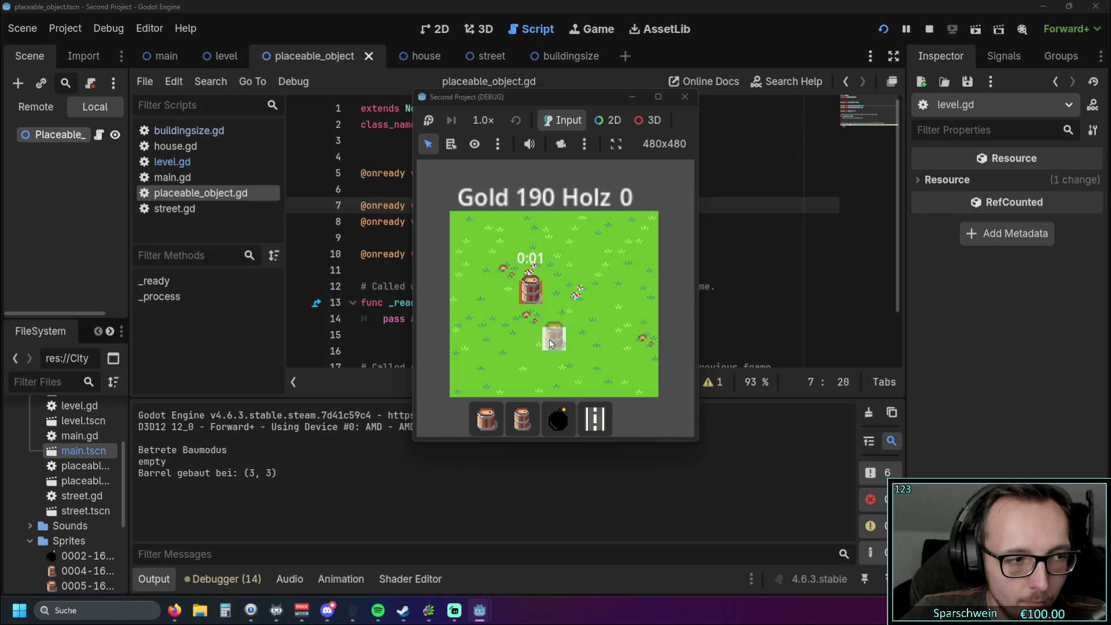
left_click(509, 403)
left_click(589, 327)
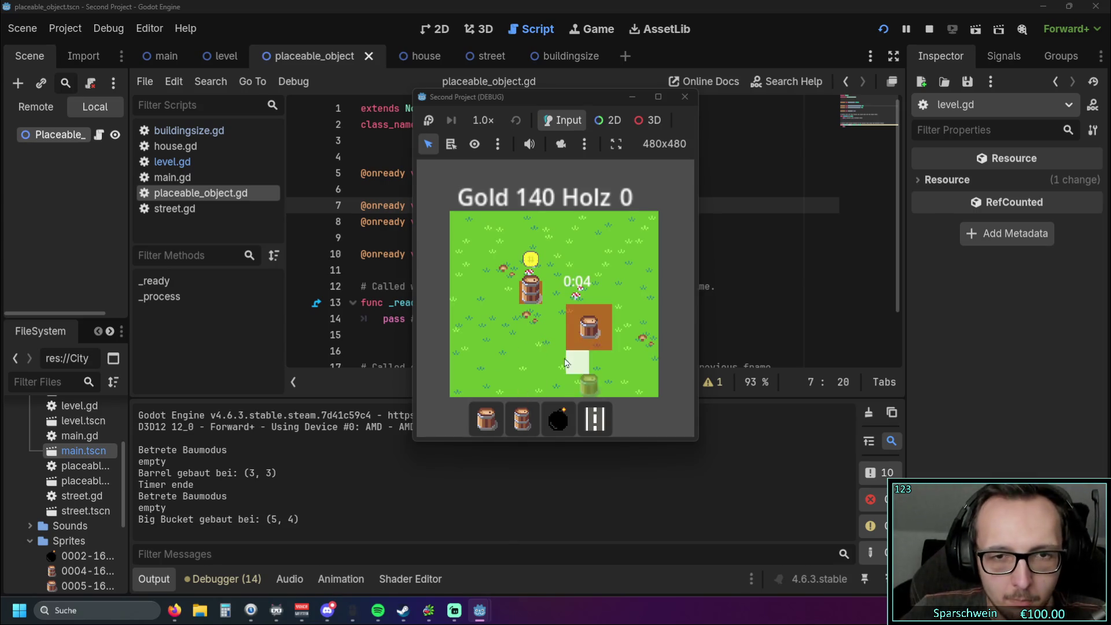
right_click(521, 339)
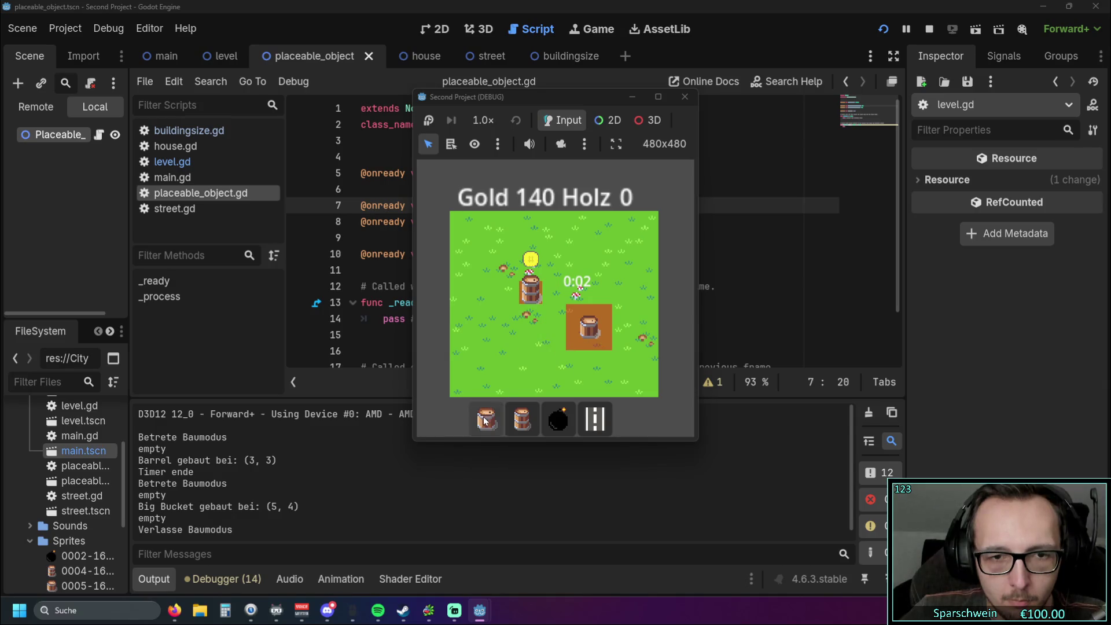
right_click(584, 332)
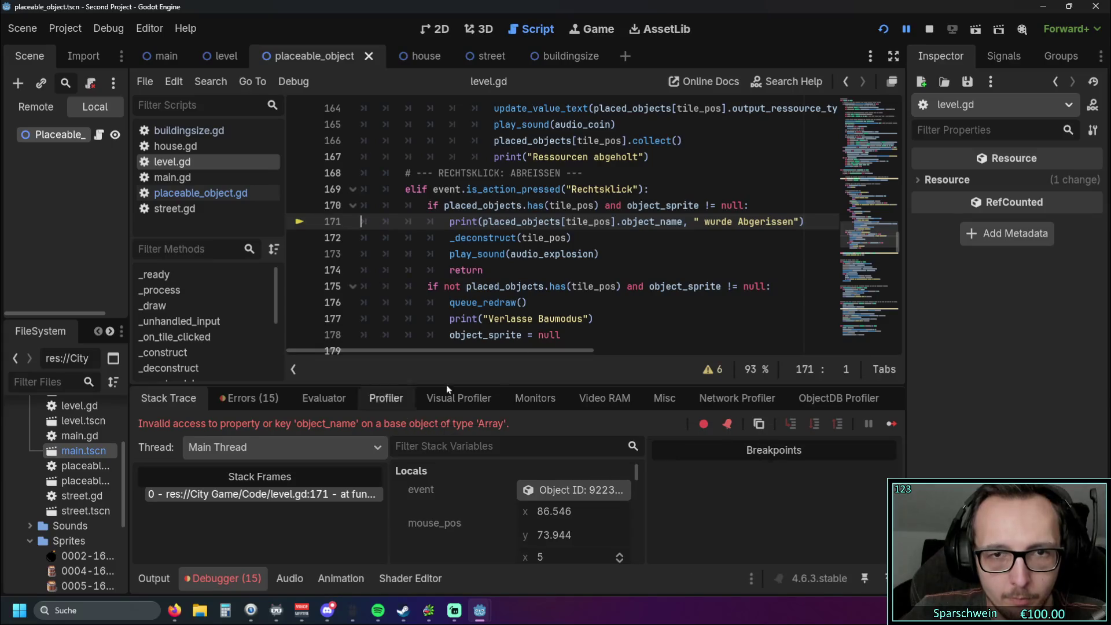
Step: Delete the placed-objects rectangle drawing loop (lines 126–131) from _draw in level.gd
scroll(652, 284, "up", 1)
scroll(660, 287, "down", 1)
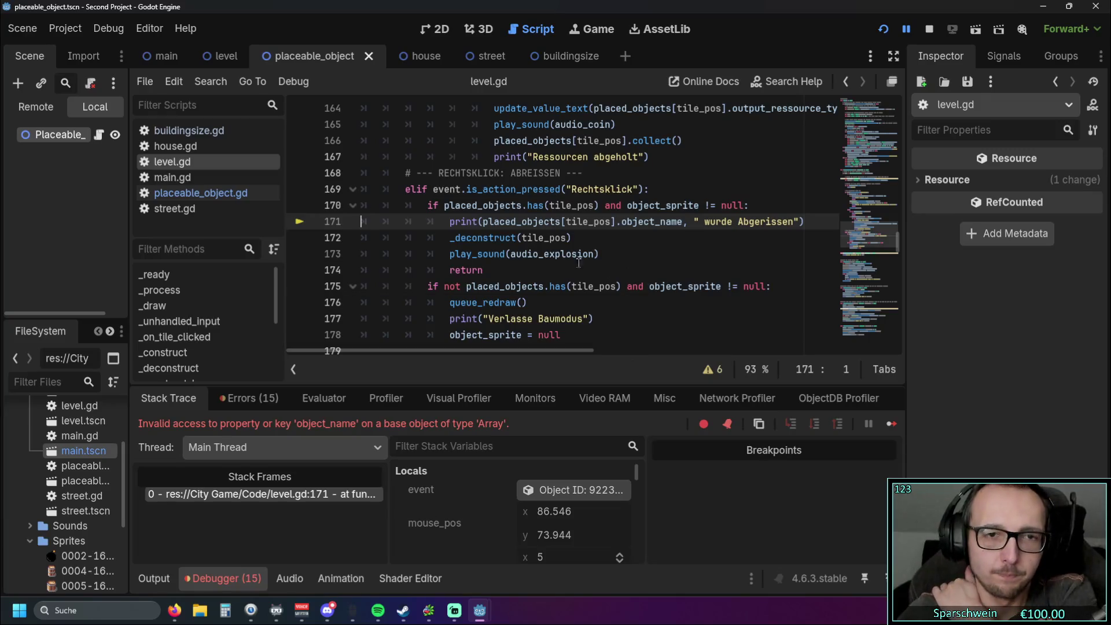
scroll(561, 253, "up", 15)
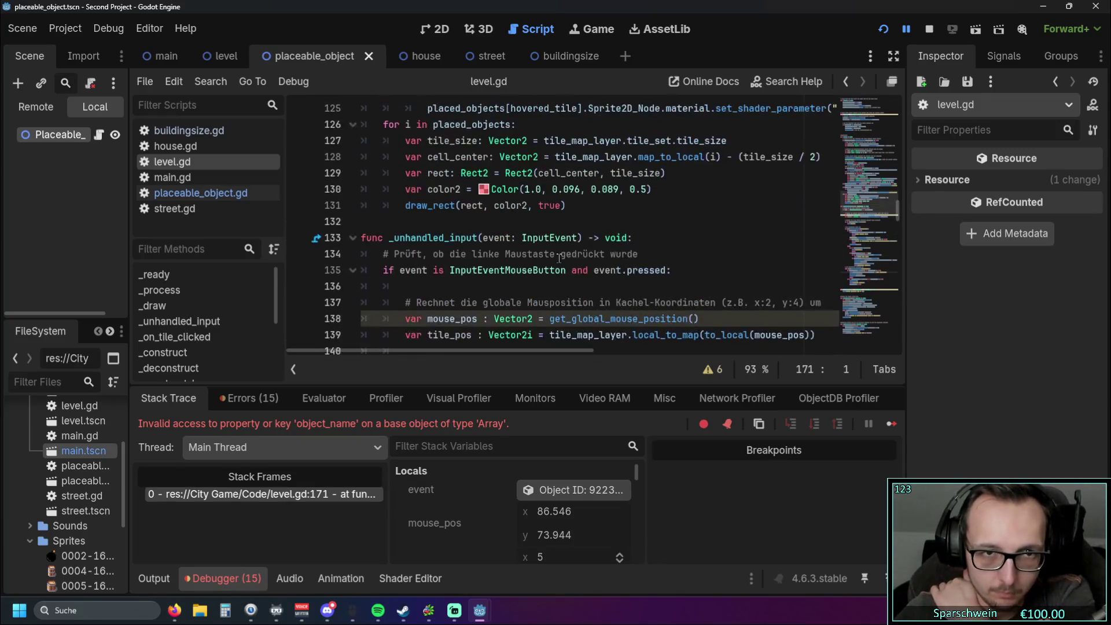
scroll(558, 257, "down", 1)
scroll(558, 258, "up", 1)
mouse_move(567, 303)
left_mouse_down()
mouse_move(440, 286)
mouse_move(274, 219)
left_mouse_up()
key("BackSpace")
key("BackSpace")
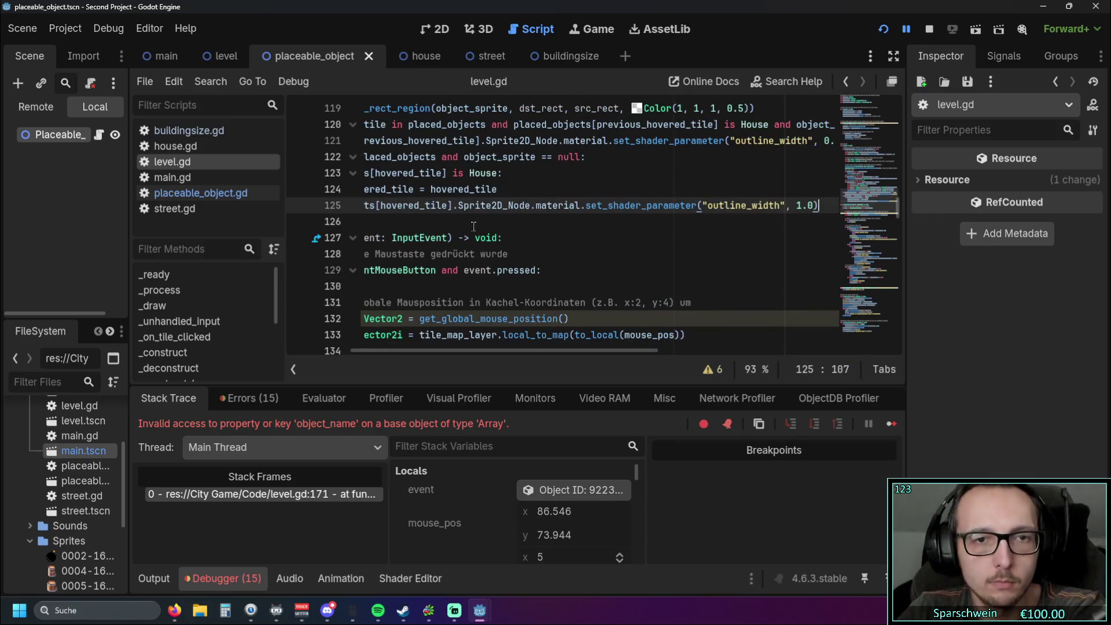
key("ctrl+z")
Step: Test-build a barrel at (4, 3) and a big bucket at (2, 4), stop the game, and undo the loop deletion
left_click(885, 30)
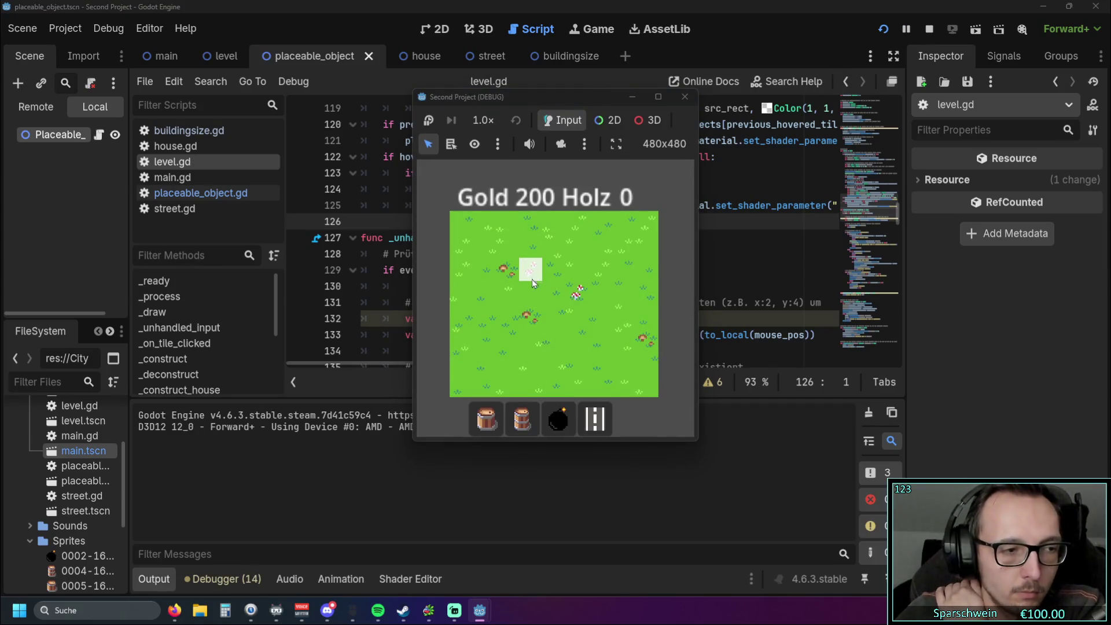
left_click(521, 419)
left_click(552, 271)
left_click(486, 419)
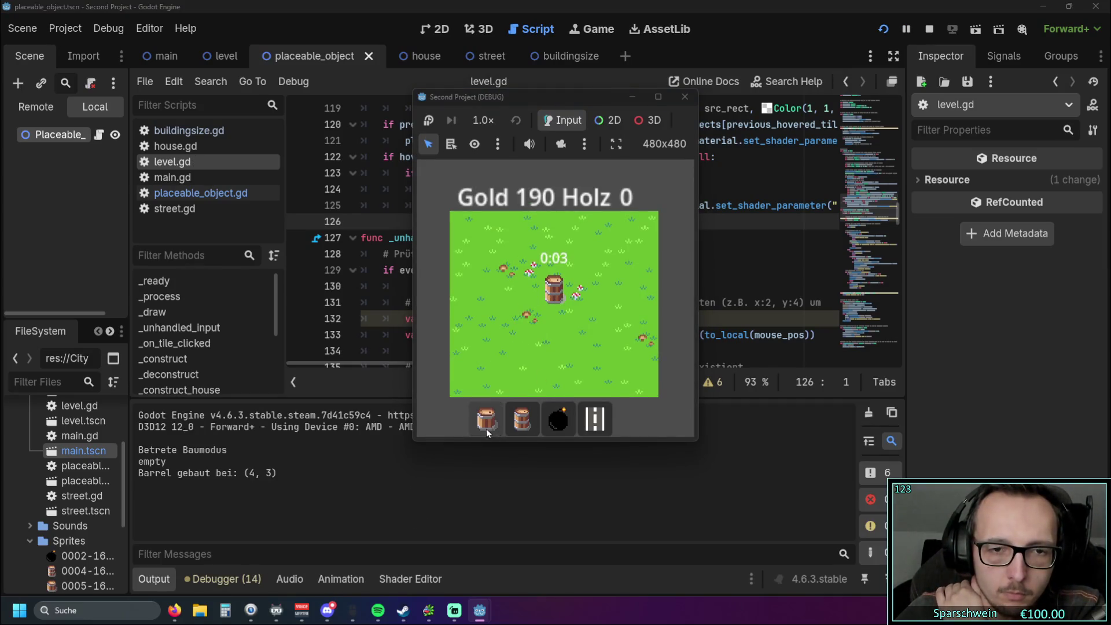
left_click(515, 314)
right_click(577, 334)
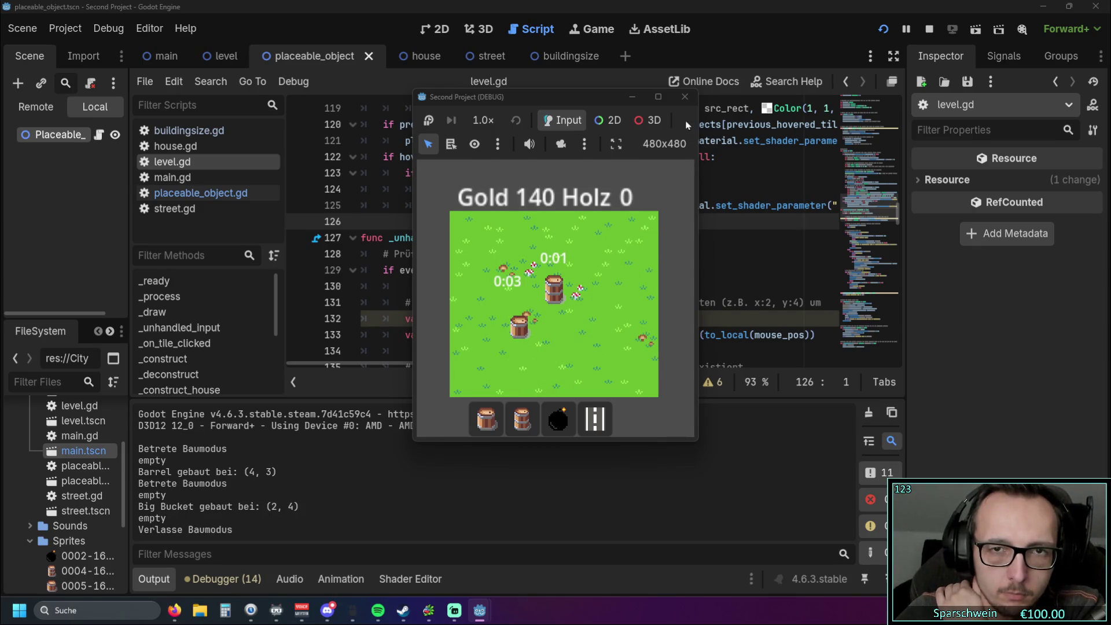
left_click(684, 96)
left_click(678, 252)
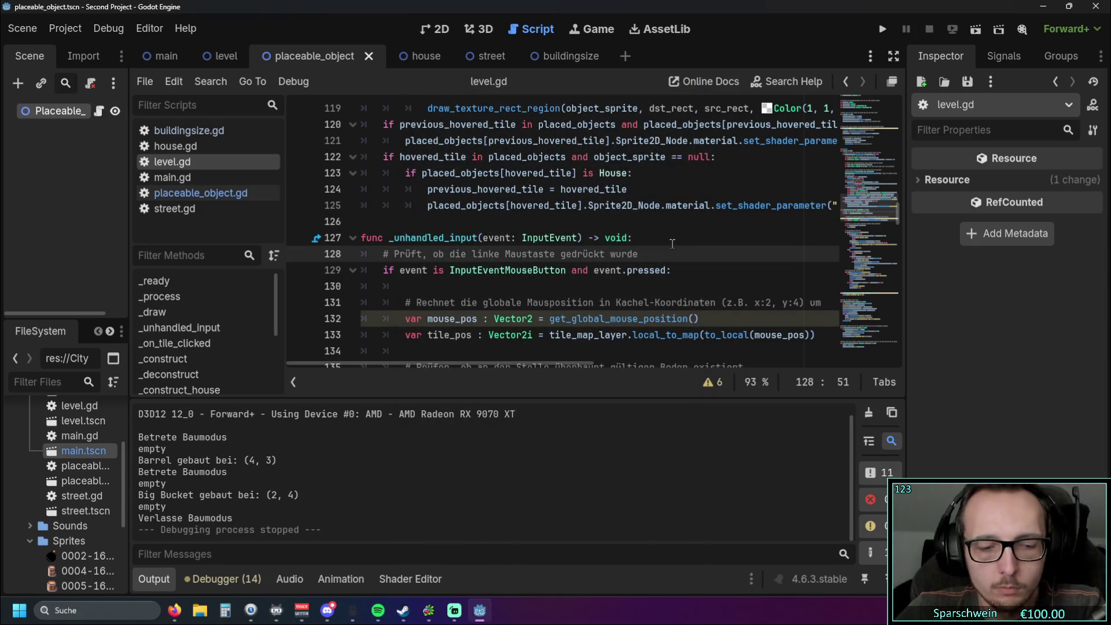
key("ctrl+z")
Step: With the drawing loop restored, browse level.gd to _construct_street, then switch to the Firefox YouTube video
left_click(654, 301)
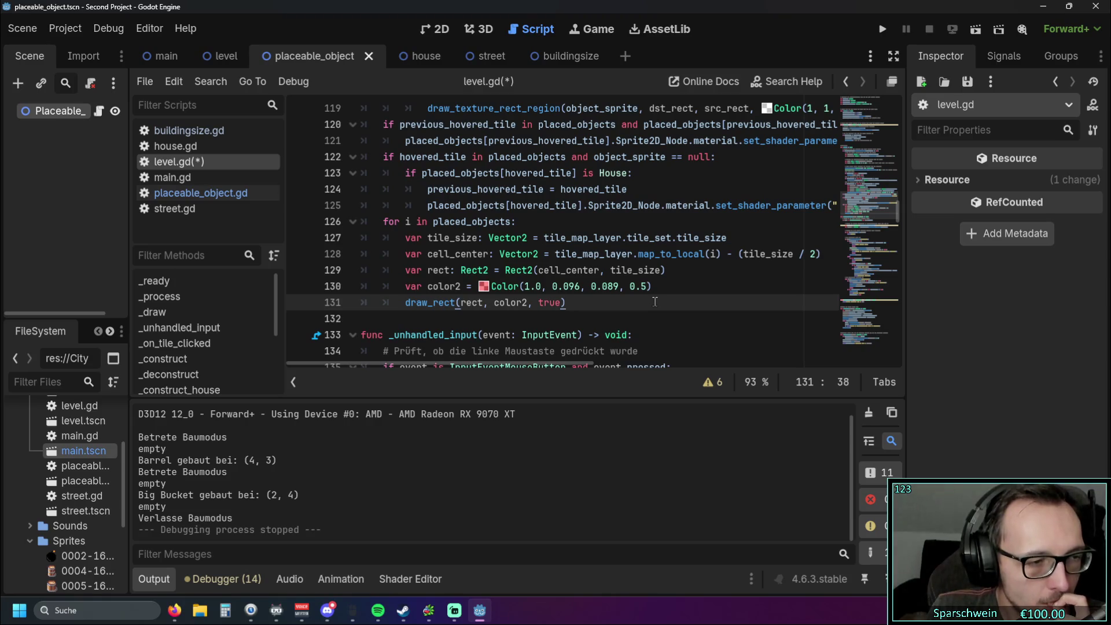
scroll(596, 284, "down", 20)
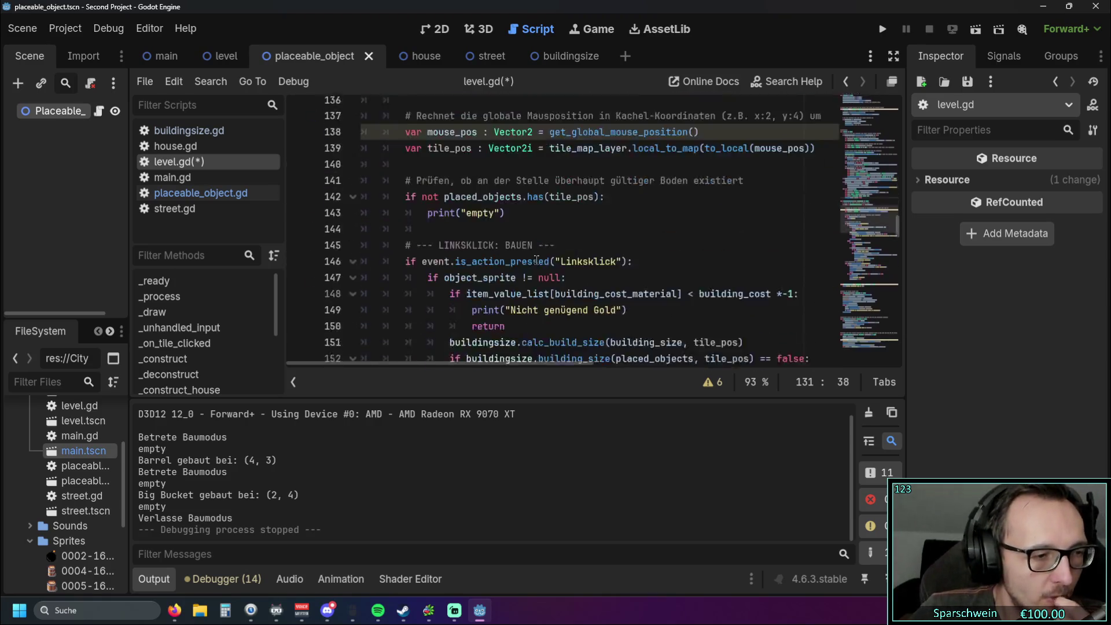
scroll(539, 264, "down", 17)
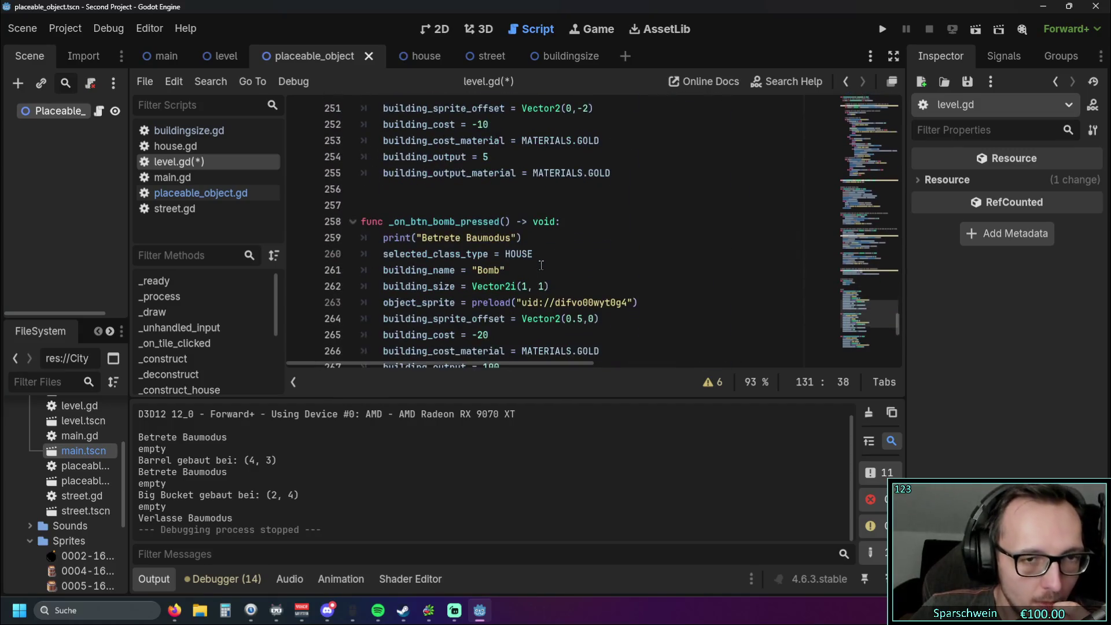
scroll(540, 265, "up", 10)
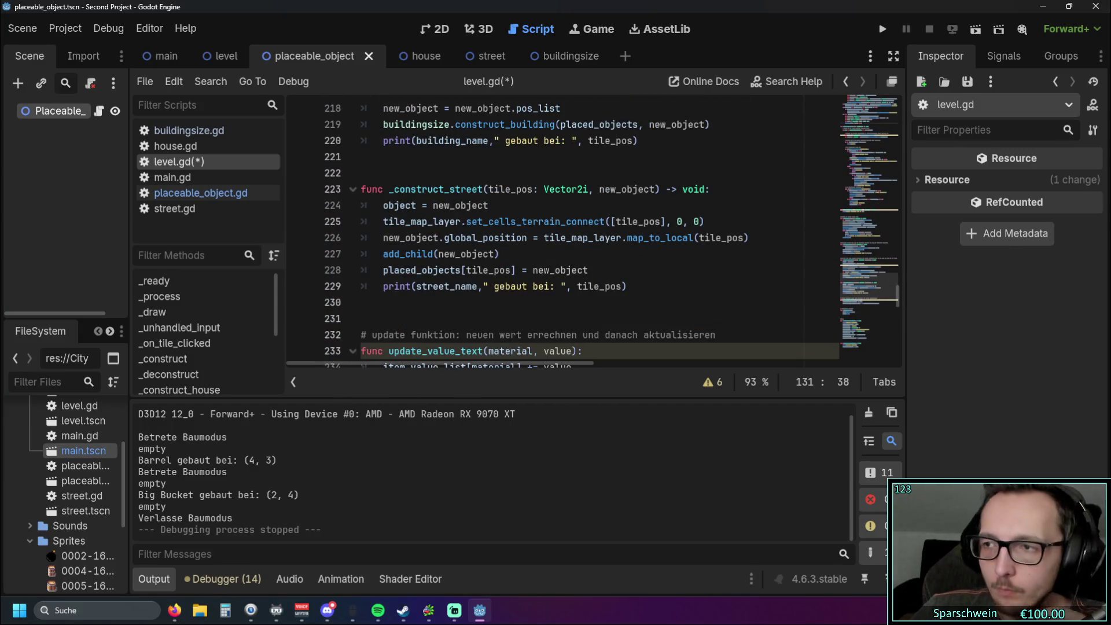
key("alt+Tab")
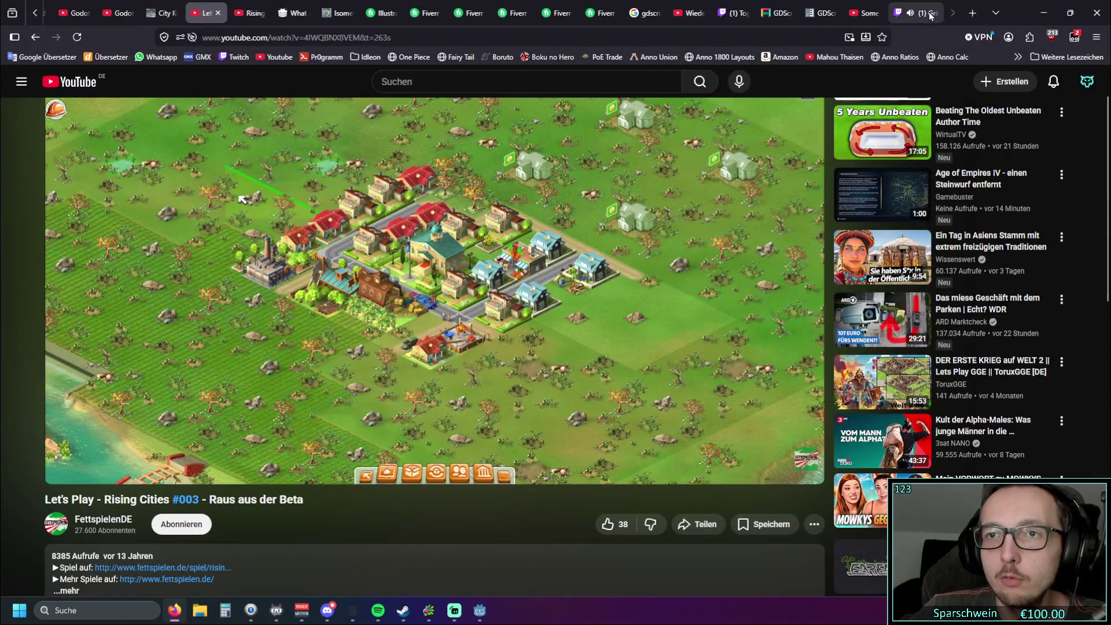
Step: Show the 'Some cool MATCH patterns in Godot!' tab, minimize Firefox, and return to line 230 in level.gd
left_click(923, 12)
left_click(865, 13)
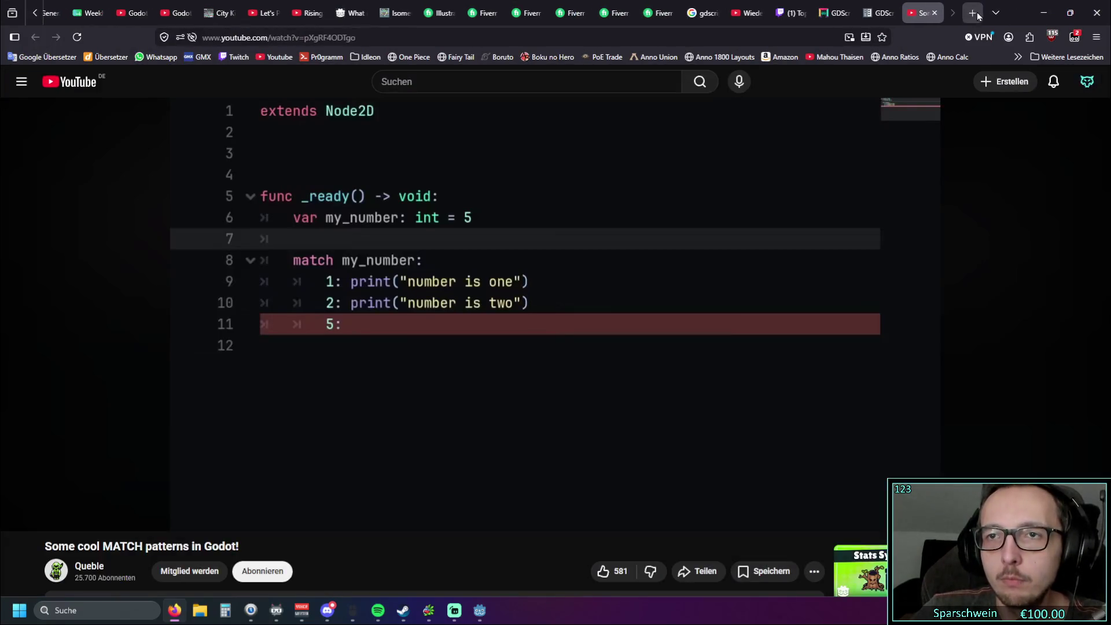
left_click(1070, 13)
left_click(1063, 9)
left_click(596, 299)
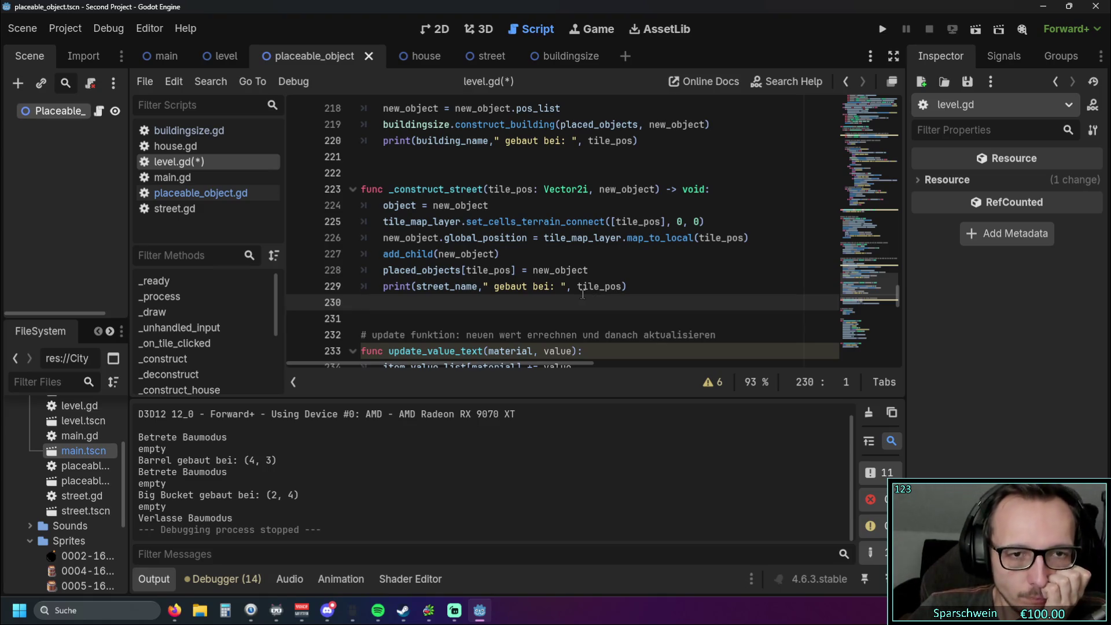
Step: Position the caret at the end of line 218 in _construct_house of level.gd
scroll(615, 275, "up", 3)
scroll(615, 275, "down", 1)
scroll(613, 276, "up", 1)
left_click(612, 254)
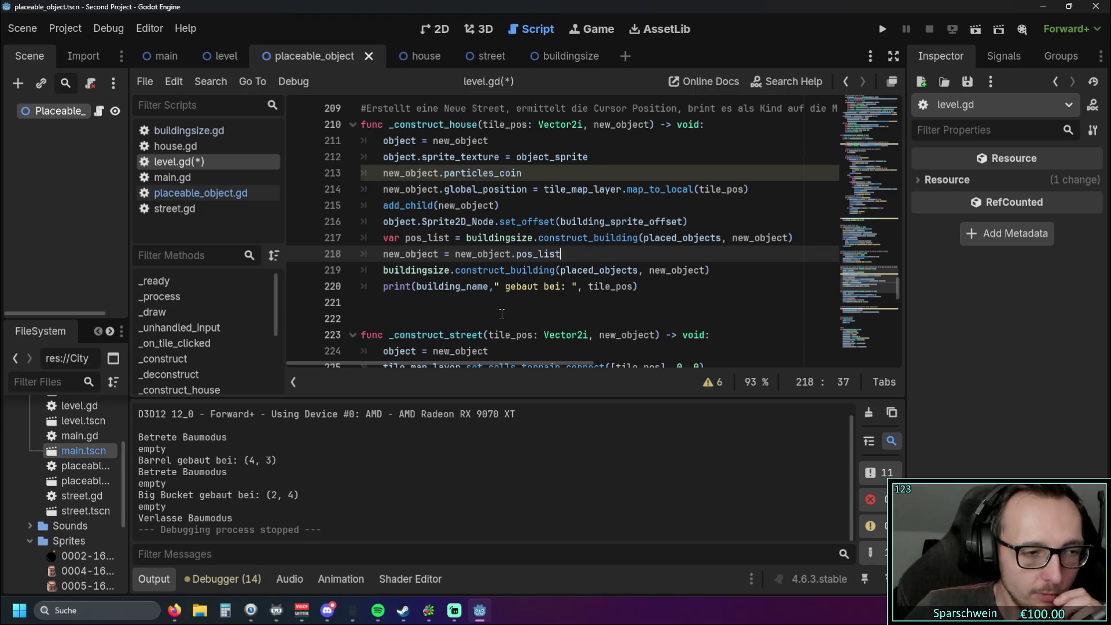
Step: Insert '.pos_list' after new_object on line 218 so it assigns new_object.pos_list
left_click(440, 253)
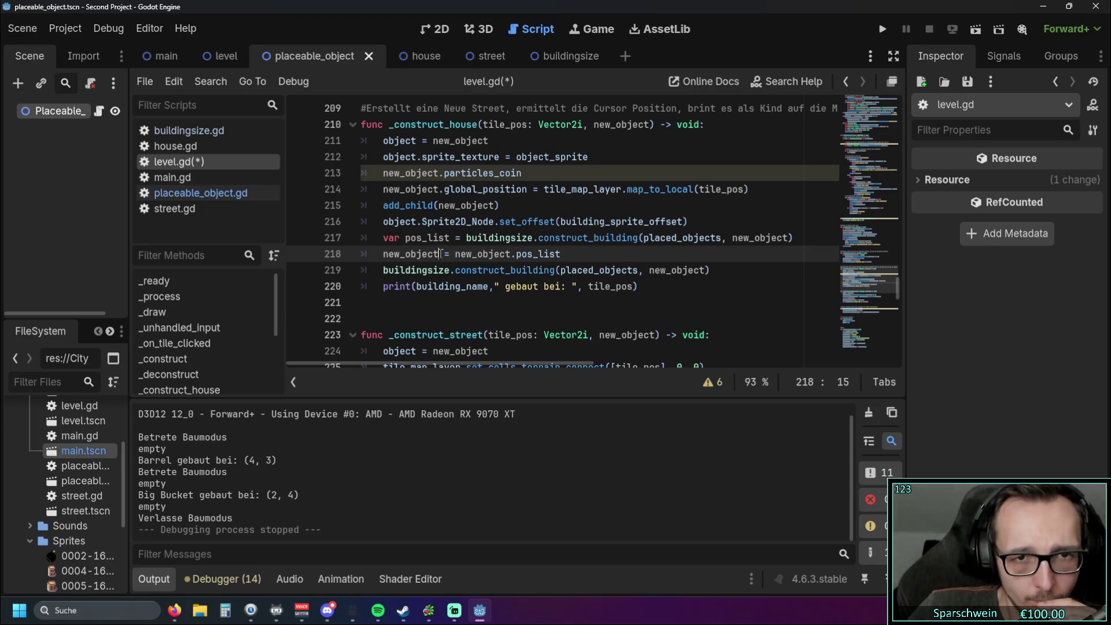
double_click(524, 255)
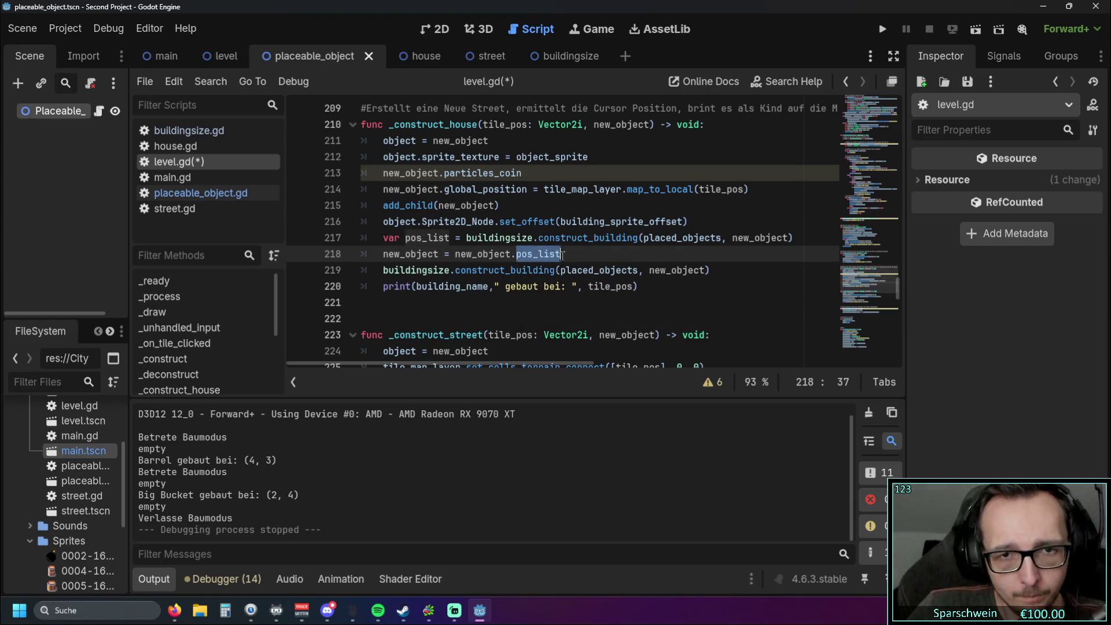
left_click(439, 255)
type(".pos_list")
left_click(426, 315)
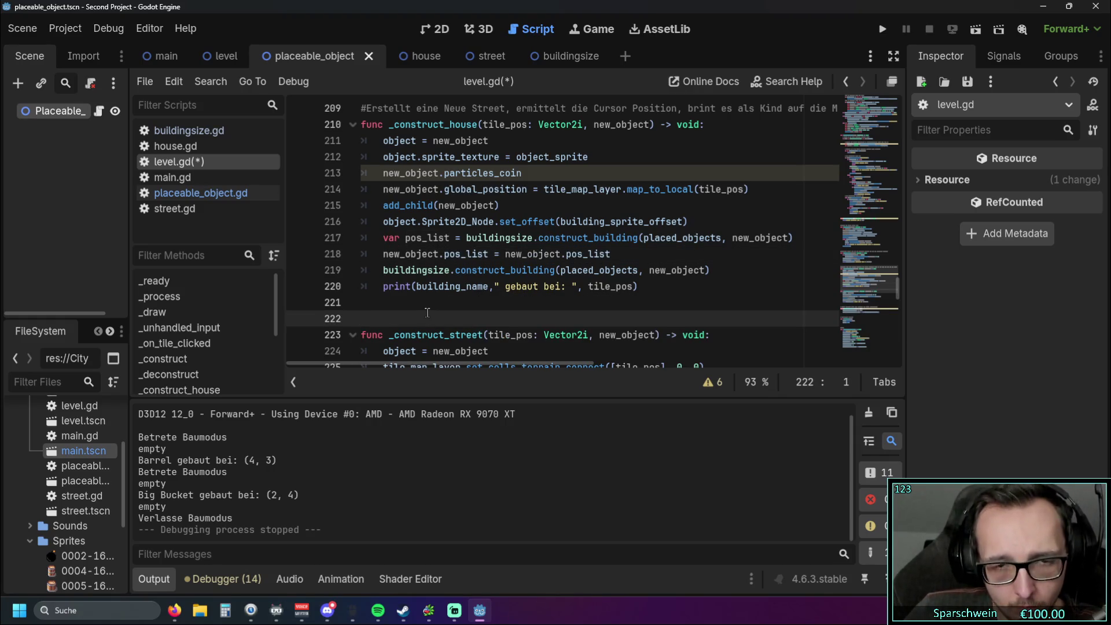
Step: Save and run with F5, build a Big Bucket at (3, 3), then stop the game
key("F5")
left_click(486, 417)
left_click(542, 304)
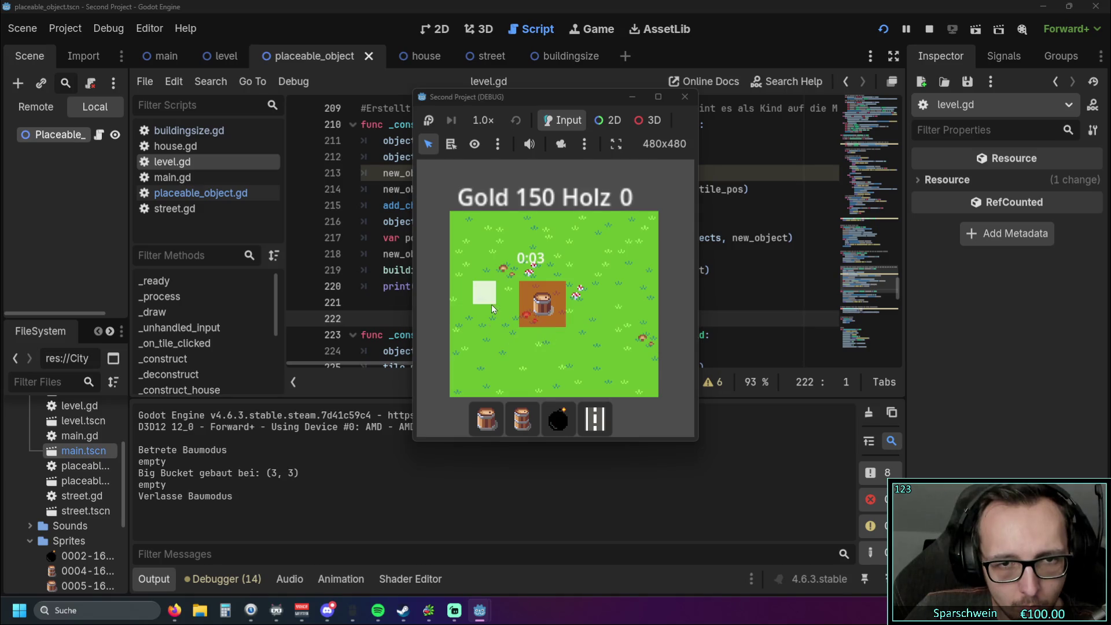
left_click(493, 419)
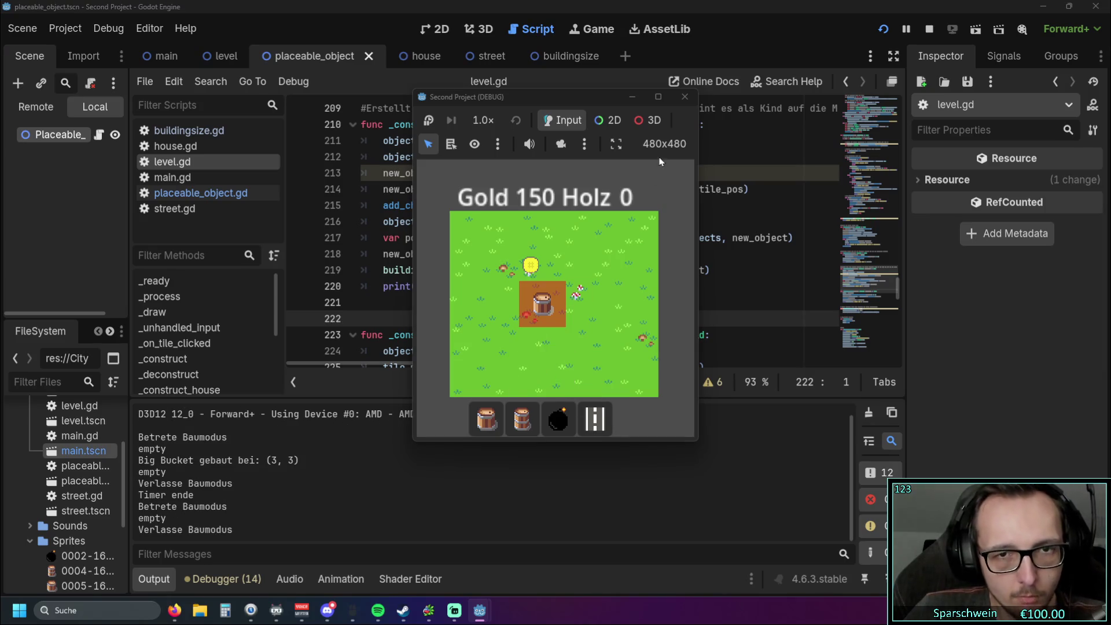
left_click(684, 96)
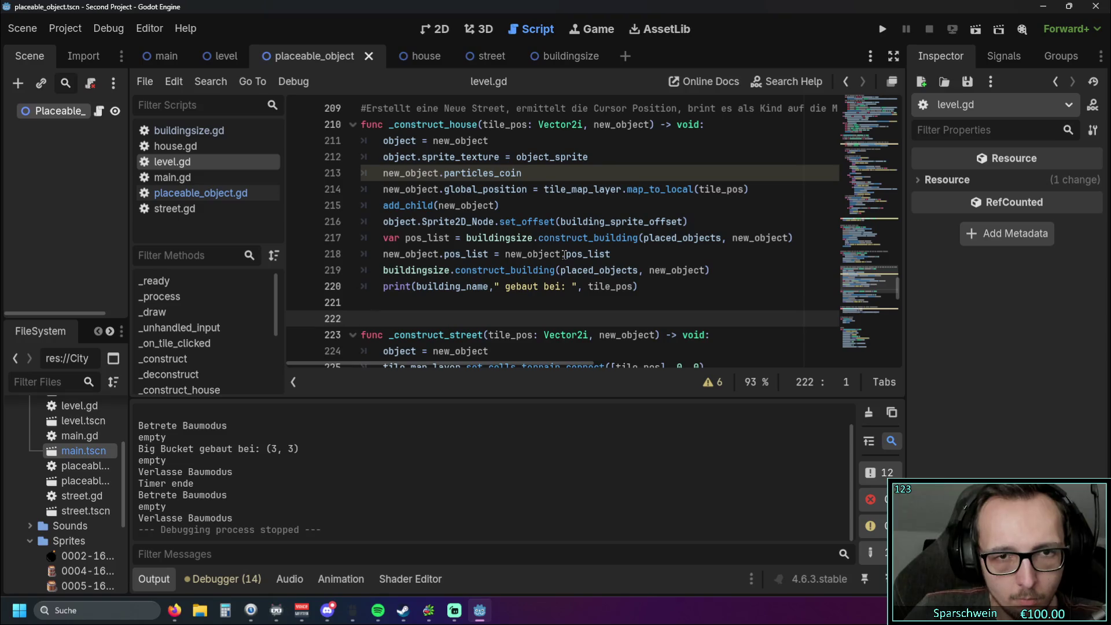
Step: Remove the 'new_object.' prefix from the right side of line 218, then save and run with F5
left_click(521, 301)
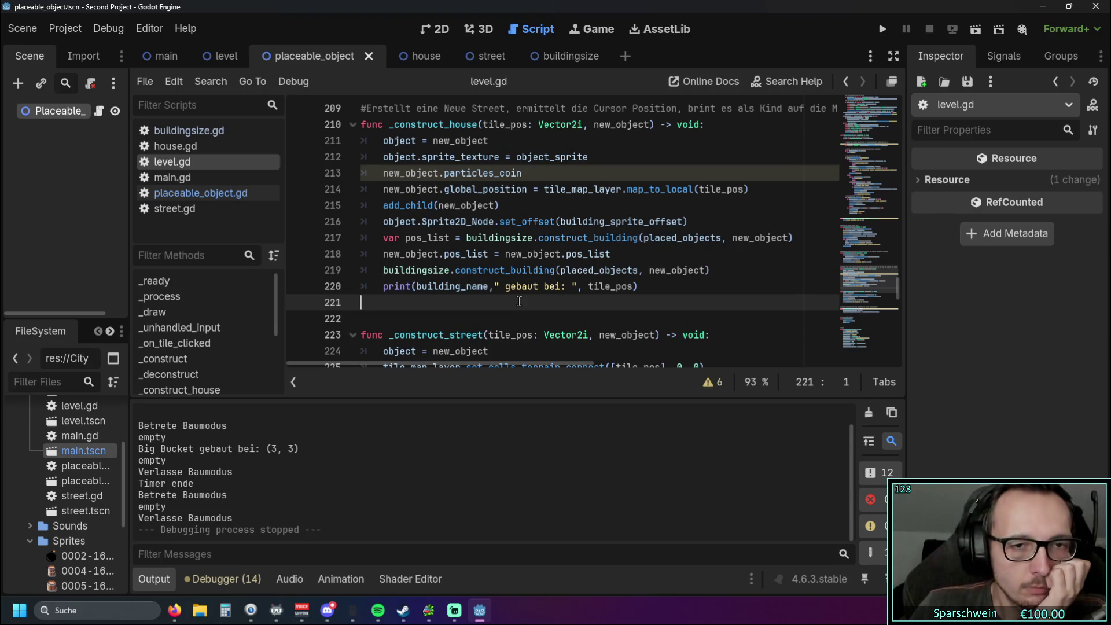
scroll(515, 298, "down", 1)
scroll(501, 292, "up", 2)
scroll(498, 291, "down", 4)
scroll(530, 258, "down", 2)
scroll(530, 257, "up", 4)
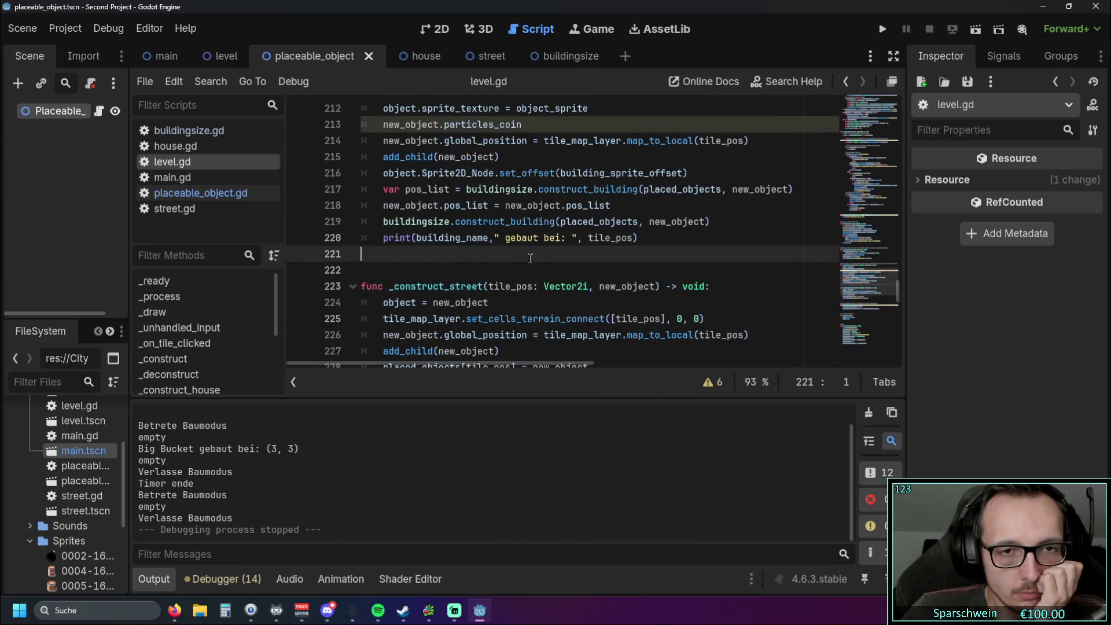
scroll(530, 258, "up", 1)
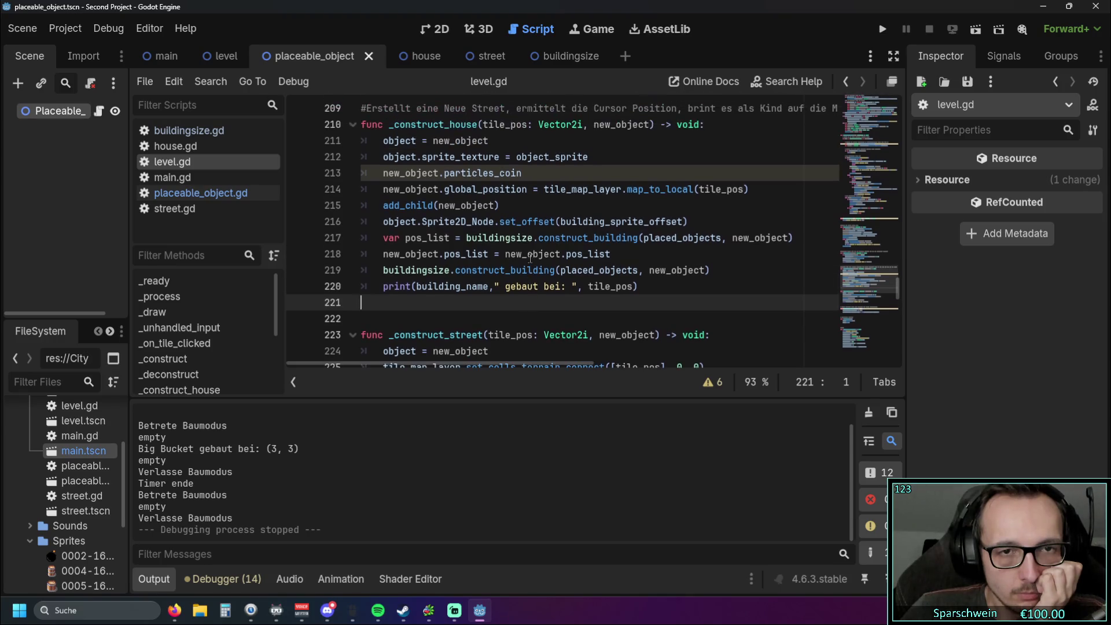
left_click_drag(565, 253, 505, 253)
key("BackSpace")
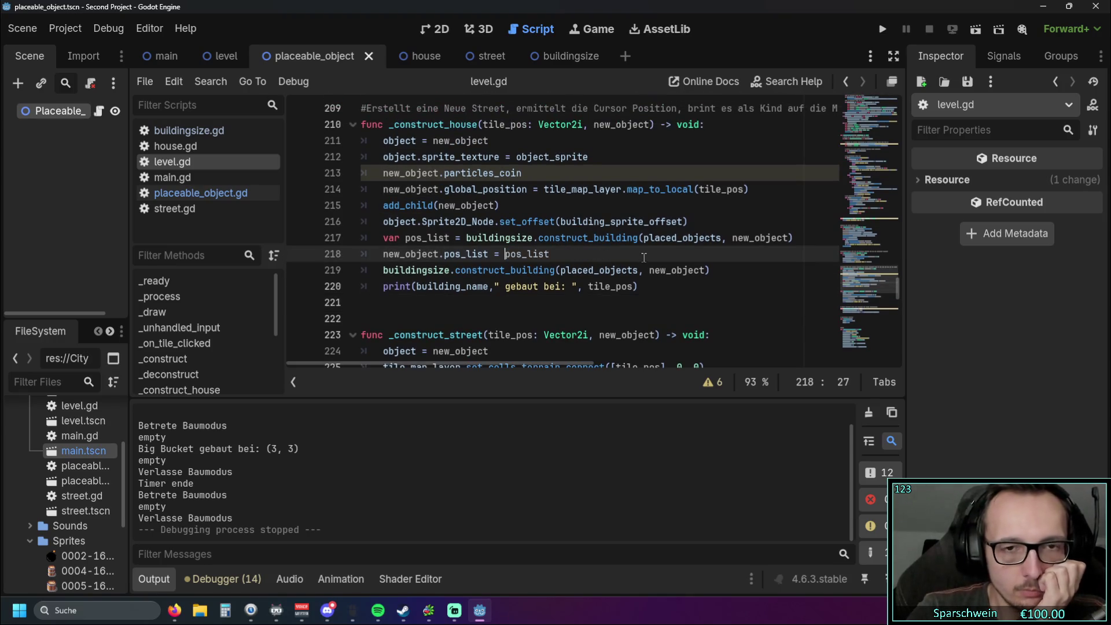
left_click(576, 221)
key("F5")
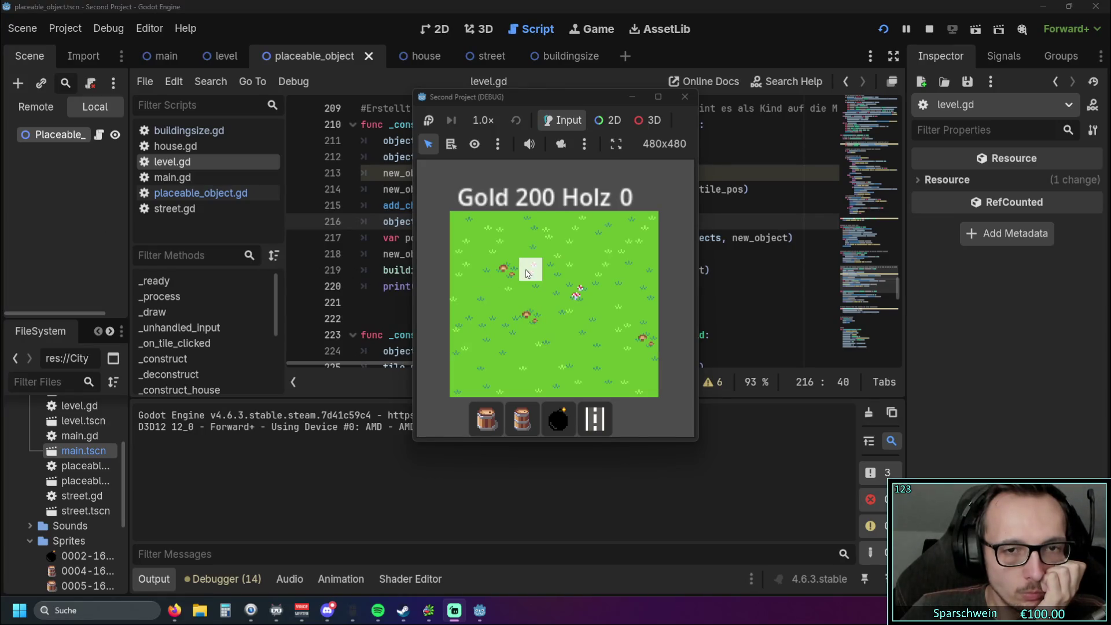
Step: Build a barrel, try placing a Big Bucket over it, cancel, and stop the game with F8
left_click(531, 418)
left_click(554, 292)
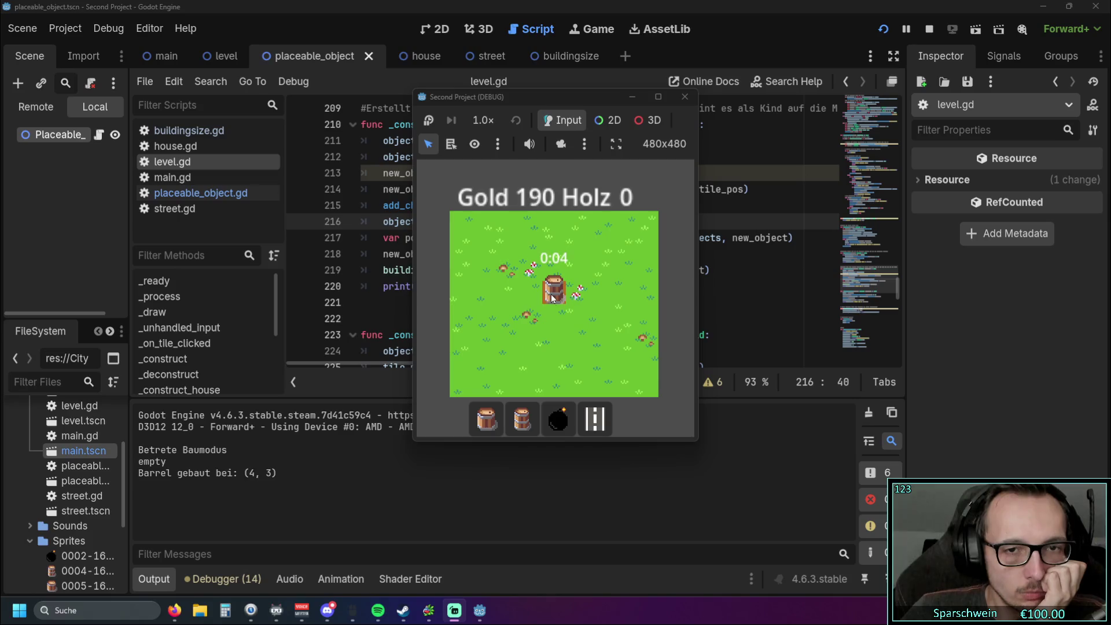
left_click(486, 418)
left_click(556, 296)
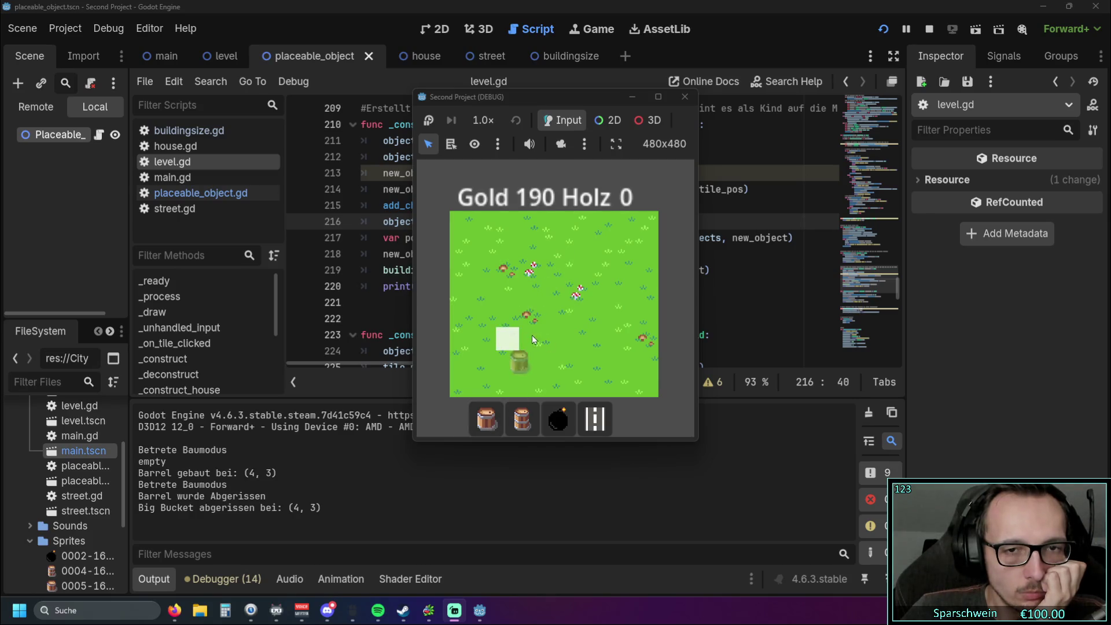
left_click(575, 268)
key("F8")
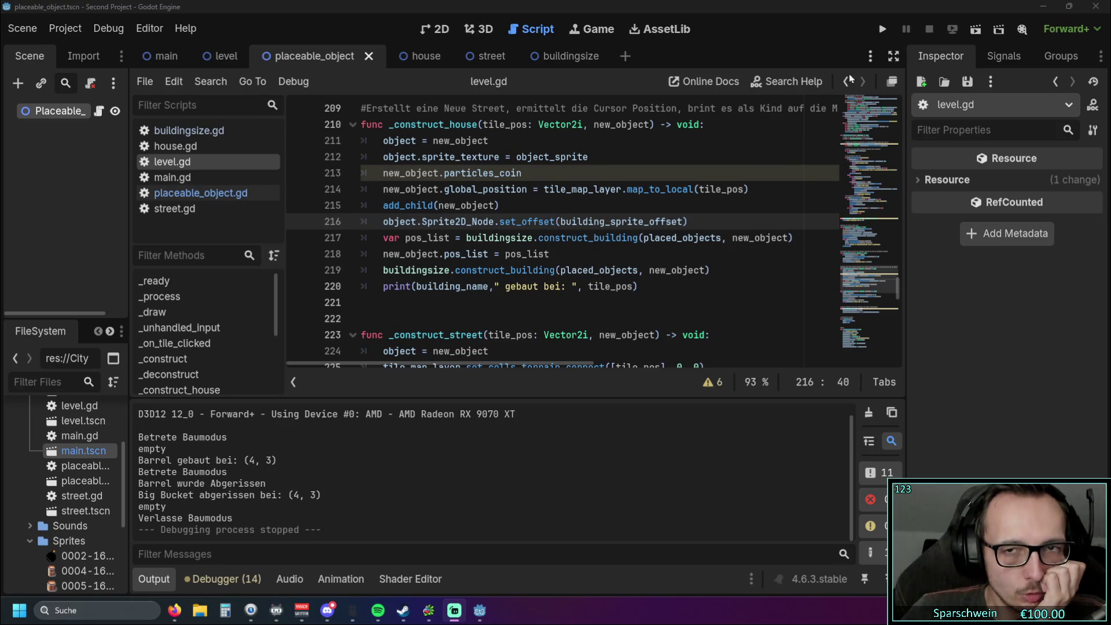
Step: Rerun the game, build and demolish a Big Bucket at (4, 3), then close the game window
key("F5")
left_click(474, 419)
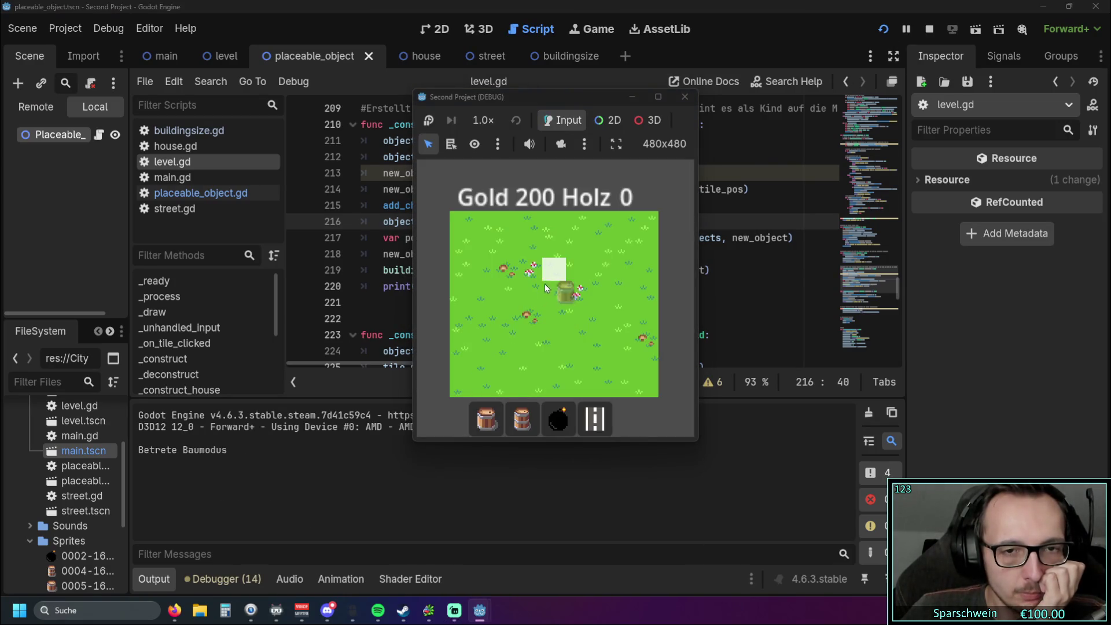
left_click(555, 300)
left_click(553, 289)
right_click(505, 265)
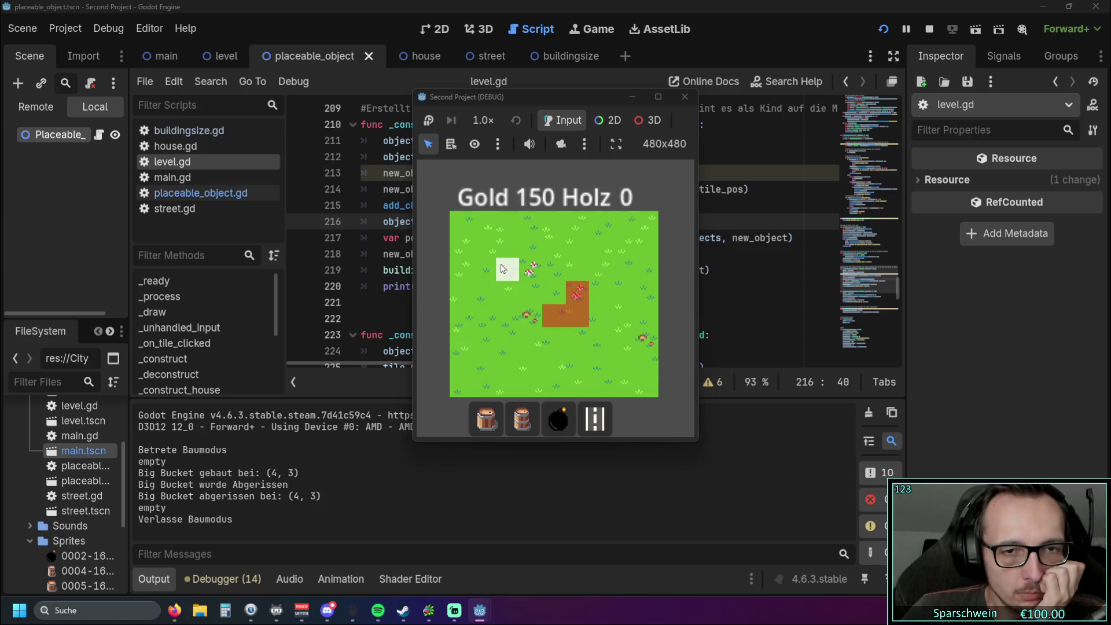
left_click(686, 98)
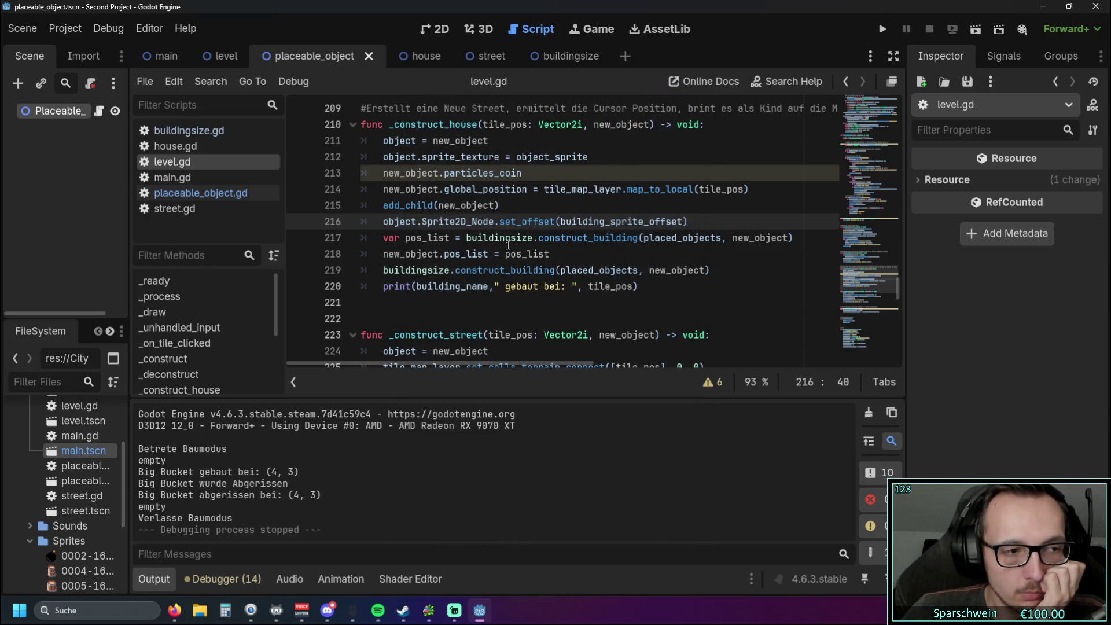
Step: Delete line 219 'buildingsize.construct_building(placed_objects, new_object)' from _construct_house
scroll(524, 219, "down", 1)
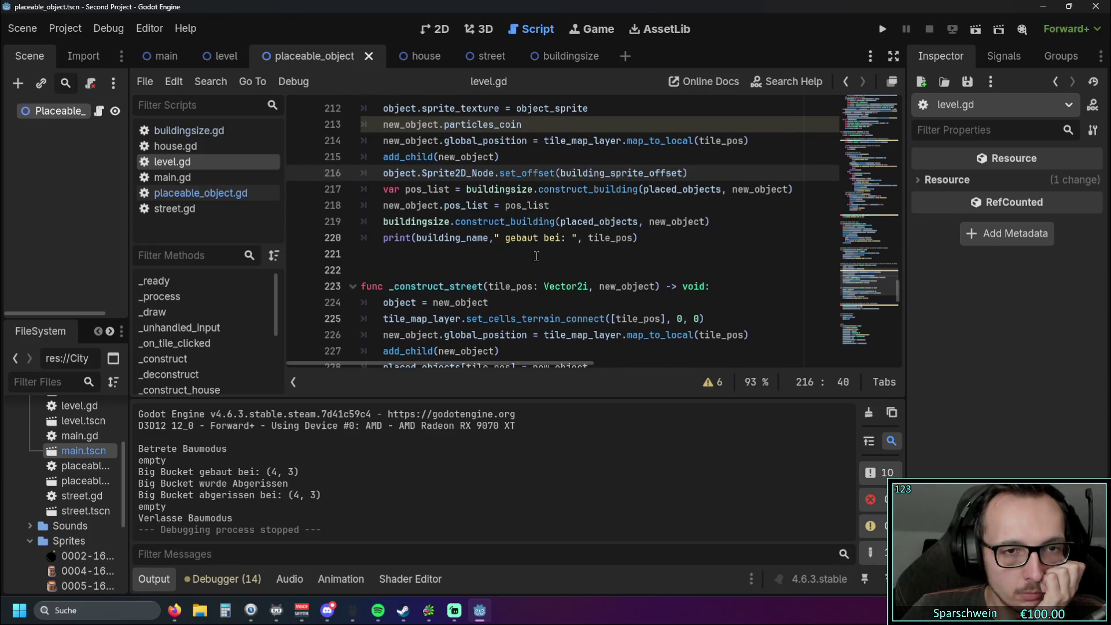
scroll(536, 255, "up", 1)
left_click_drag(711, 270, 359, 272)
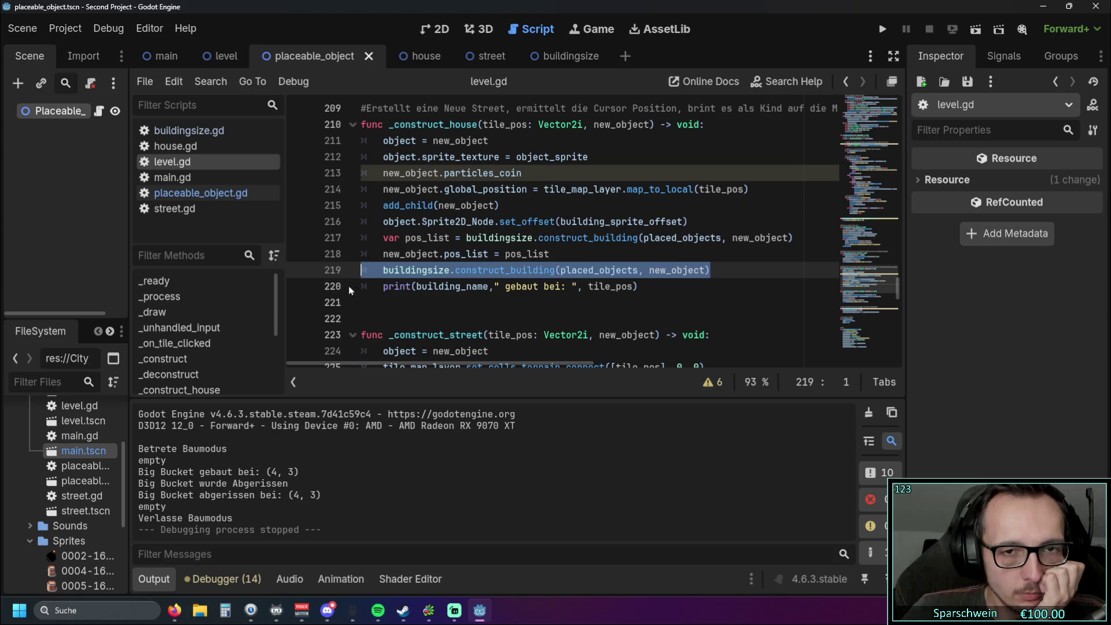
key("BackSpace")
key("BackSpace")
left_click(487, 314)
key("Up")
key("Up")
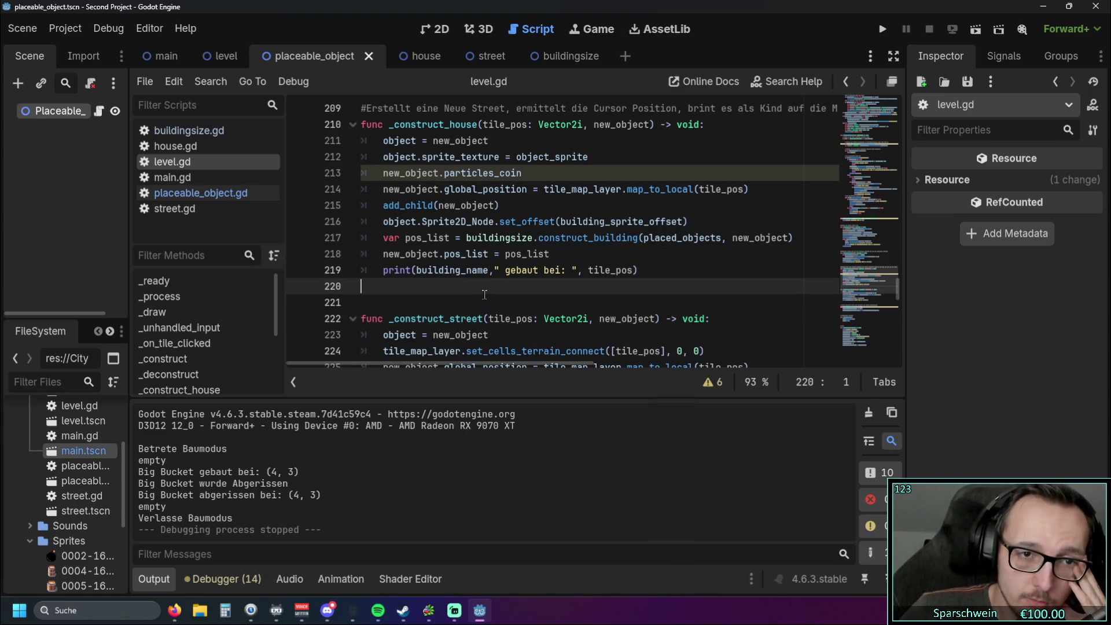
Step: Run the game, build a barrel and then a Big Bucket at tile (4, 4), then close the game window
left_click(881, 29)
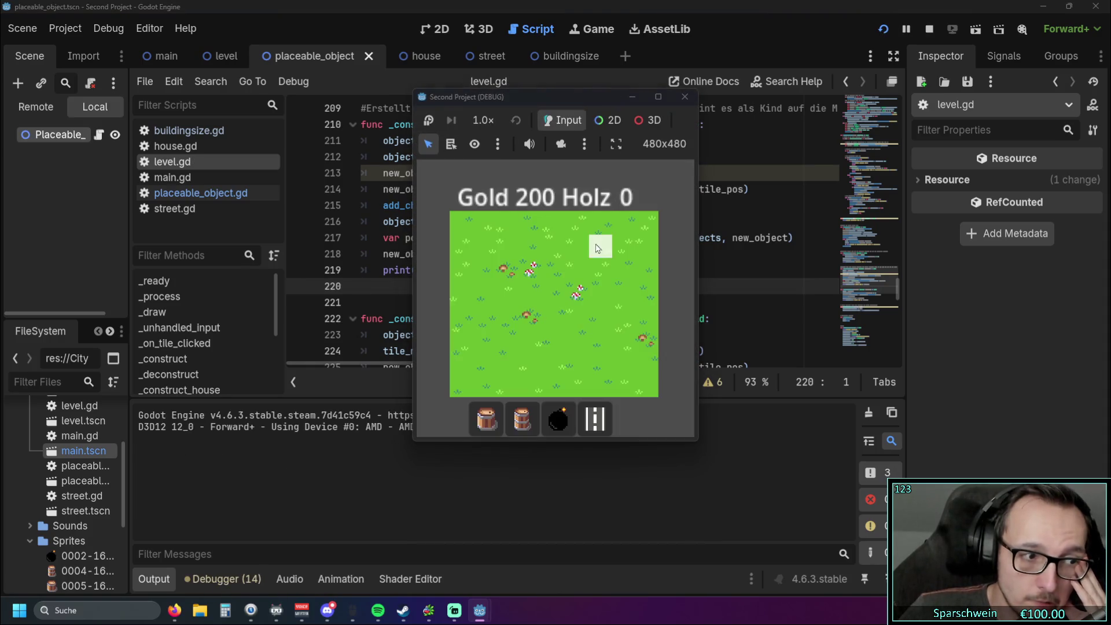
left_click(523, 419)
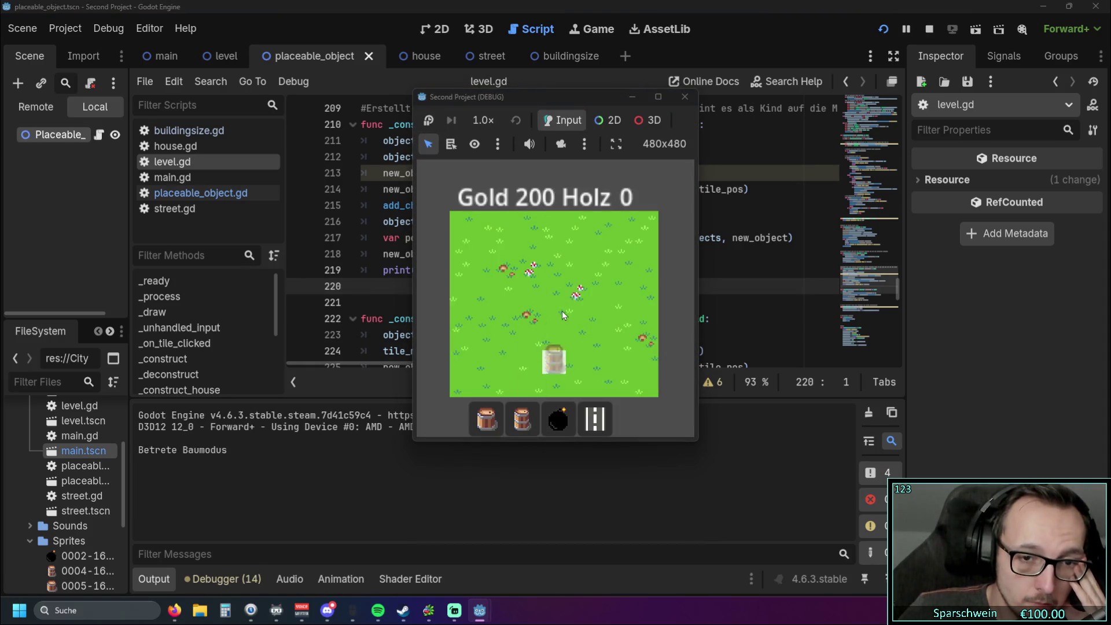
left_click(559, 313)
left_click(486, 419)
left_click(547, 310)
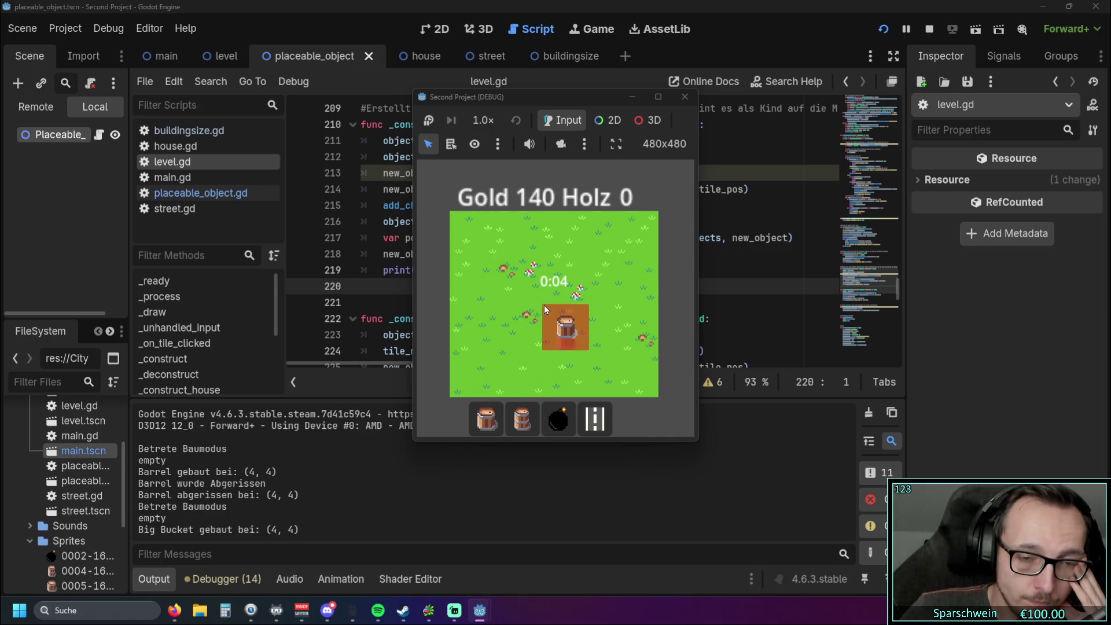
right_click(495, 309)
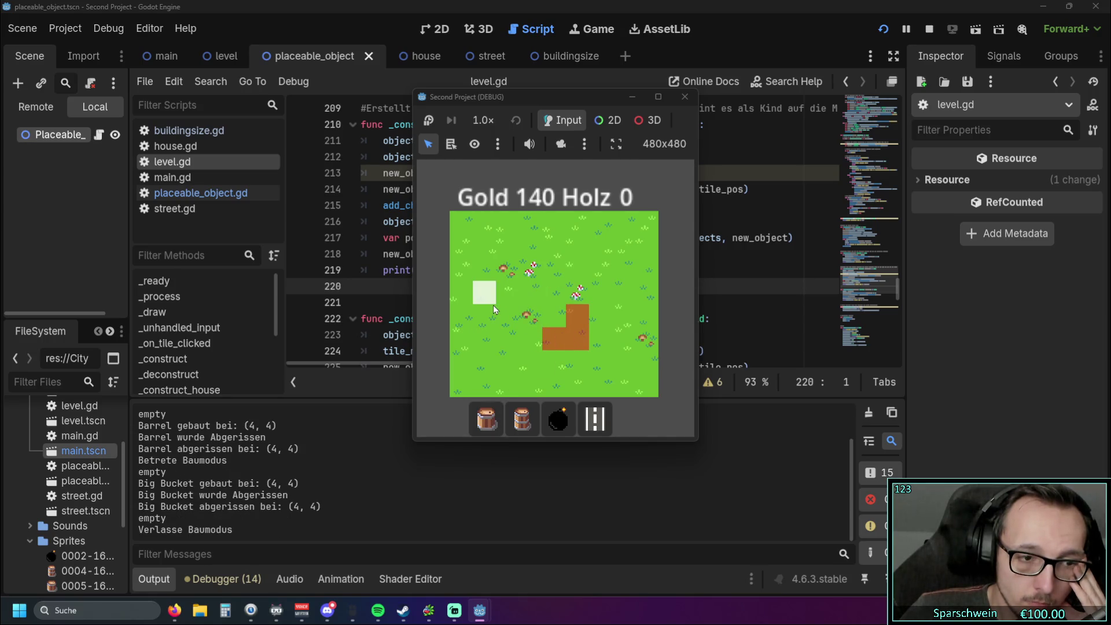
left_click(685, 96)
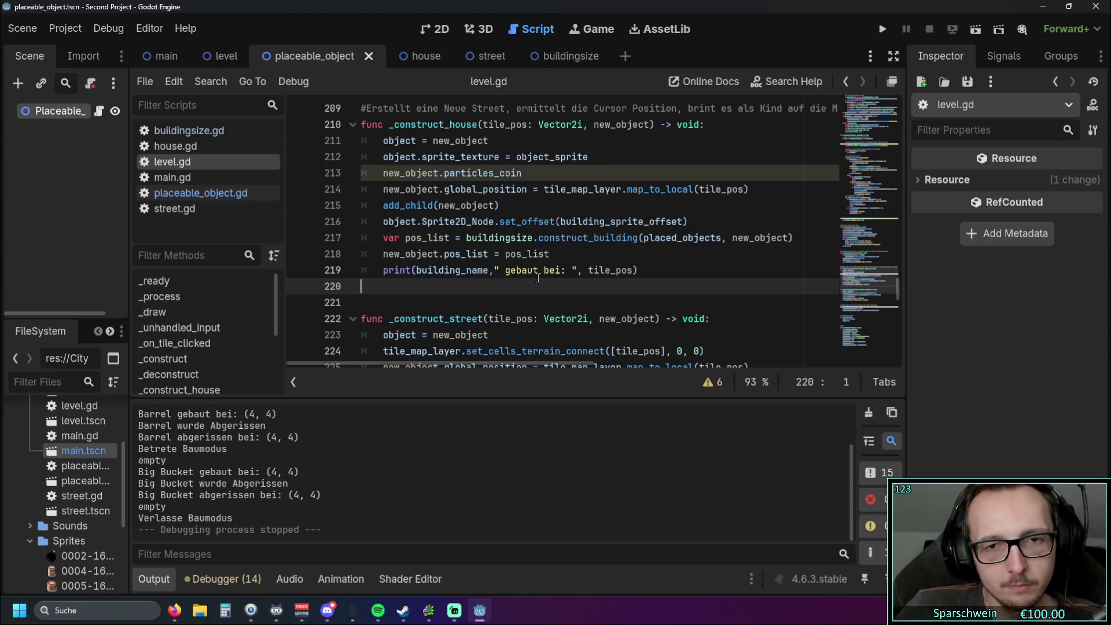
Step: Review construct_building in the buildingsize.gd script
scroll(545, 283, "up", 1)
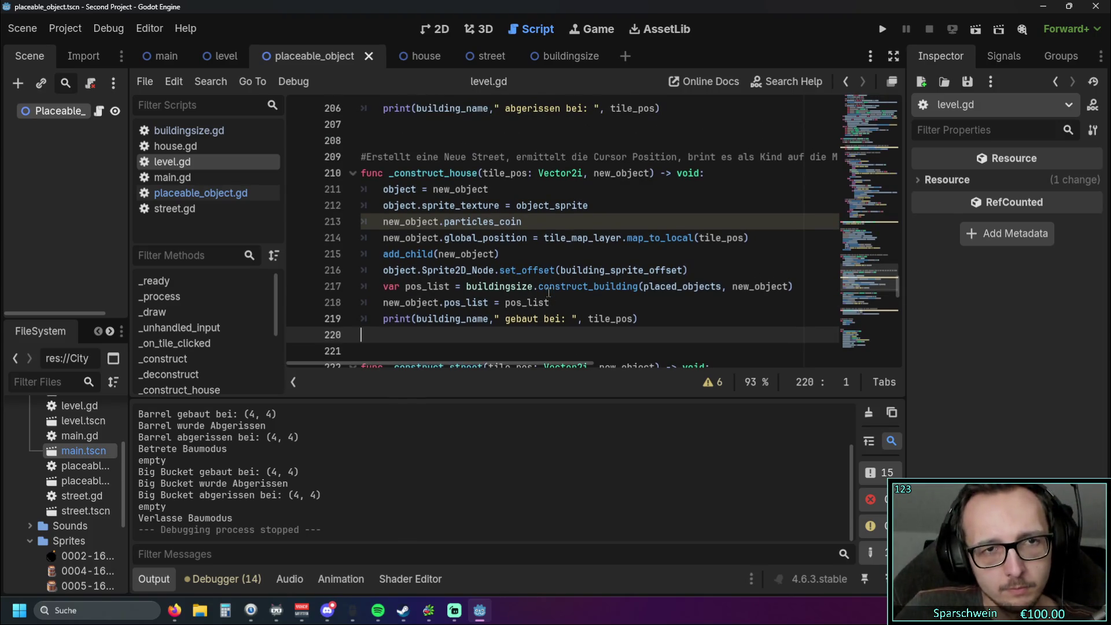
scroll(449, 252, "up", 9)
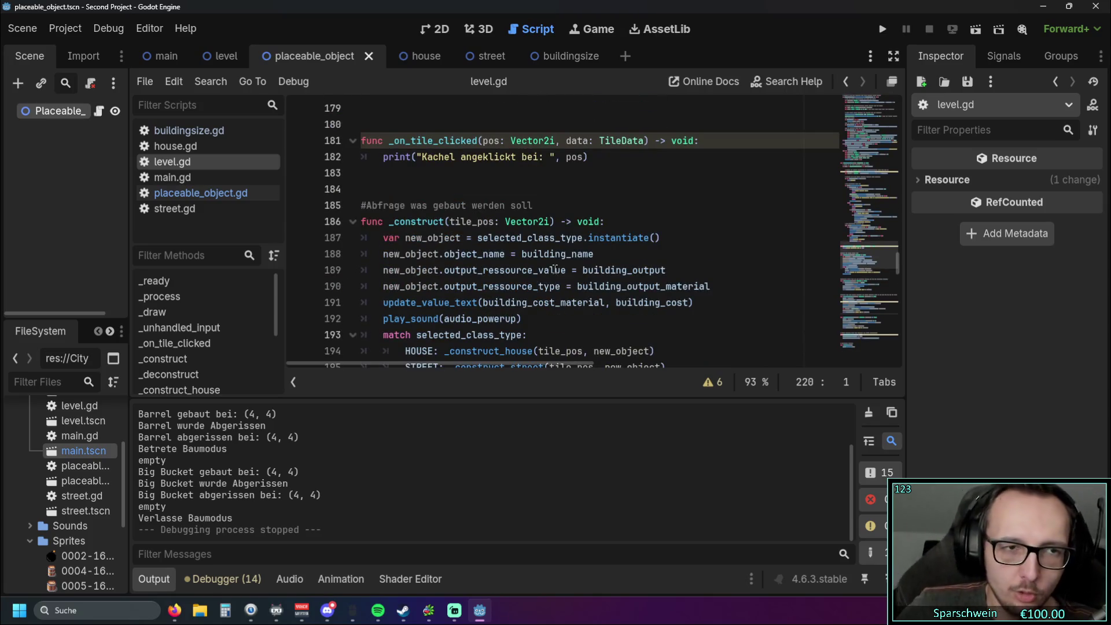
left_click(215, 133)
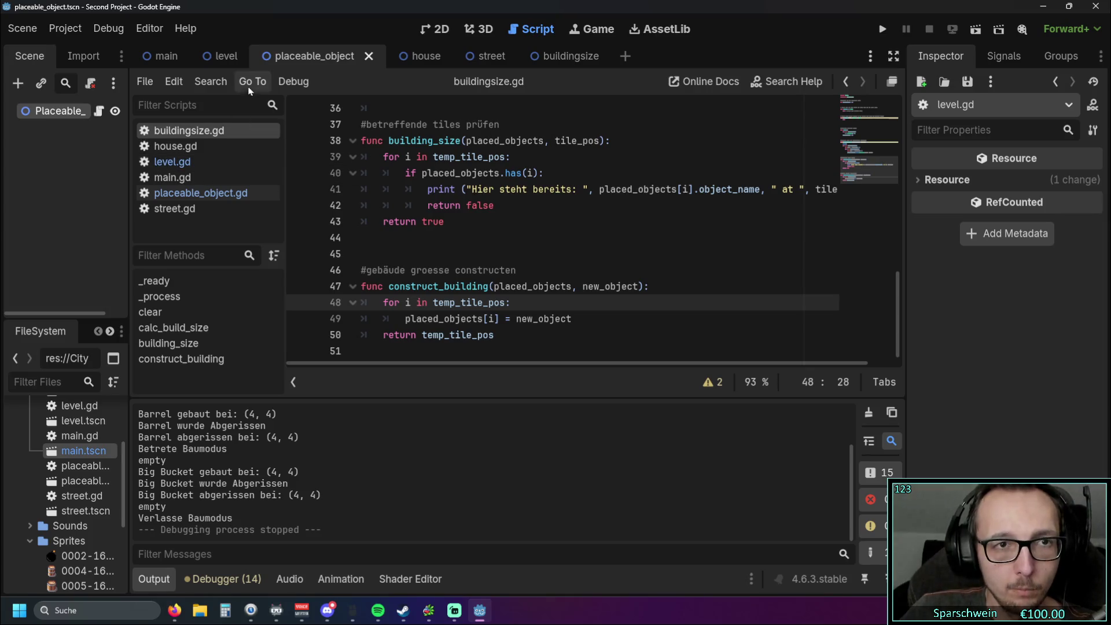
Step: Return to level.gd and bring the _deconstruct function into view
left_click(173, 162)
scroll(488, 238, "down", 2)
scroll(487, 237, "down", 3)
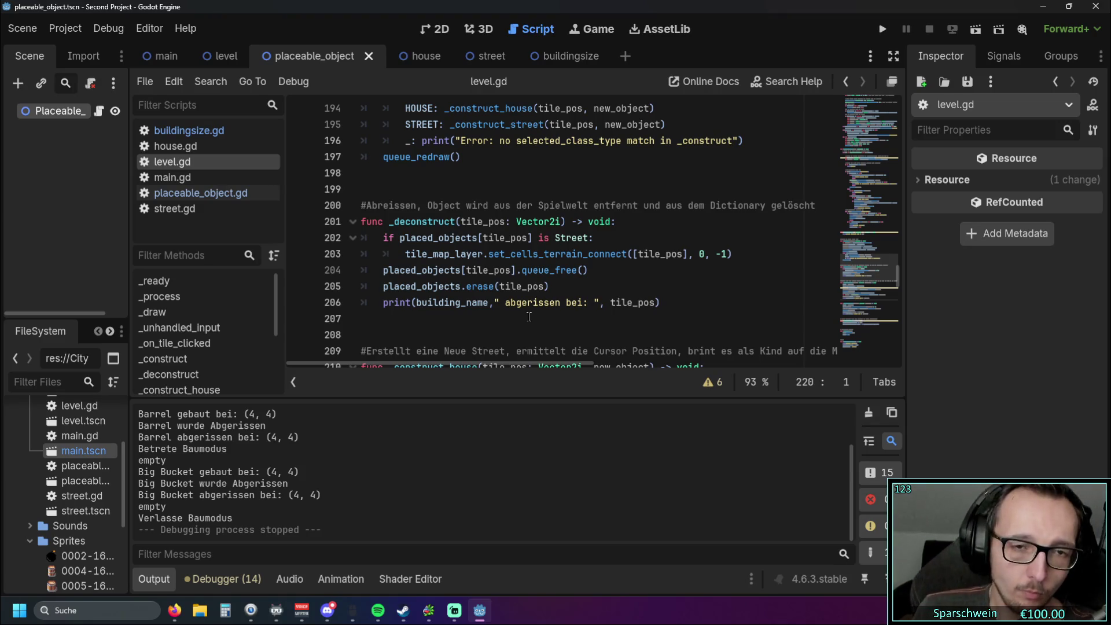
left_click(736, 254)
key("Return")
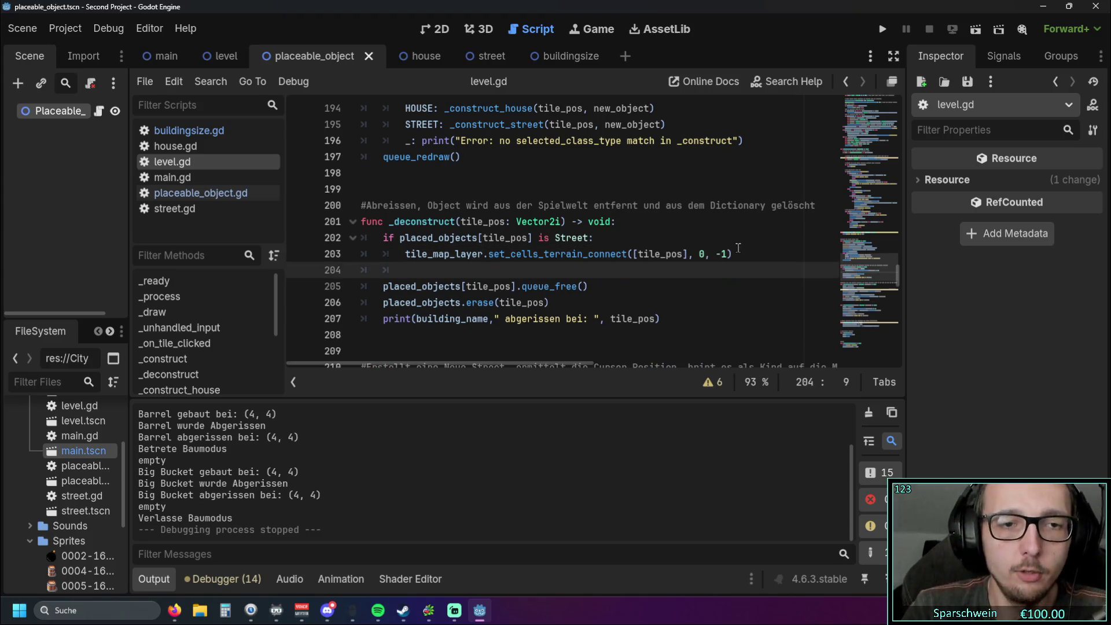
key("BackSpace")
type("for i in")
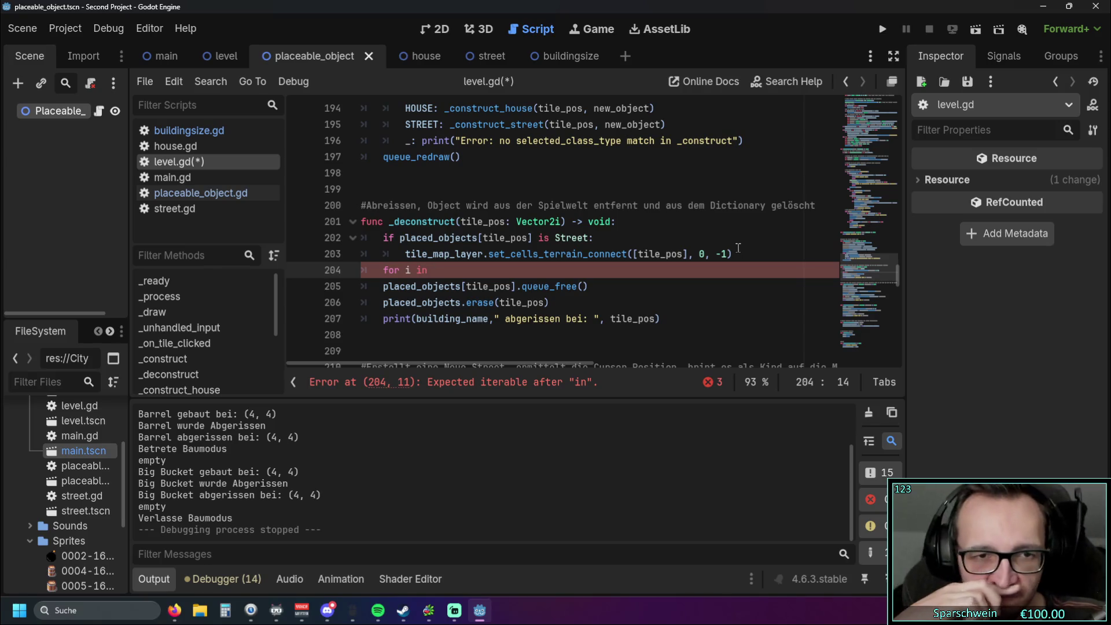
key("BackSpace")
key("BackSpace")
key("BackSpace")
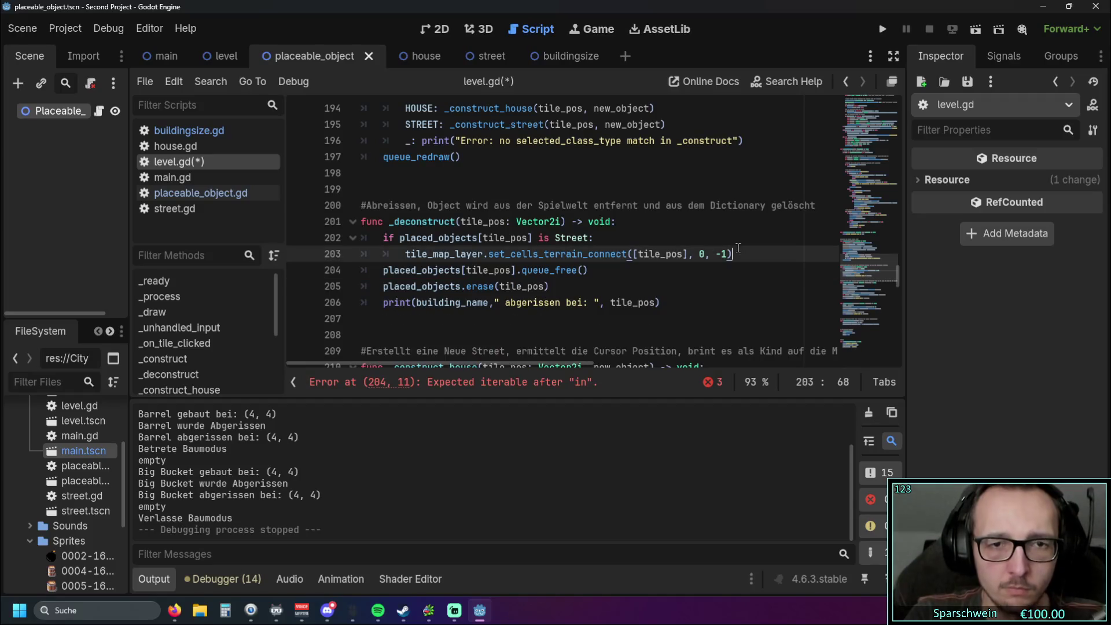
left_click_drag(517, 270, 463, 272)
key("BackSpace")
left_click(636, 288)
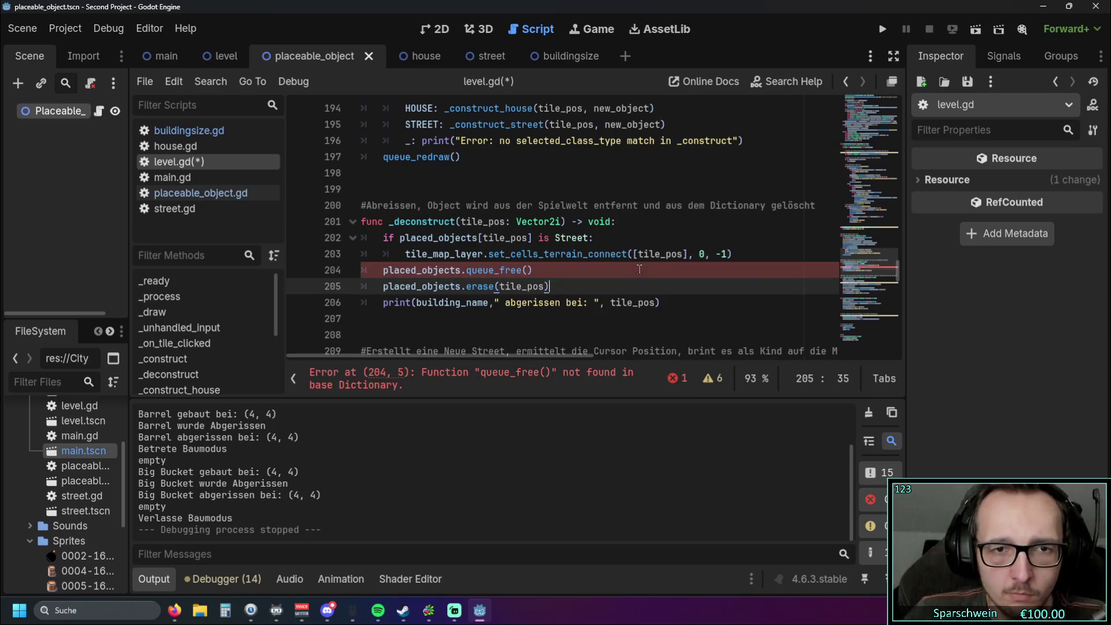
key("ctrl+z")
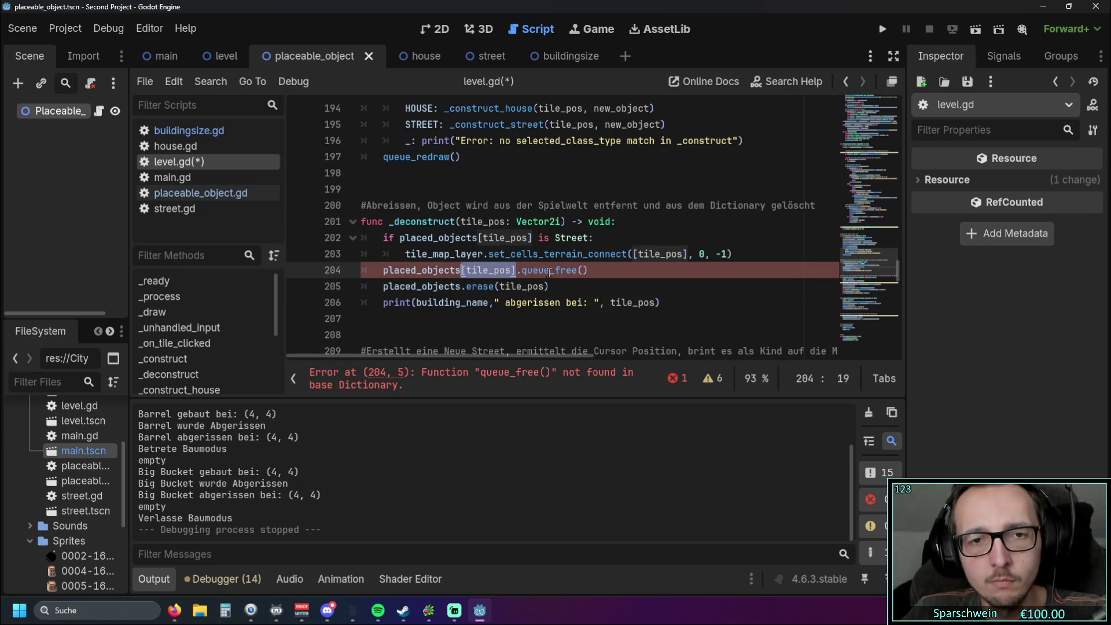
left_click(565, 288)
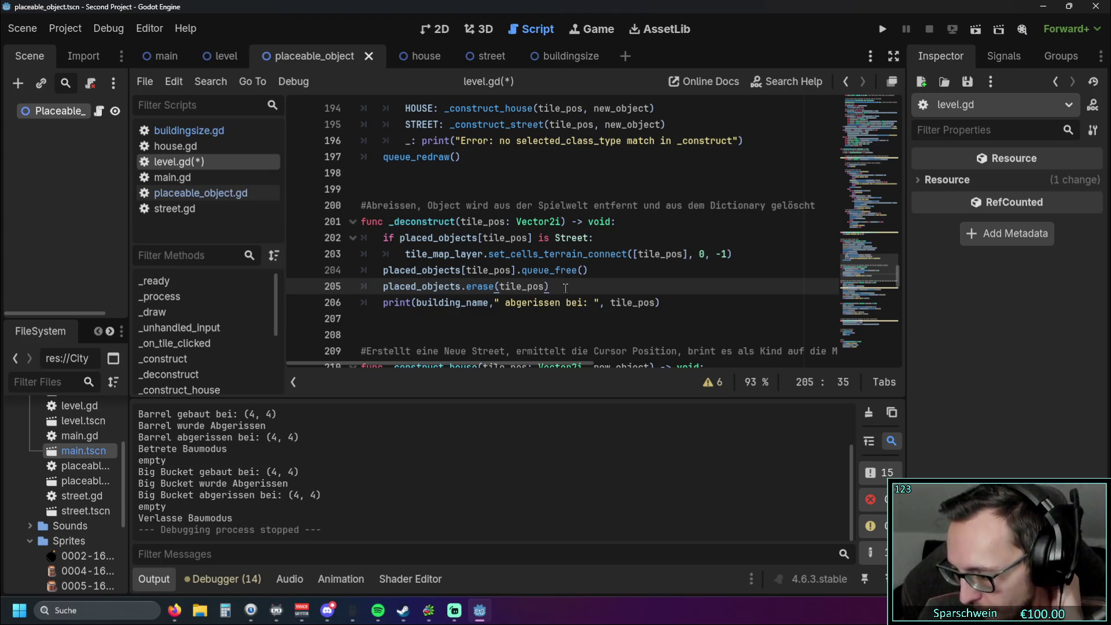
scroll(565, 287, "down", 15)
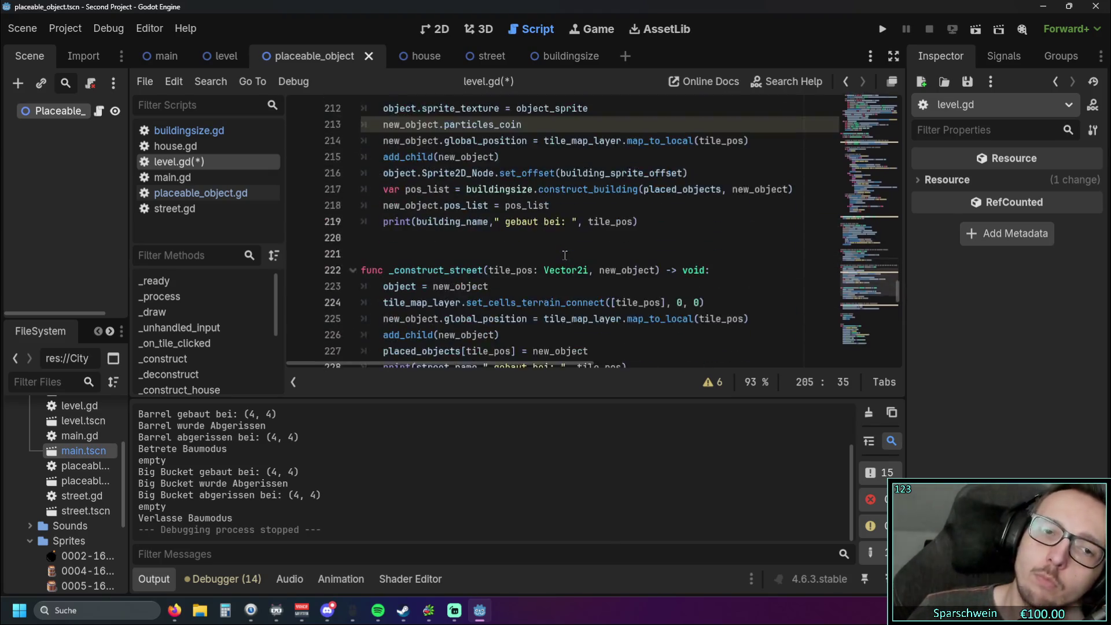
scroll(579, 241, "up", 4)
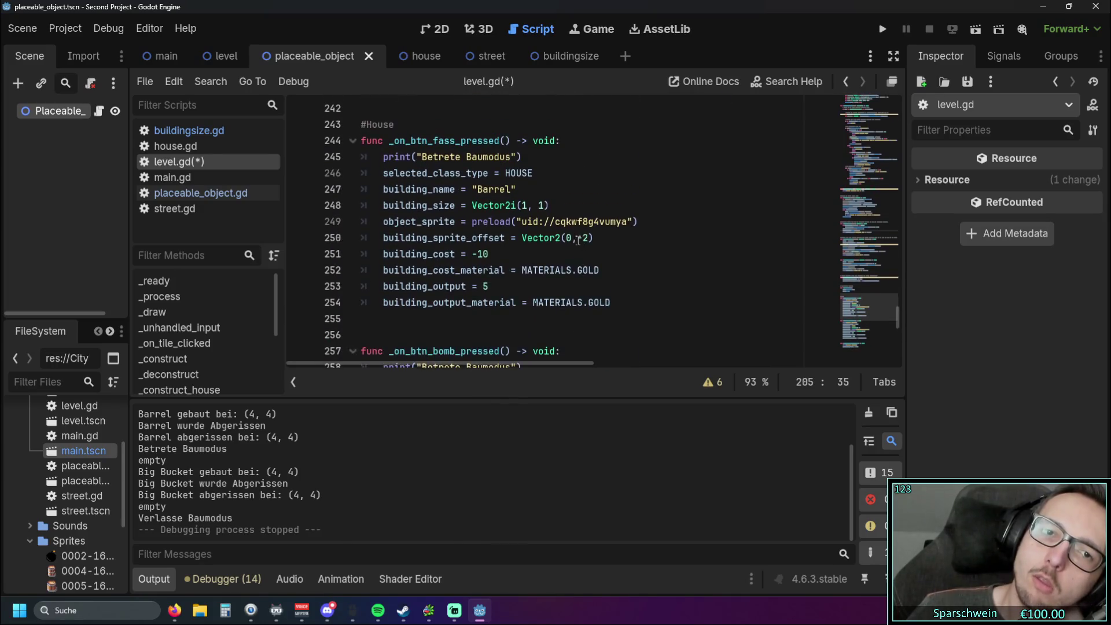
triple_click(555, 253)
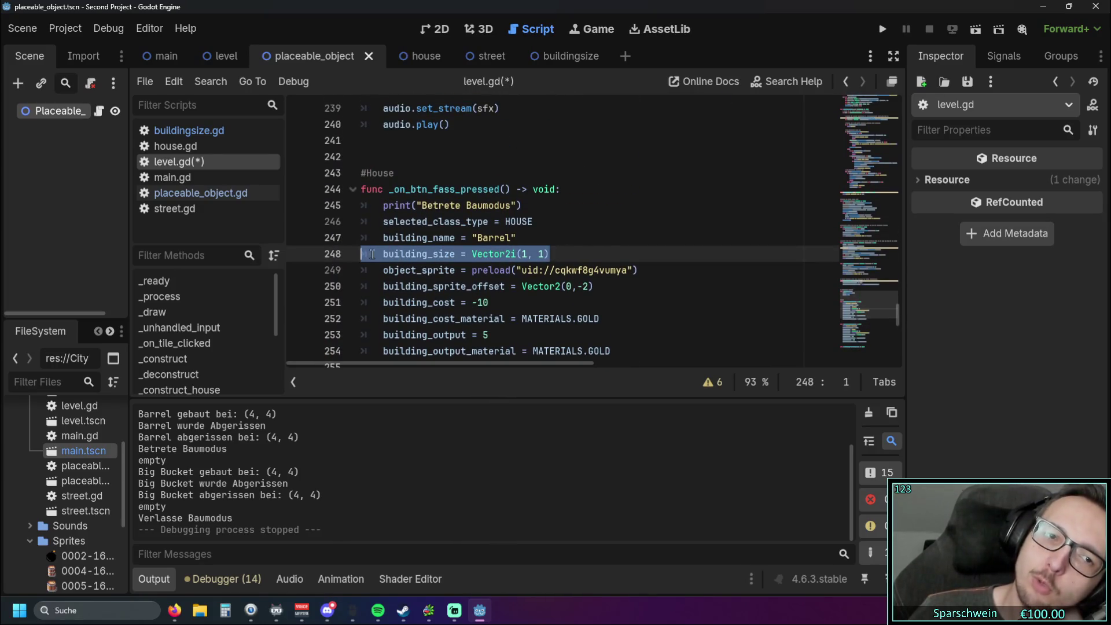
left_click(579, 232)
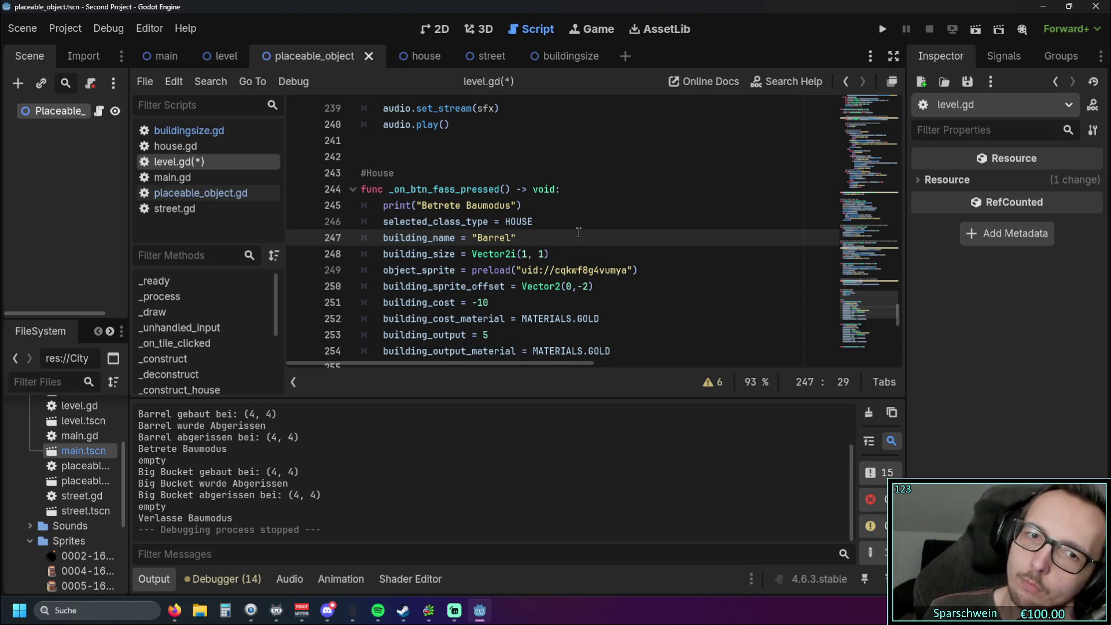
scroll(578, 232, "up", 7)
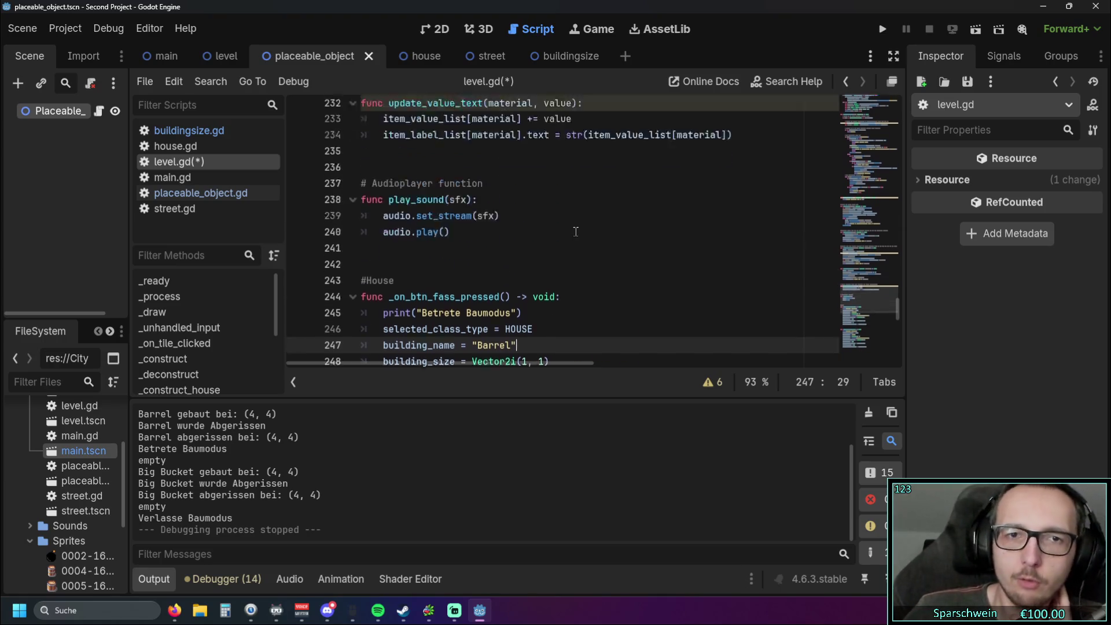
scroll(573, 232, "up", 3)
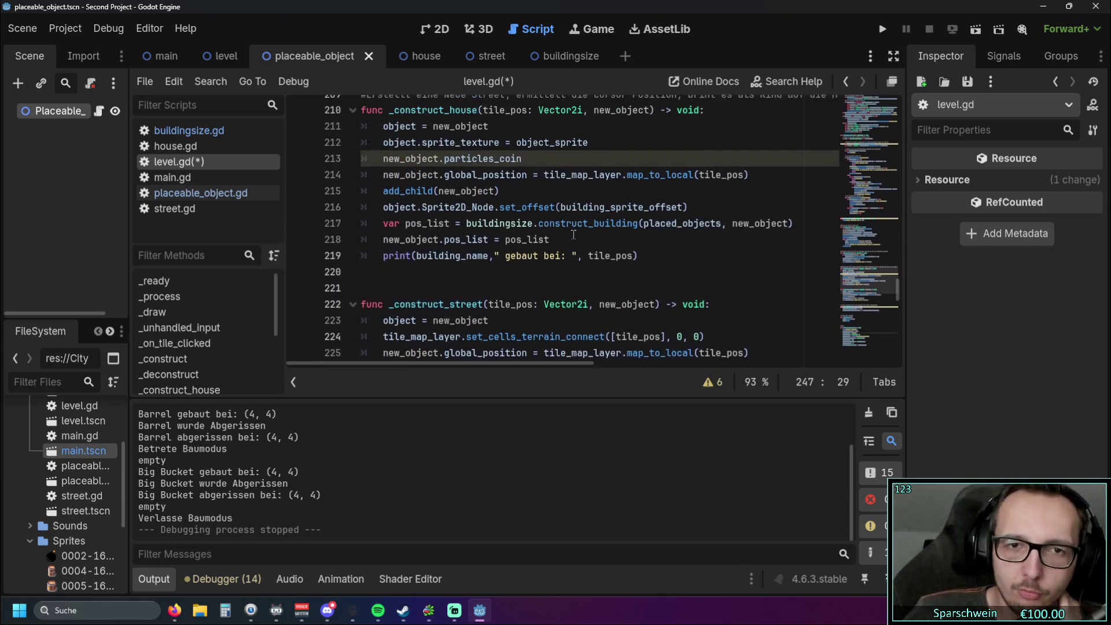
scroll(562, 237, "down", 2)
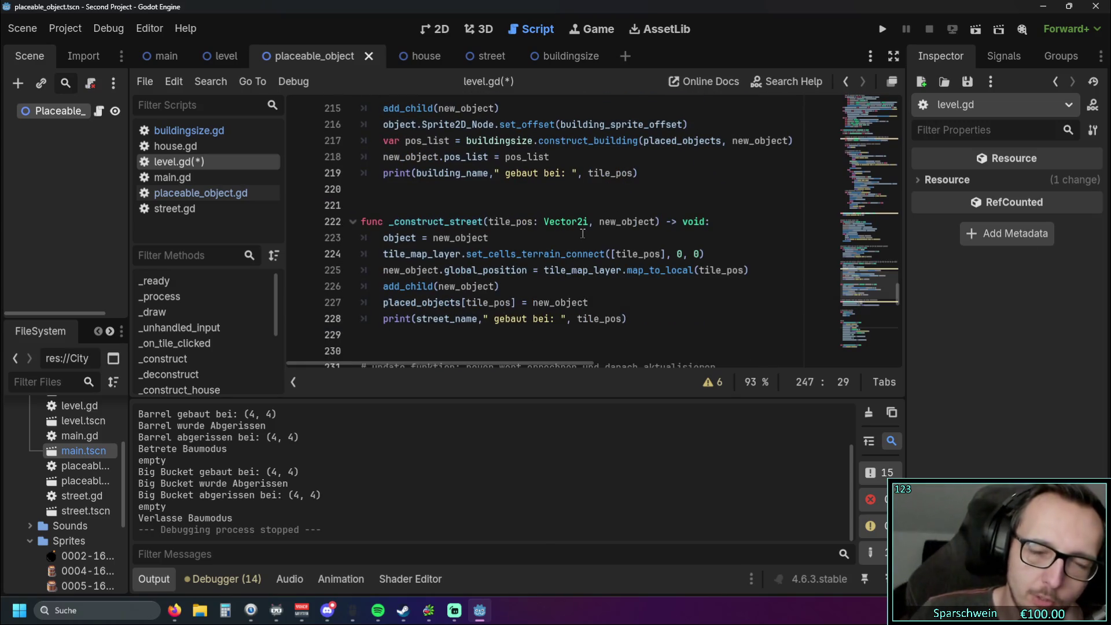
scroll(581, 231, "down", 1)
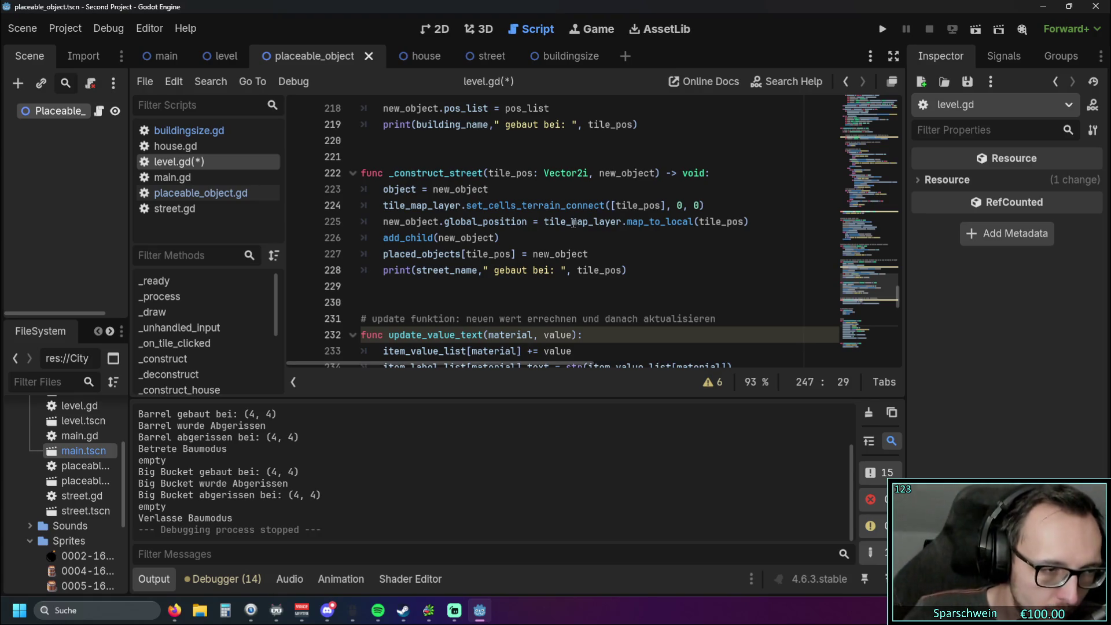
mouse_move(574, 222)
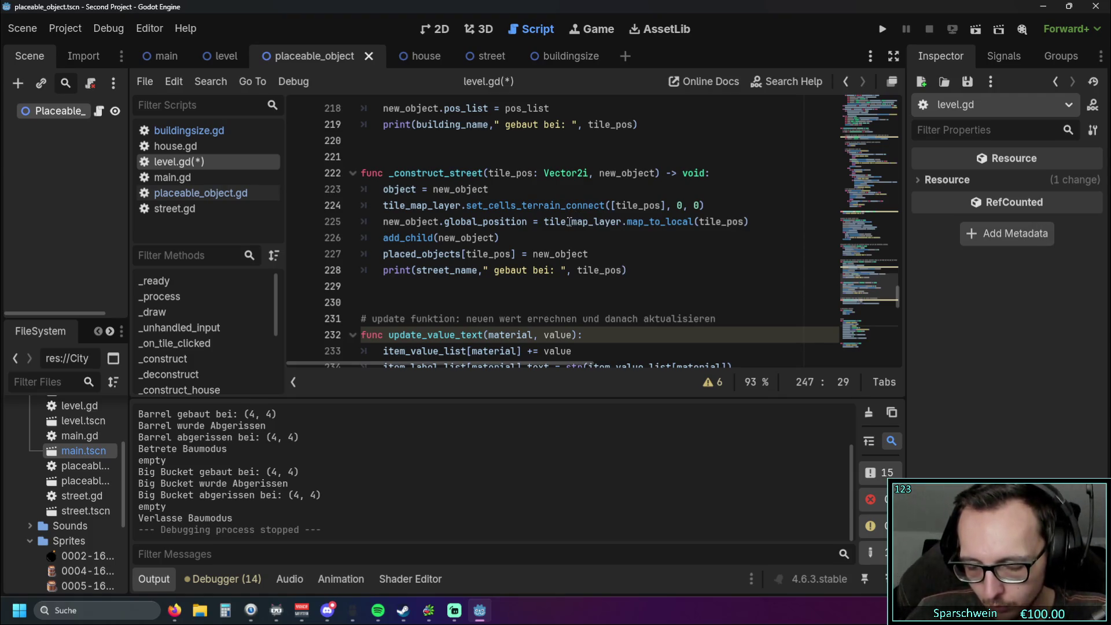
double_click(469, 256)
scroll(537, 240, "up", 2)
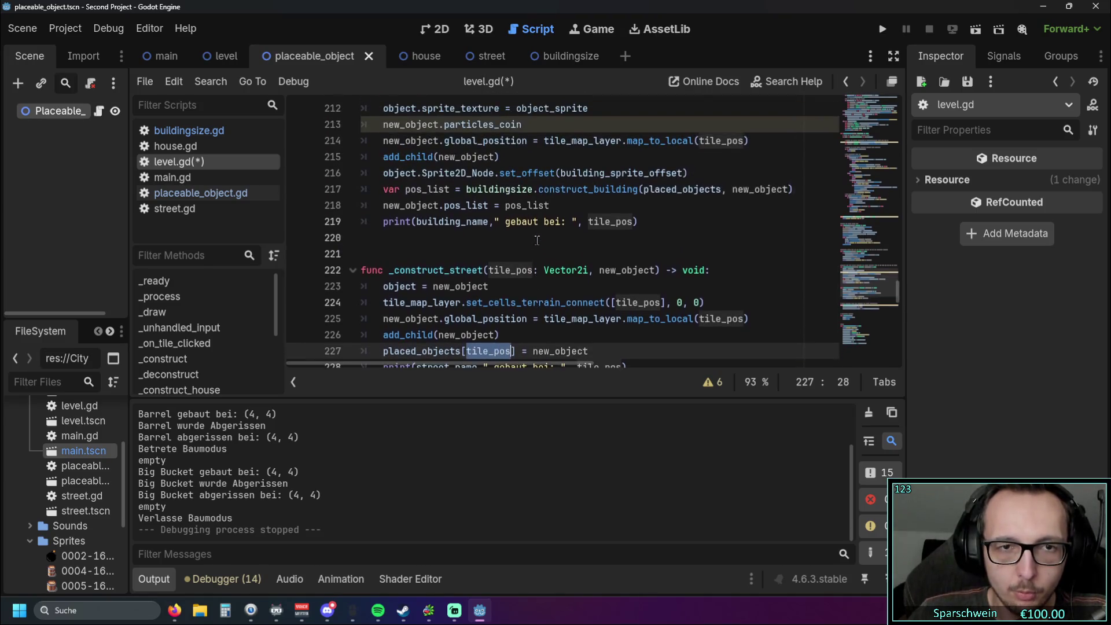
scroll(537, 240, "up", 2)
scroll(463, 239, "down", 1)
left_click(405, 238)
left_click_drag(405, 238, 447, 238)
left_click(558, 204)
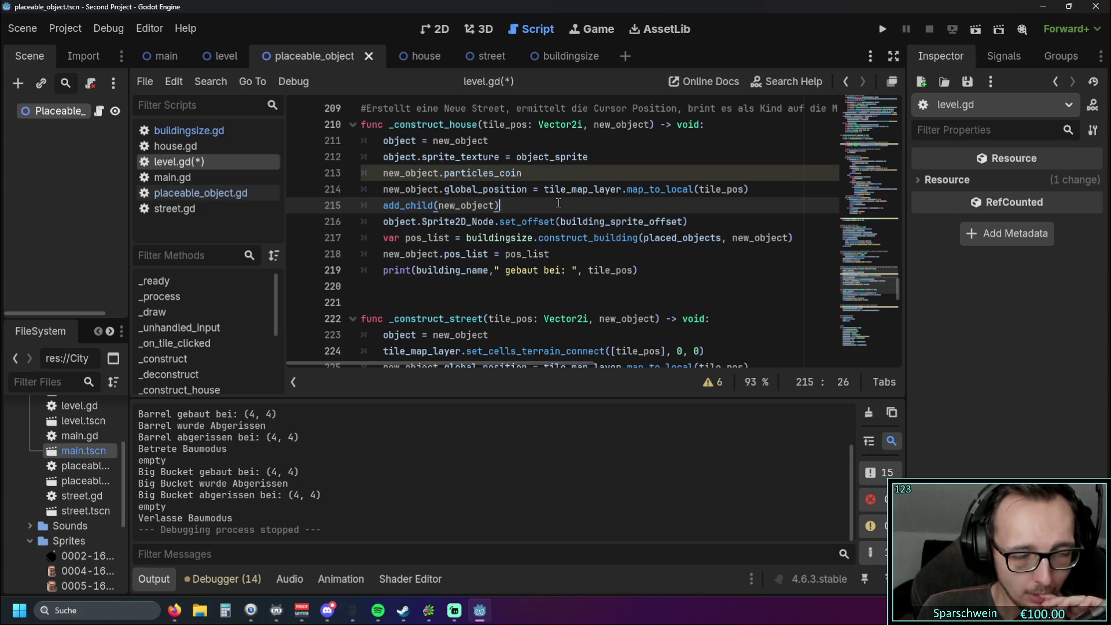
scroll(555, 214, "up", 4)
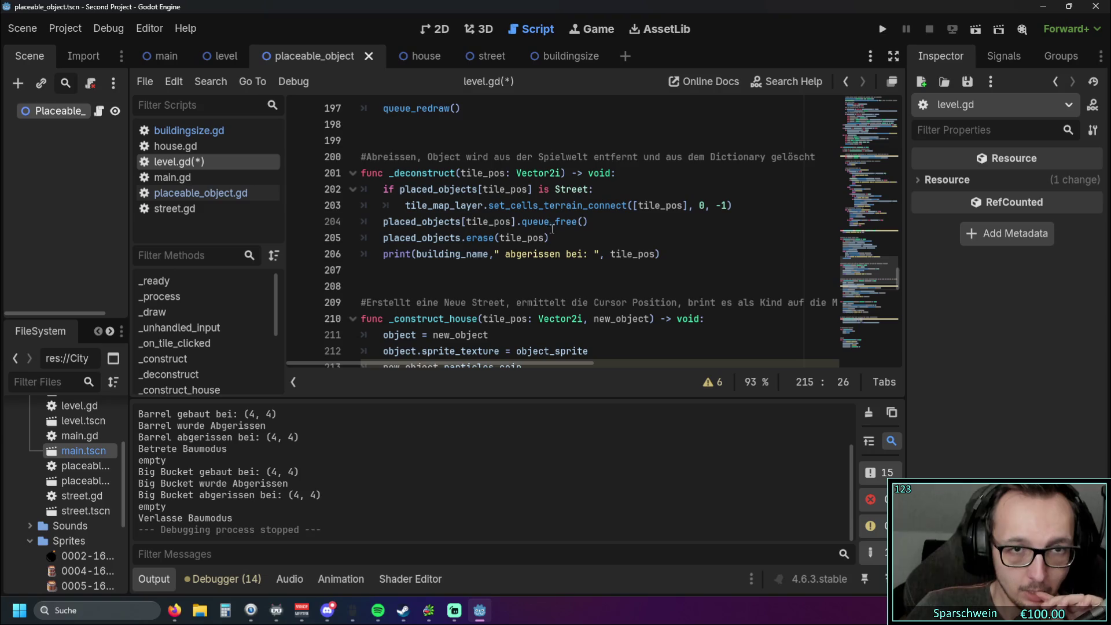
left_click(739, 206)
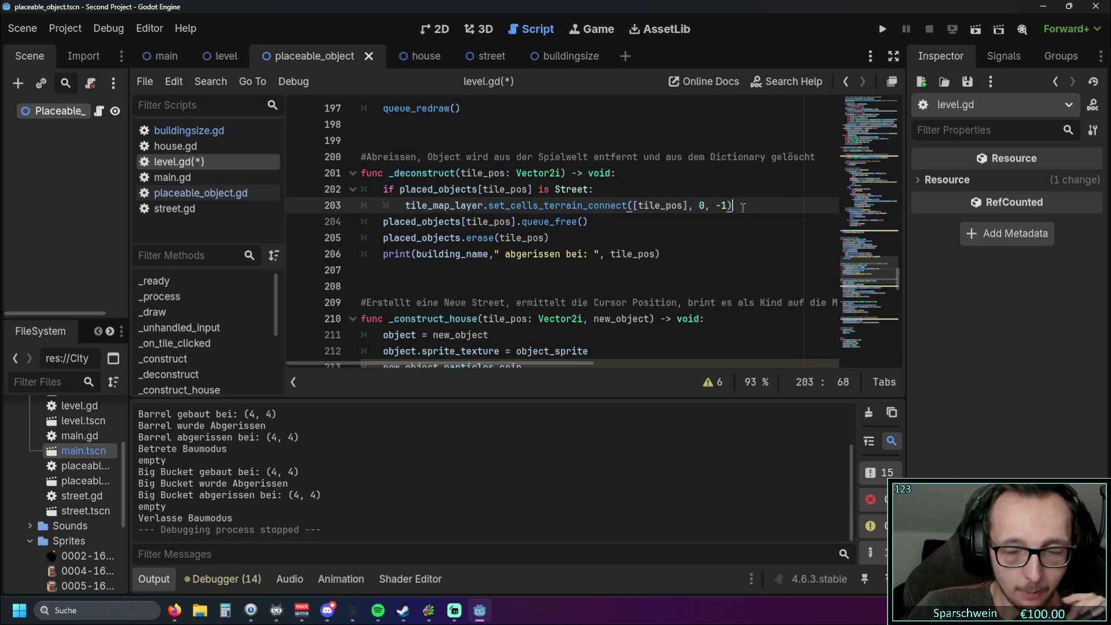
Step: Add 'for i in Placeable_Object.HOUSE.pos_list:' as a new line after line 203
key("Return")
key("BackSpace")
type("for ")
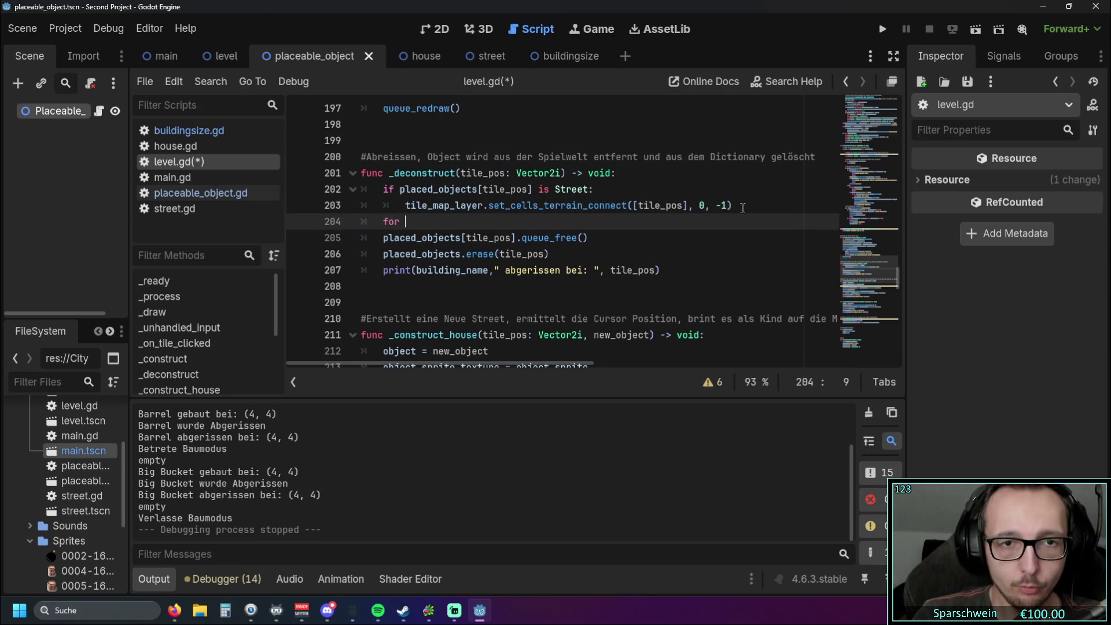
type("i ")
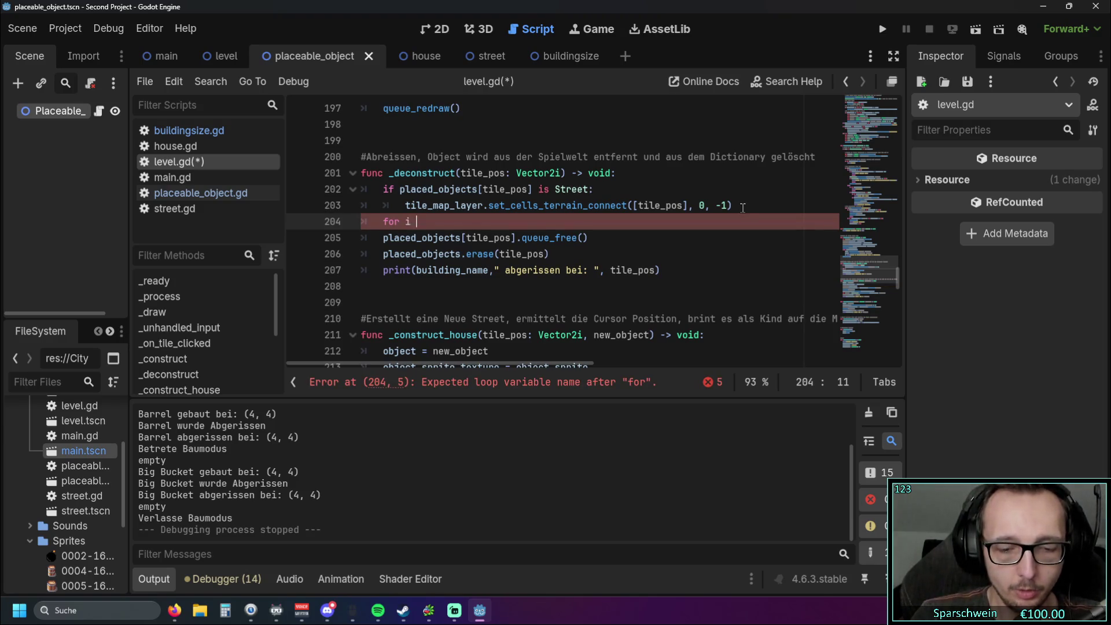
type("in place")
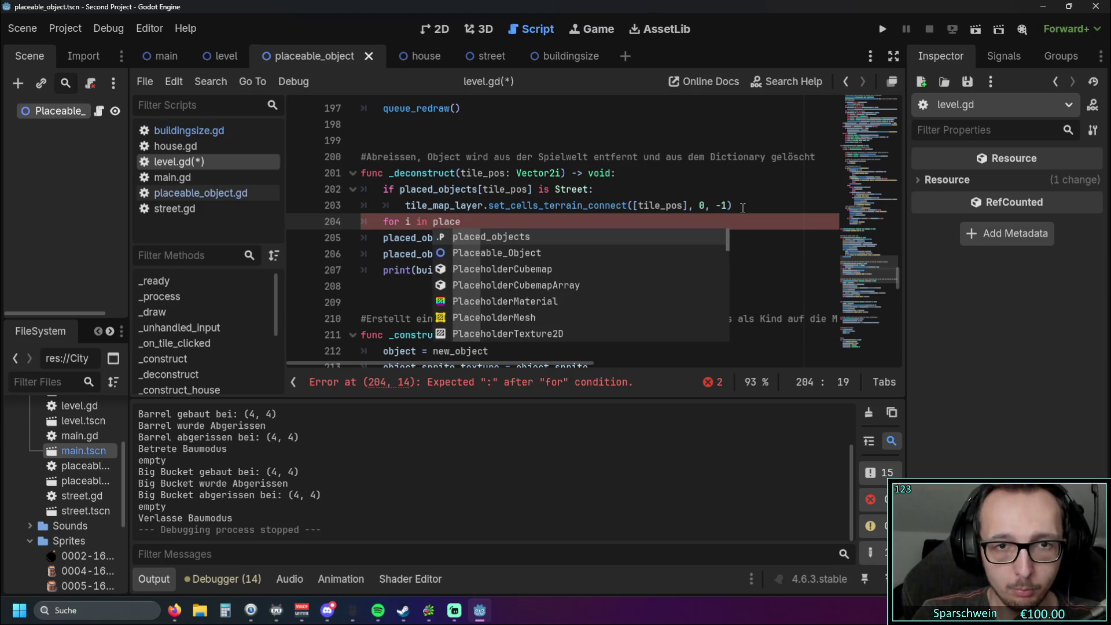
key("Down")
key("Return")
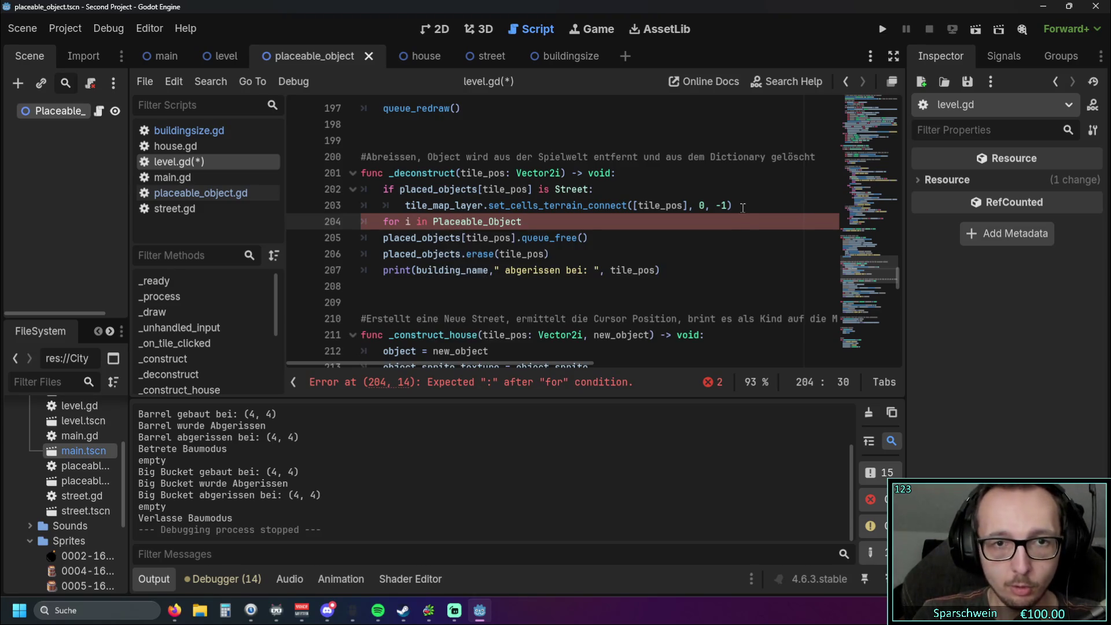
type(".HOU")
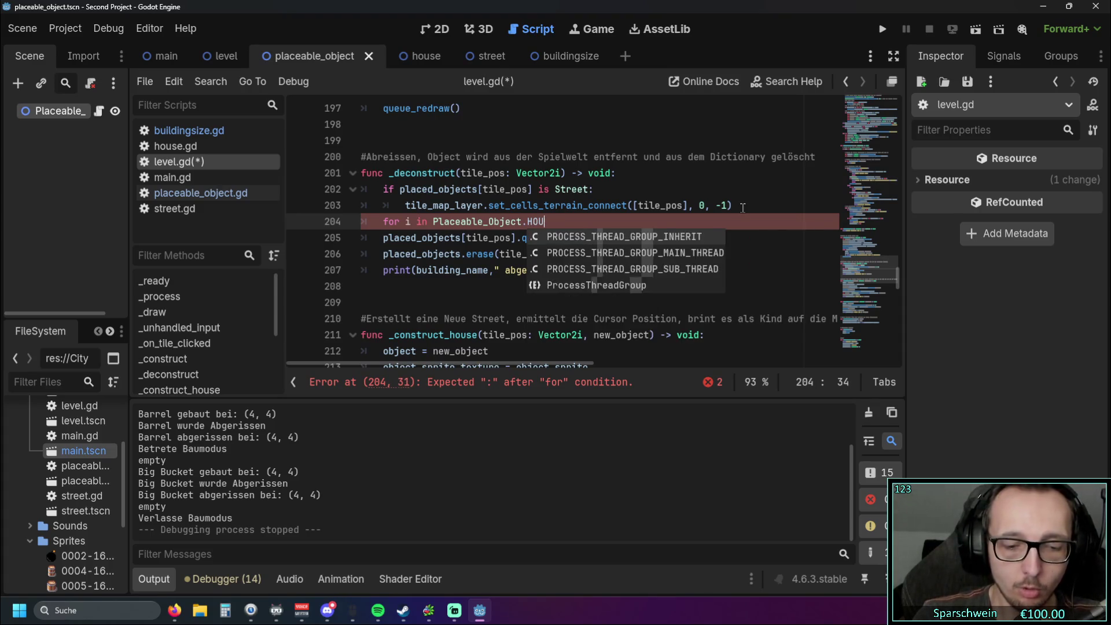
type("SE.")
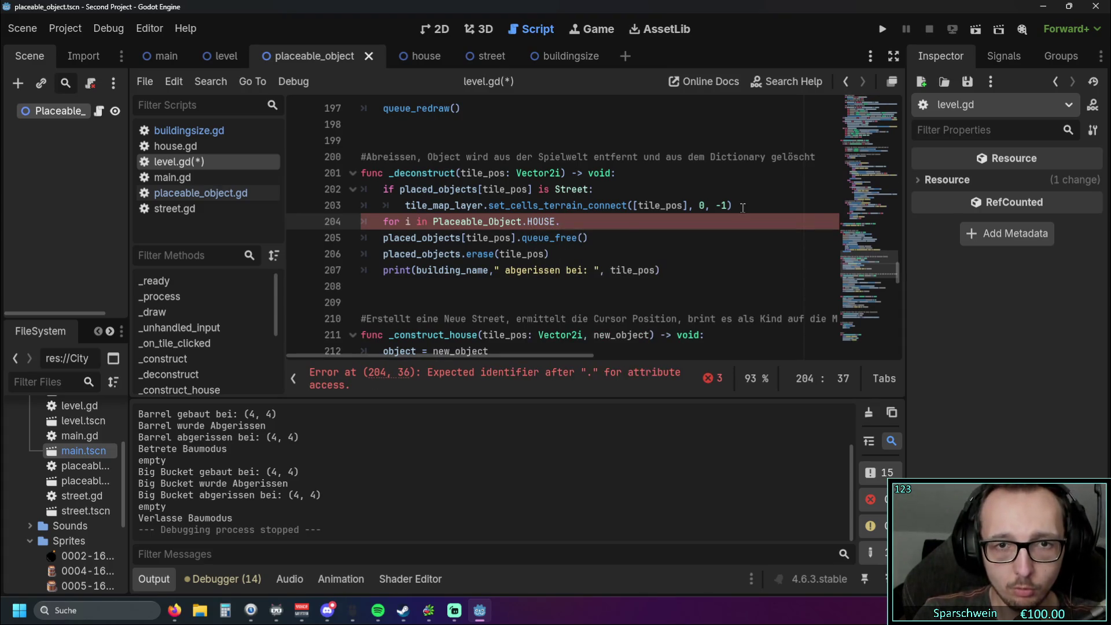
type("pos_list")
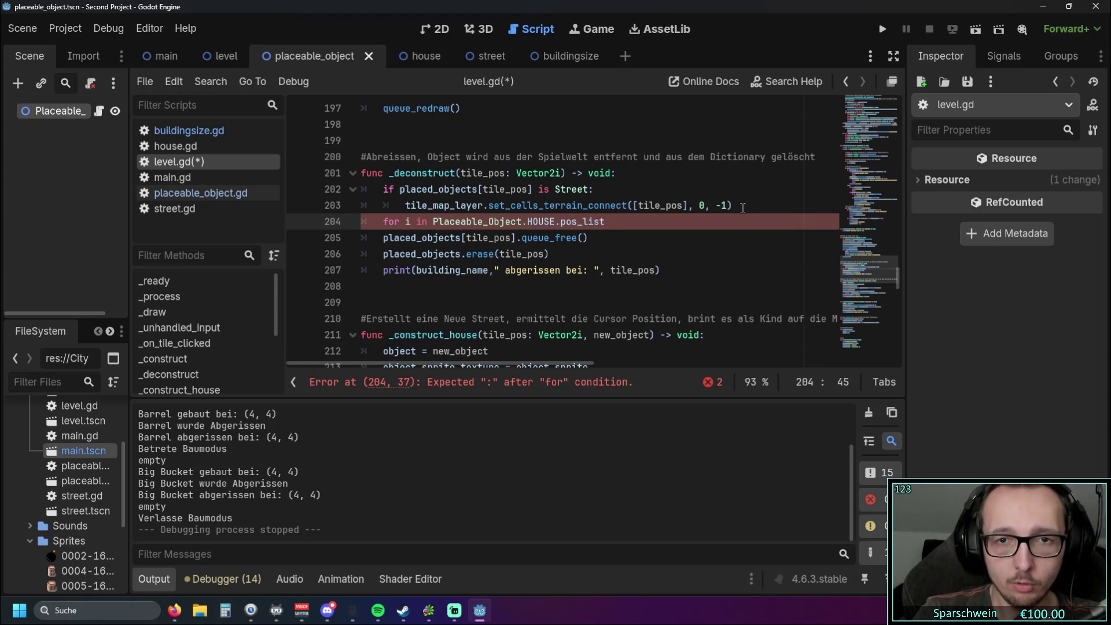
type(":")
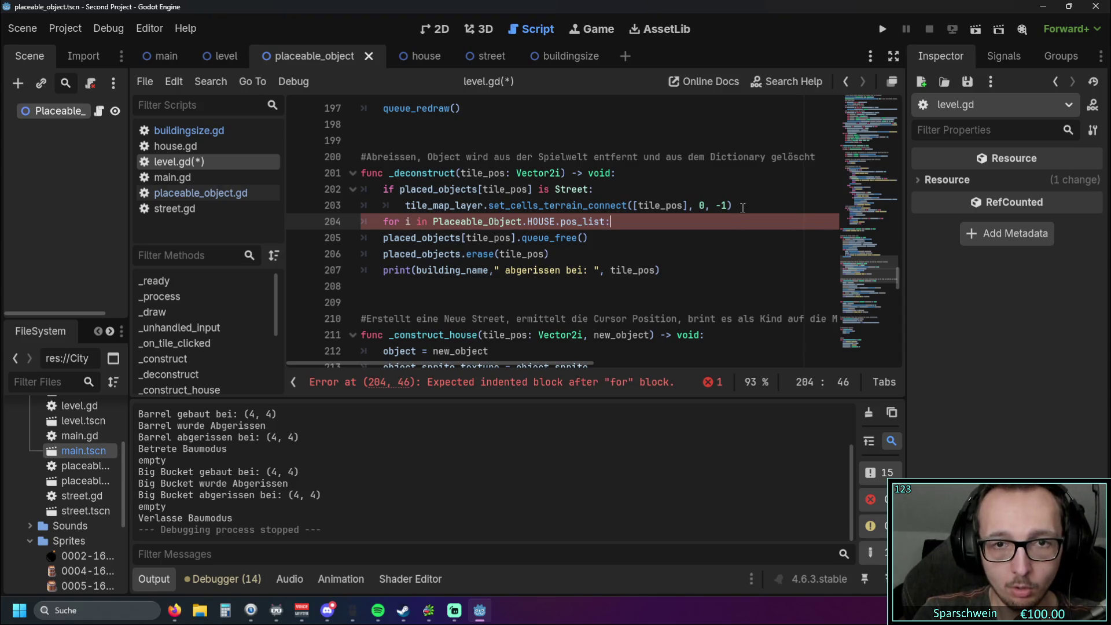
key("Return")
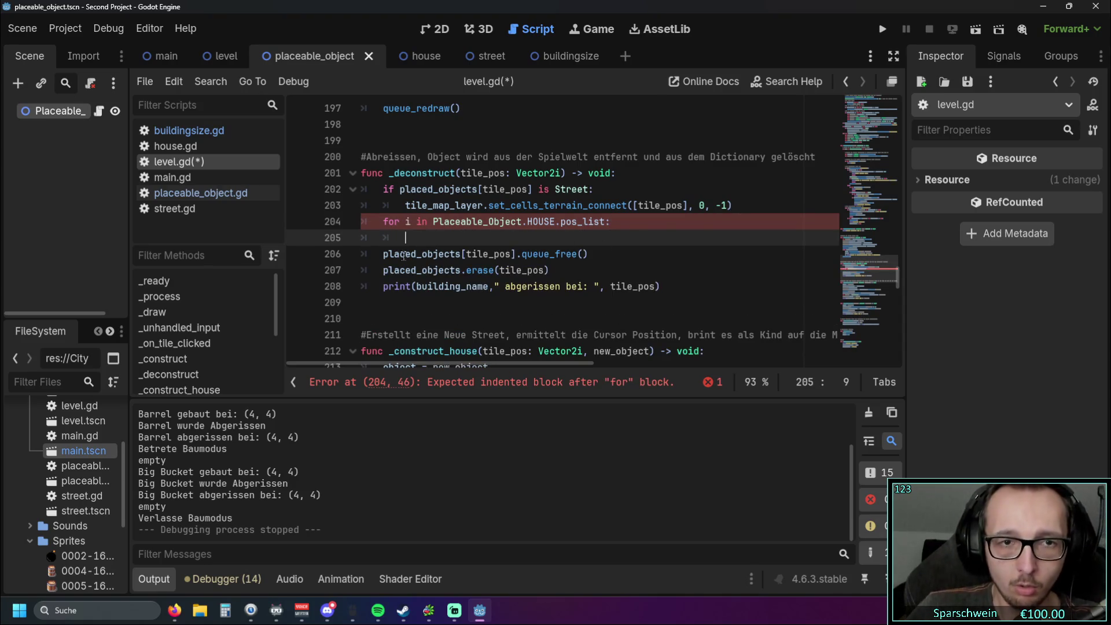
Step: Indent the queue_free line into the loop and change its tile_pos argument to i
left_click(383, 254)
key("Tab")
left_click(402, 242)
key("BackSpace")
key("BackSpace")
key("BackSpace")
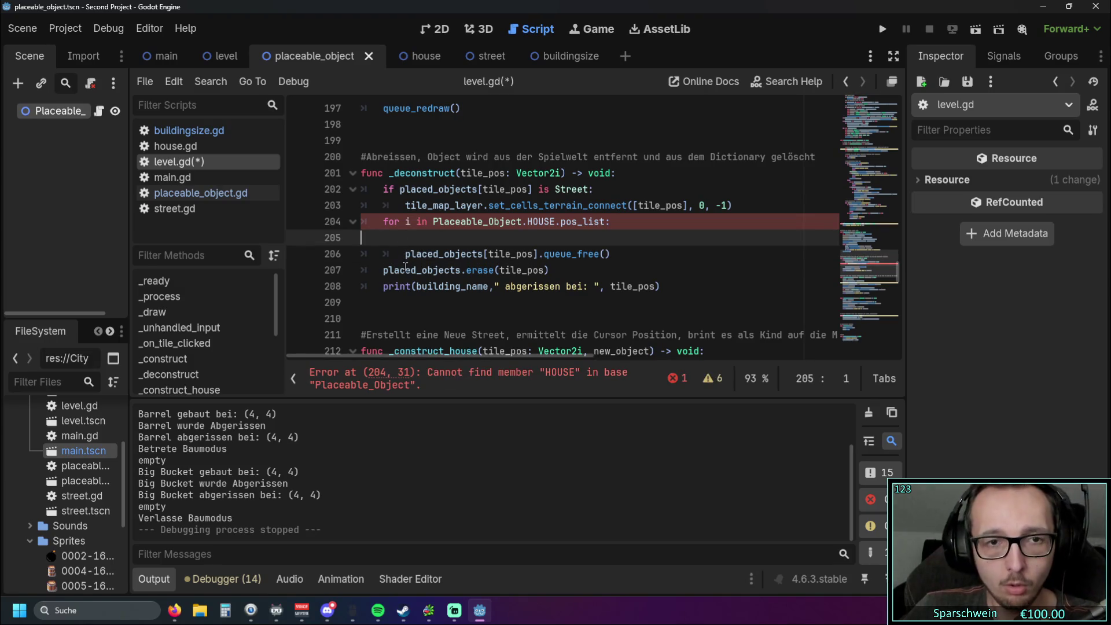
double_click(492, 237)
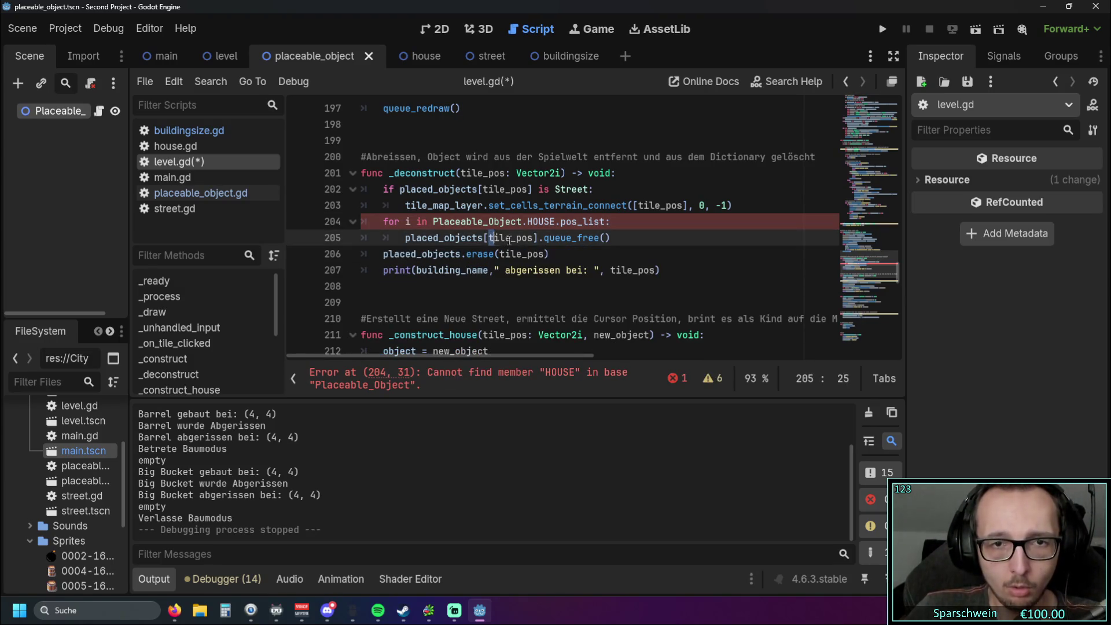
type("i")
left_click(608, 241)
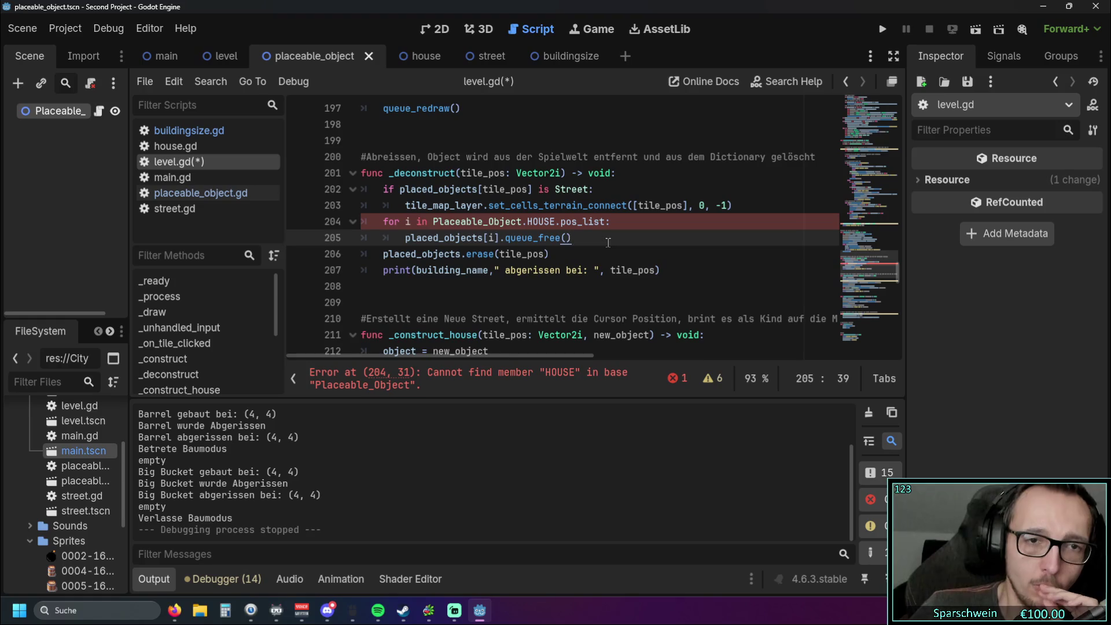
scroll(578, 260, "up", 1)
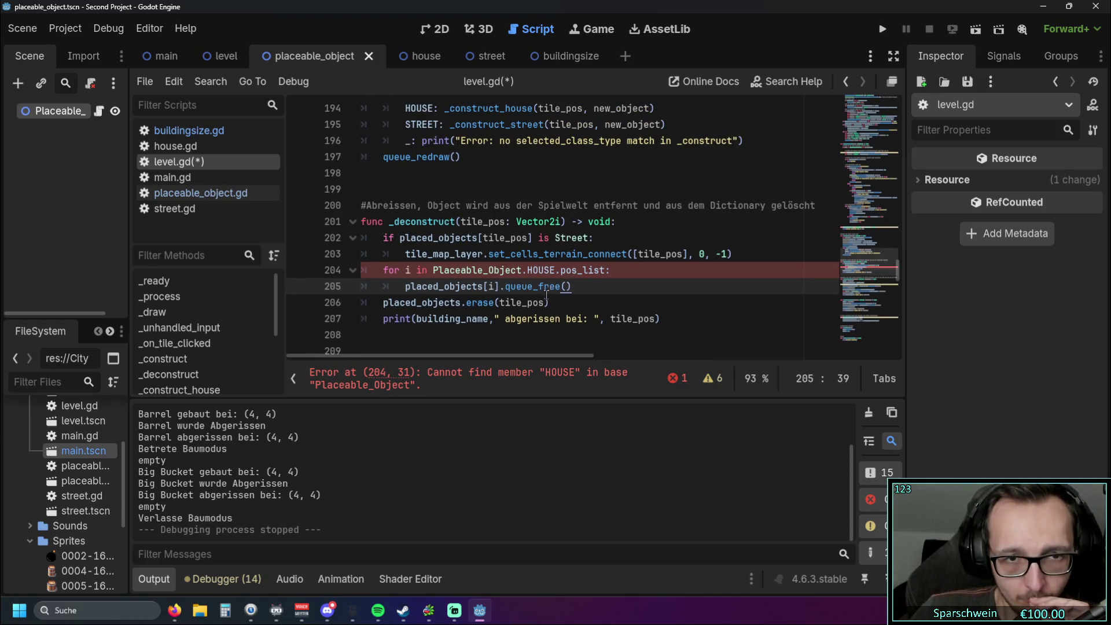
mouse_move(539, 305)
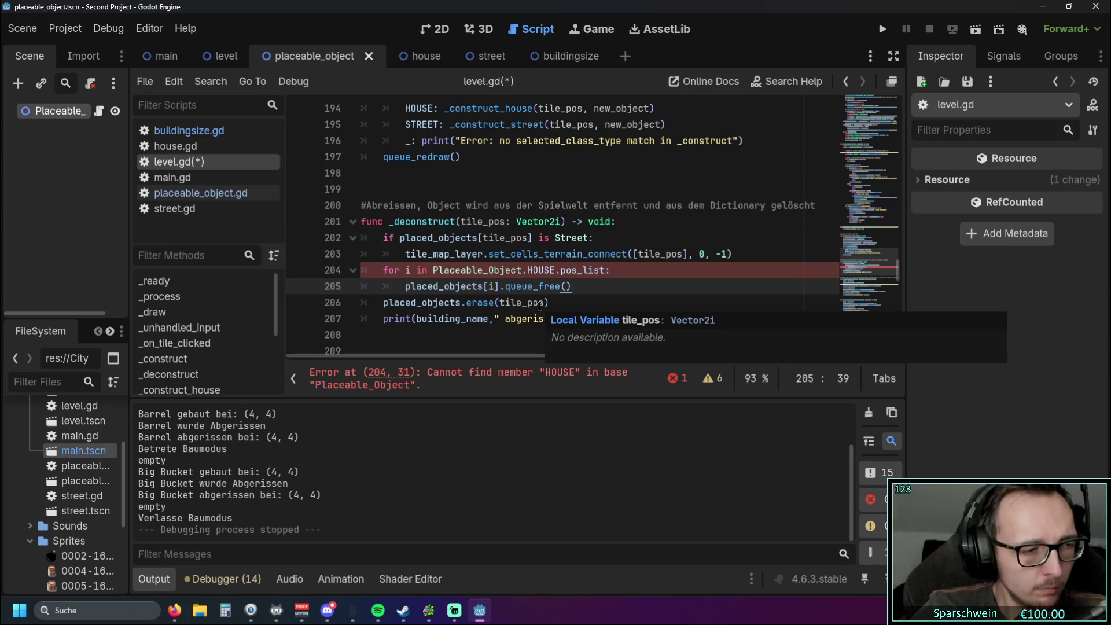
scroll(533, 270, "down", 2)
scroll(532, 270, "up", 2)
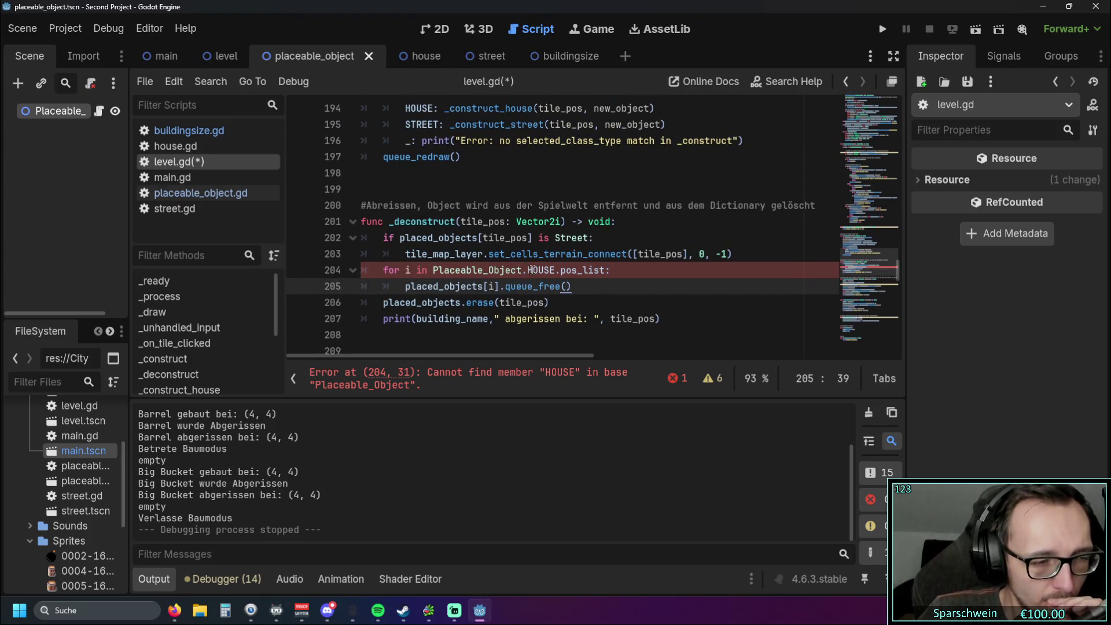
mouse_move(560, 249)
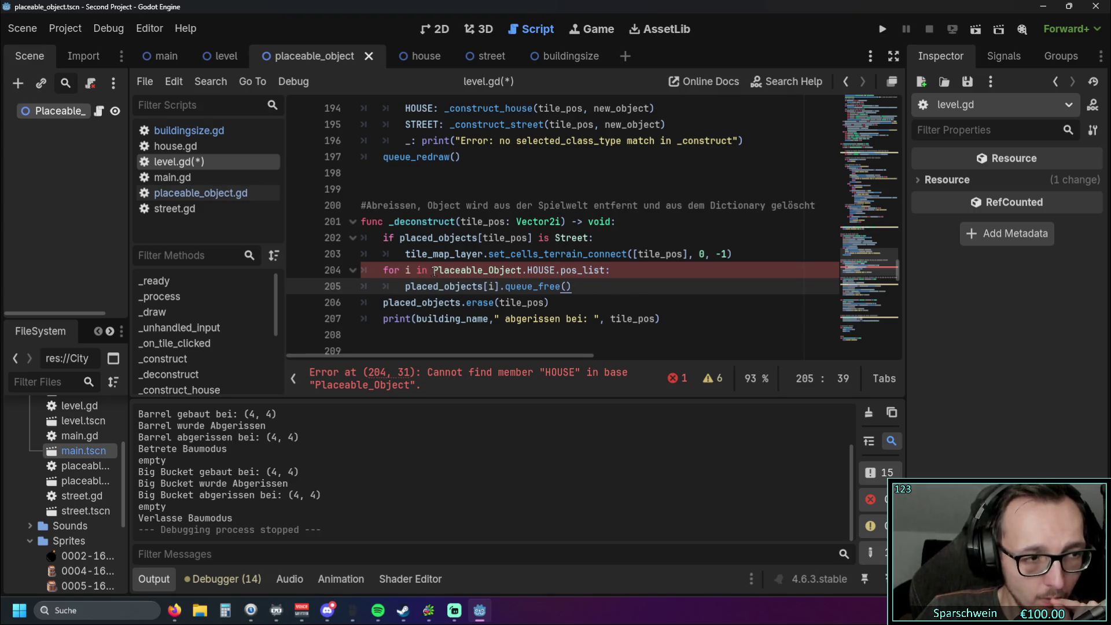
mouse_move(434, 271)
left_mouse_down()
mouse_move(532, 270)
mouse_move(522, 271)
left_mouse_up()
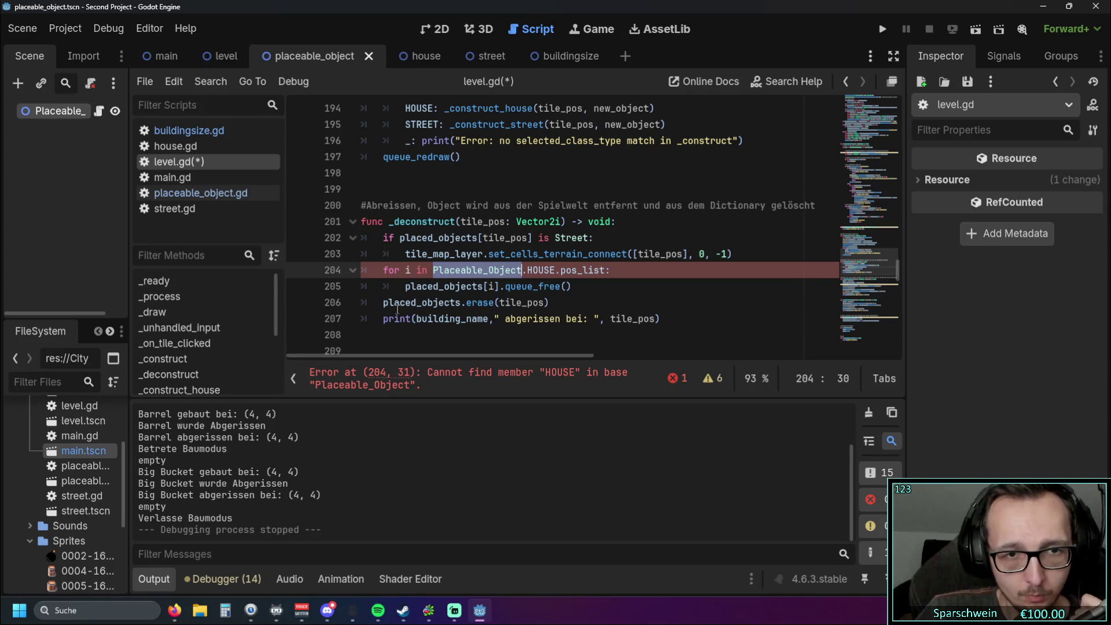
Step: Rewrite line 204's loop to iterate over placed_objects[tile_pos].pos_list, dropping .HOUSE
type("placed")
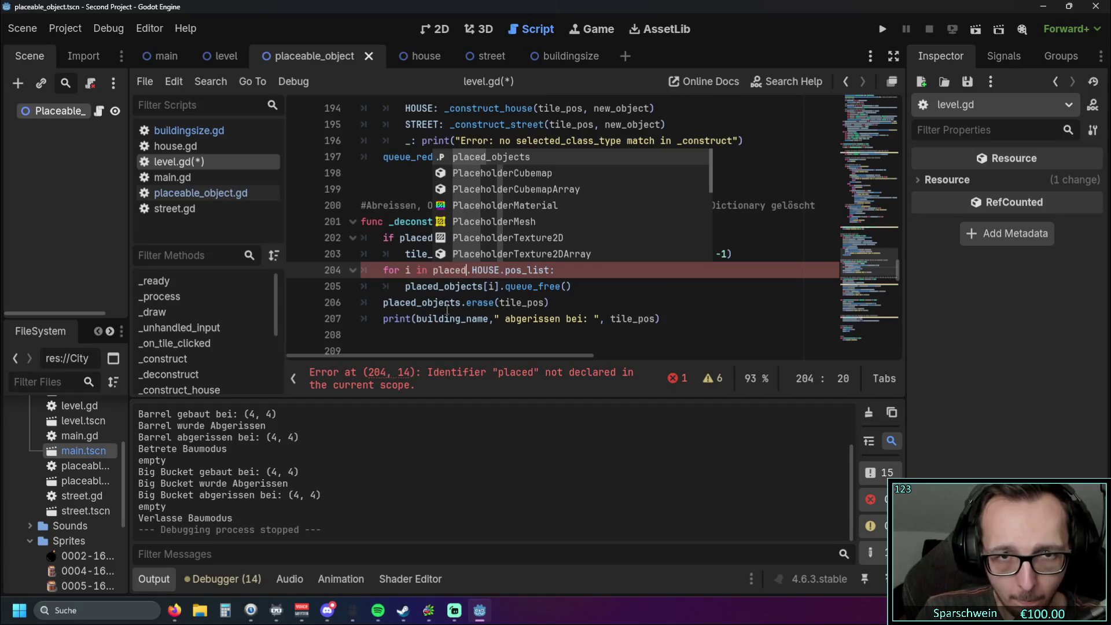
key("Return")
type("[")
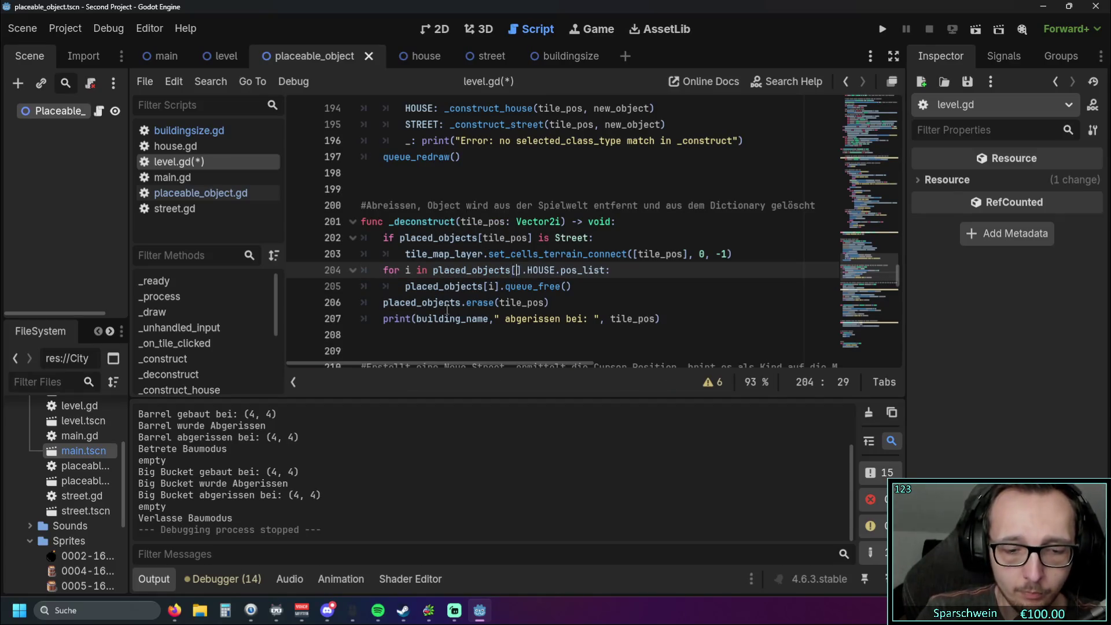
type("tile_pos")
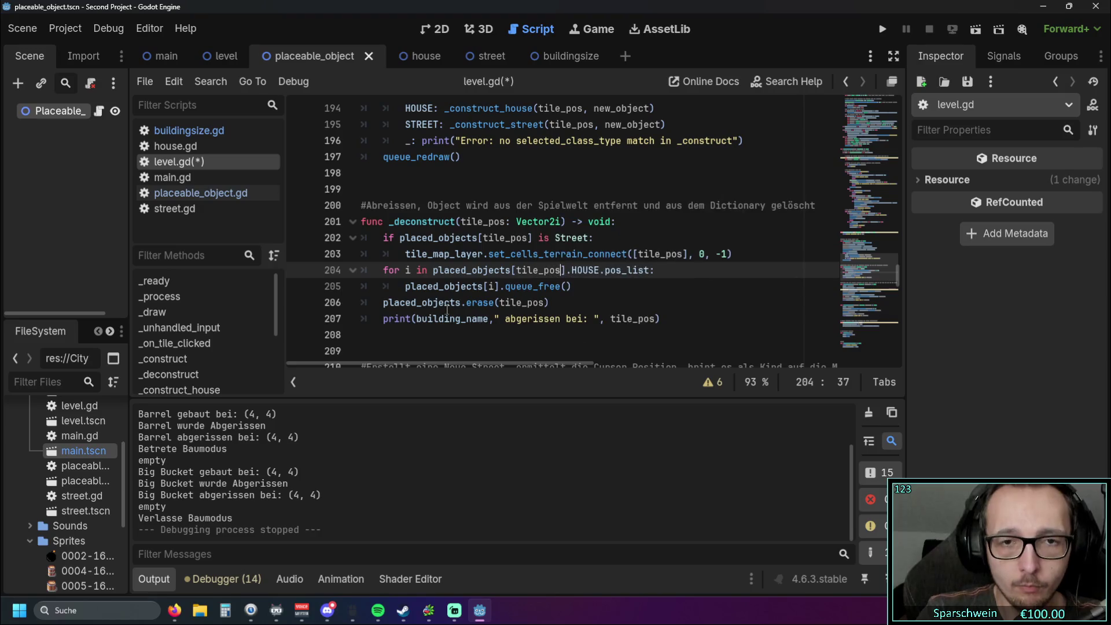
type("]")
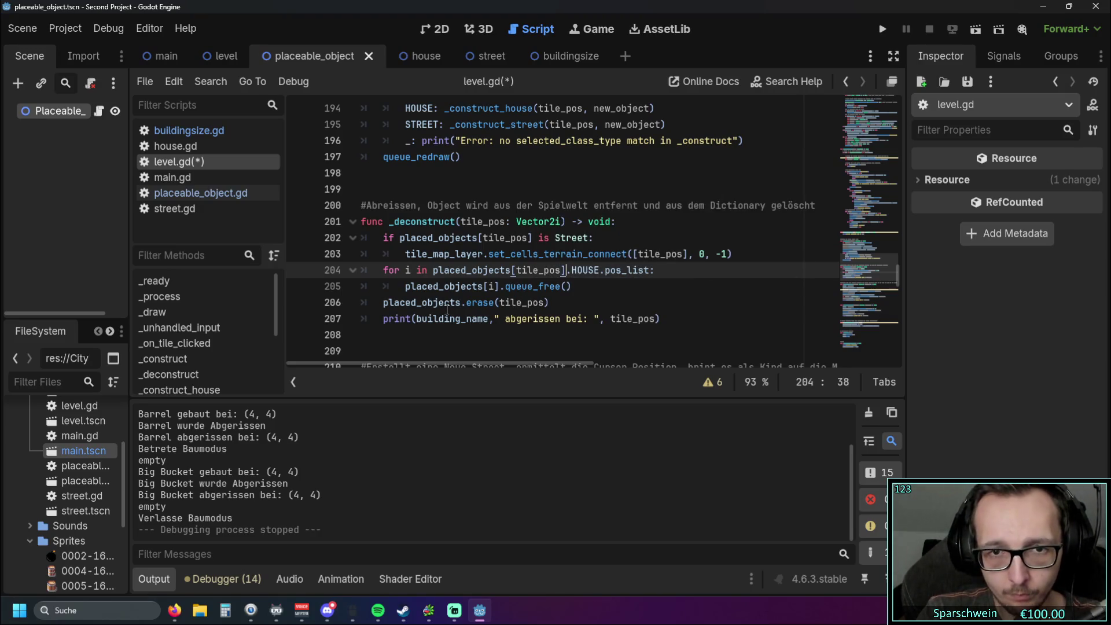
key("Down")
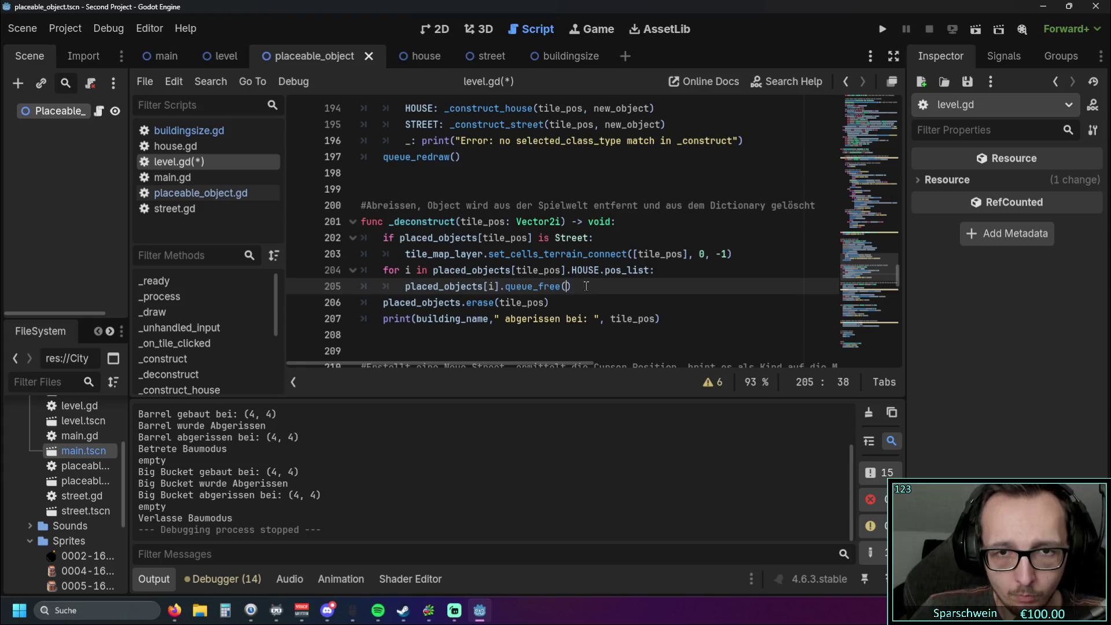
double_click(599, 273)
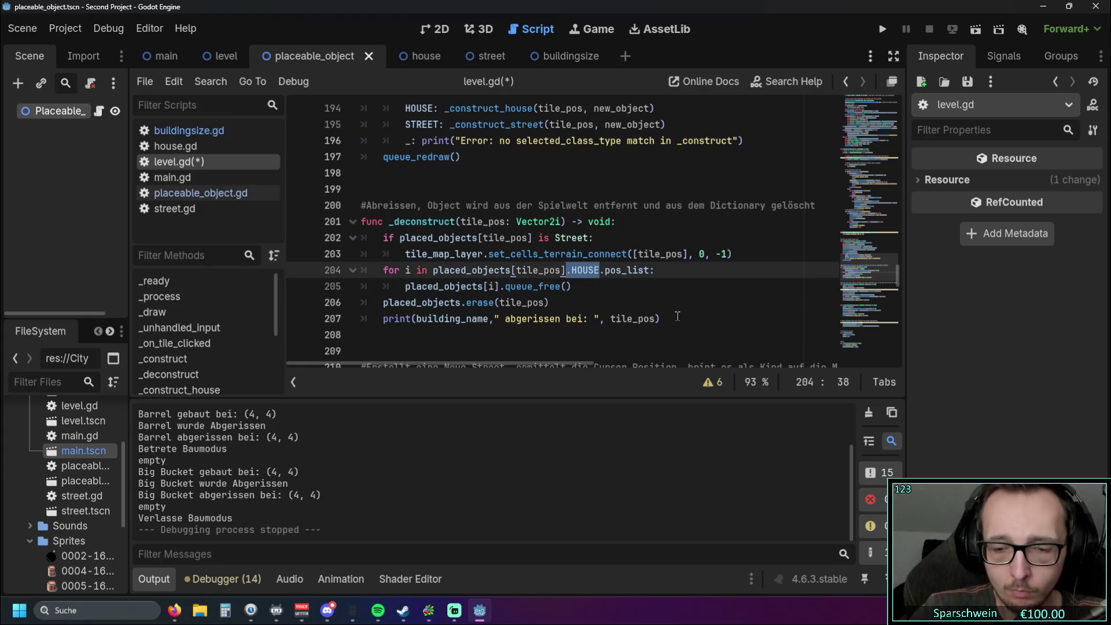
key("BackSpace")
key("BackSpace")
left_click(625, 316)
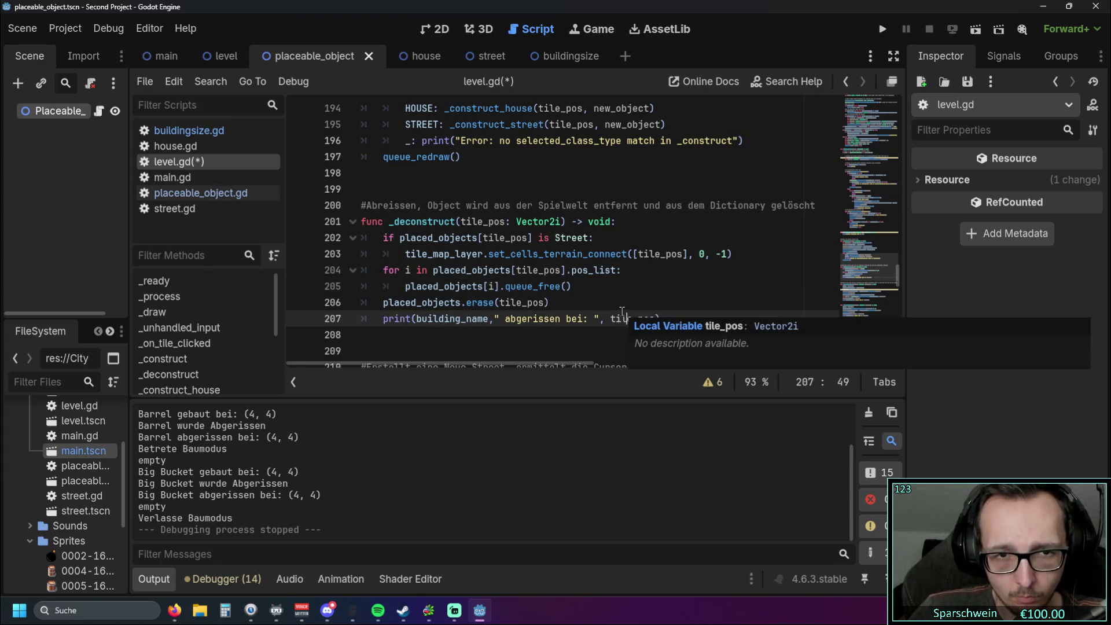
Step: Run the game, build a Big Bucket at tile (3,3), demolish it, and stop
left_click(882, 28)
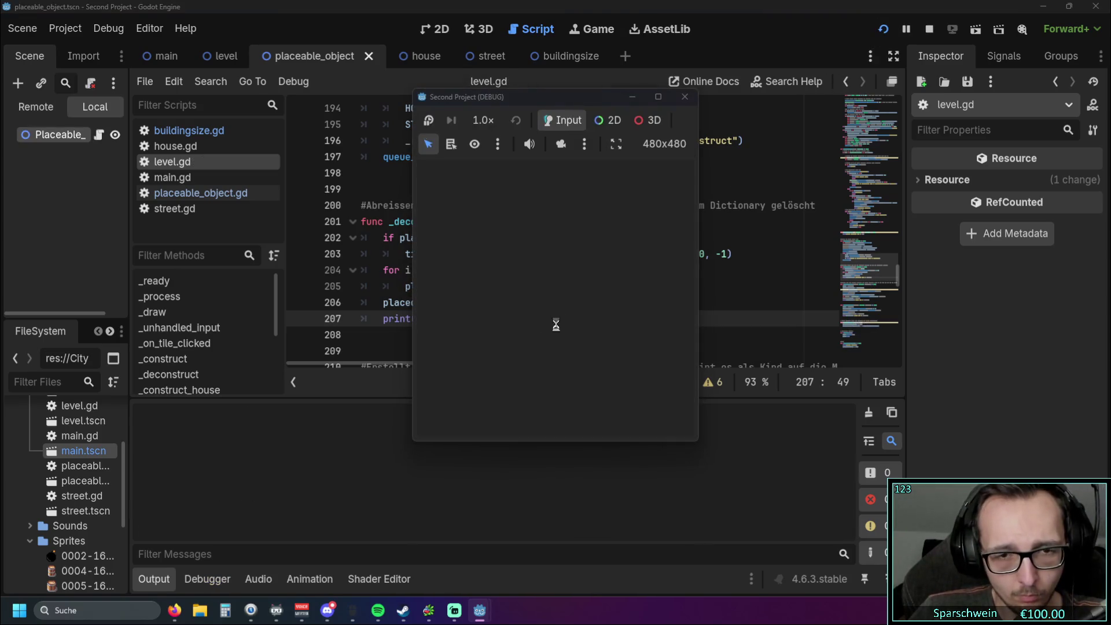
left_click(521, 421)
left_click(522, 419)
left_click(539, 308)
left_click(530, 290)
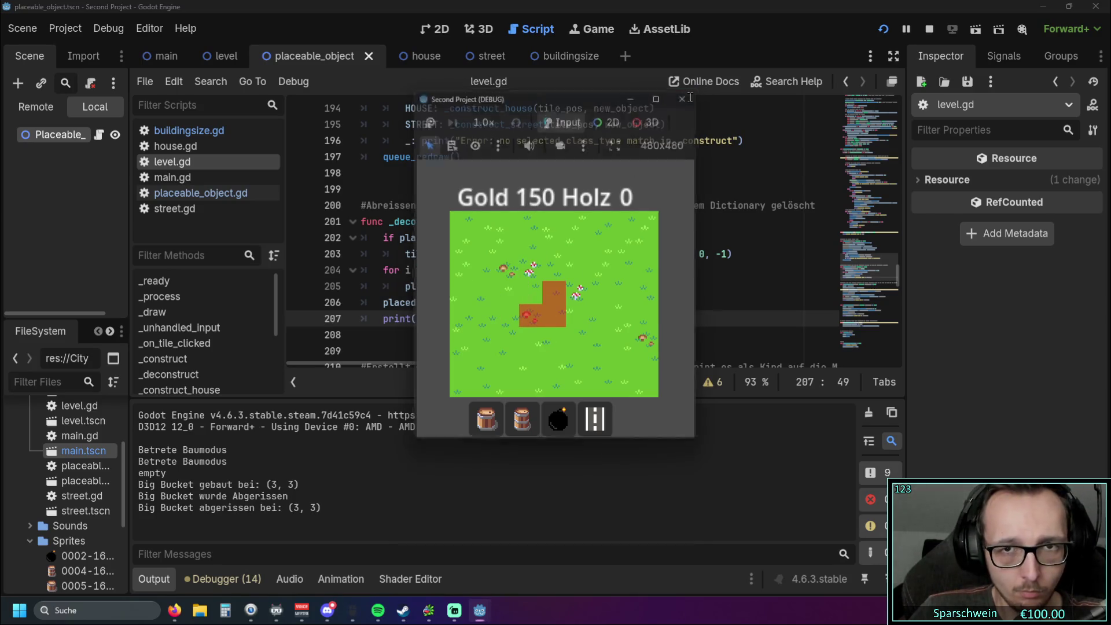
key("Escape")
left_click(560, 302)
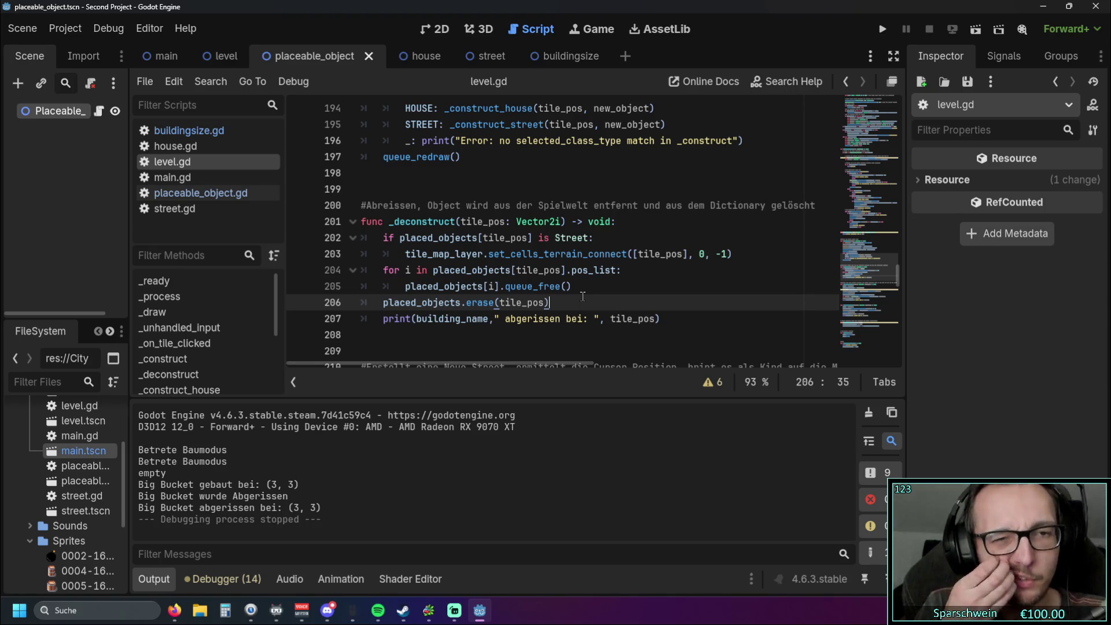
key("Home")
Step: Indent the erase call into the loop, then rerun and build and demolish a Big Bucket at (5,4)
key("Tab")
left_click(506, 337)
left_click(883, 29)
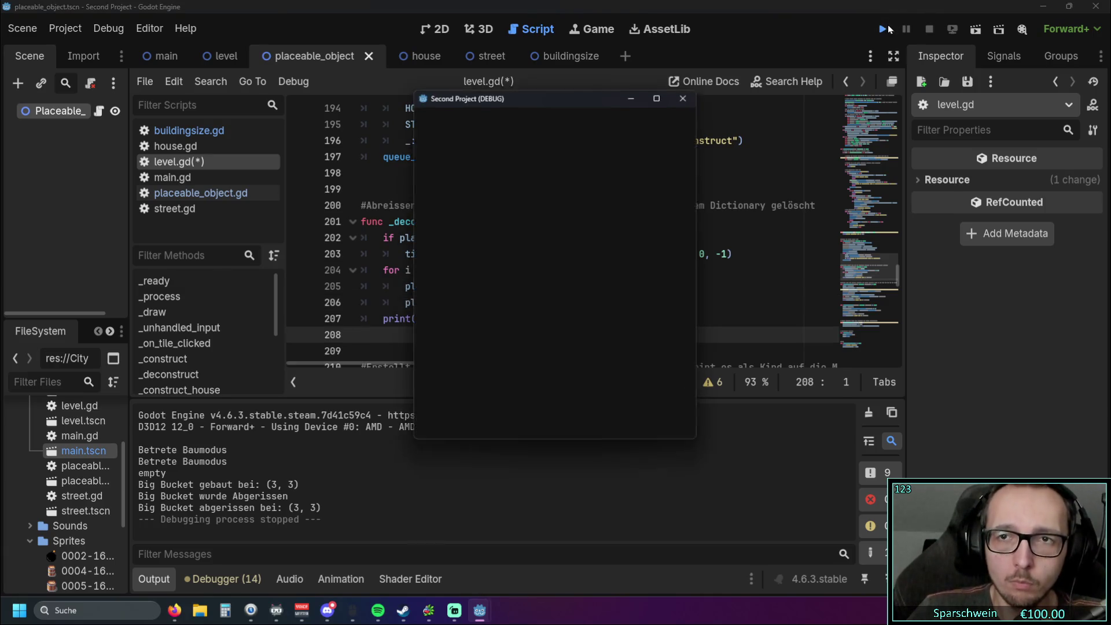
left_click(486, 420)
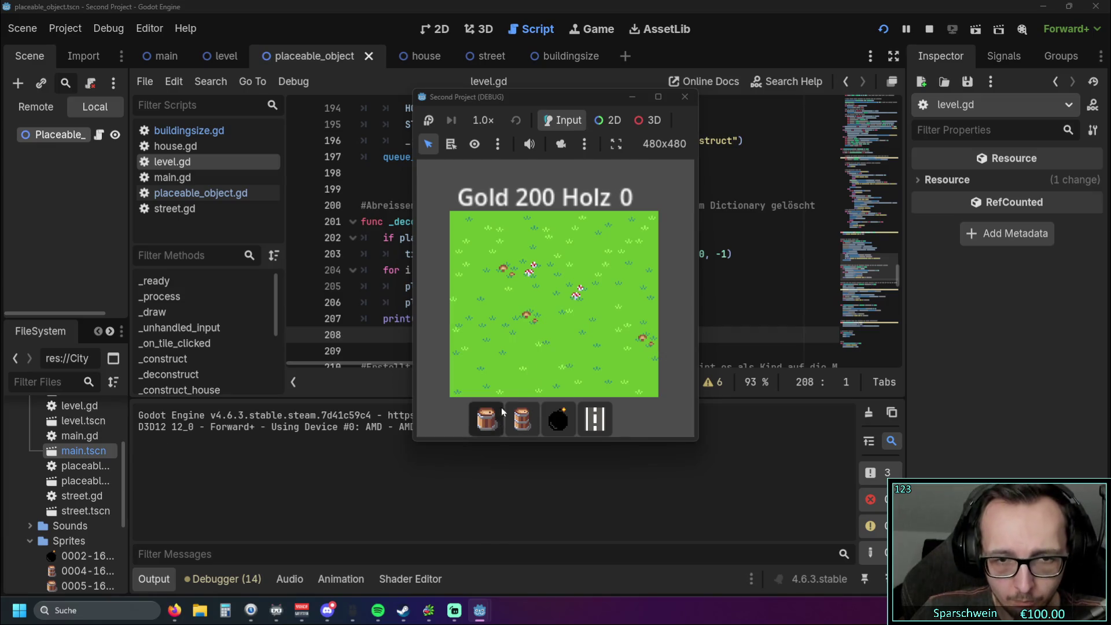
left_click(575, 317)
right_click(571, 314)
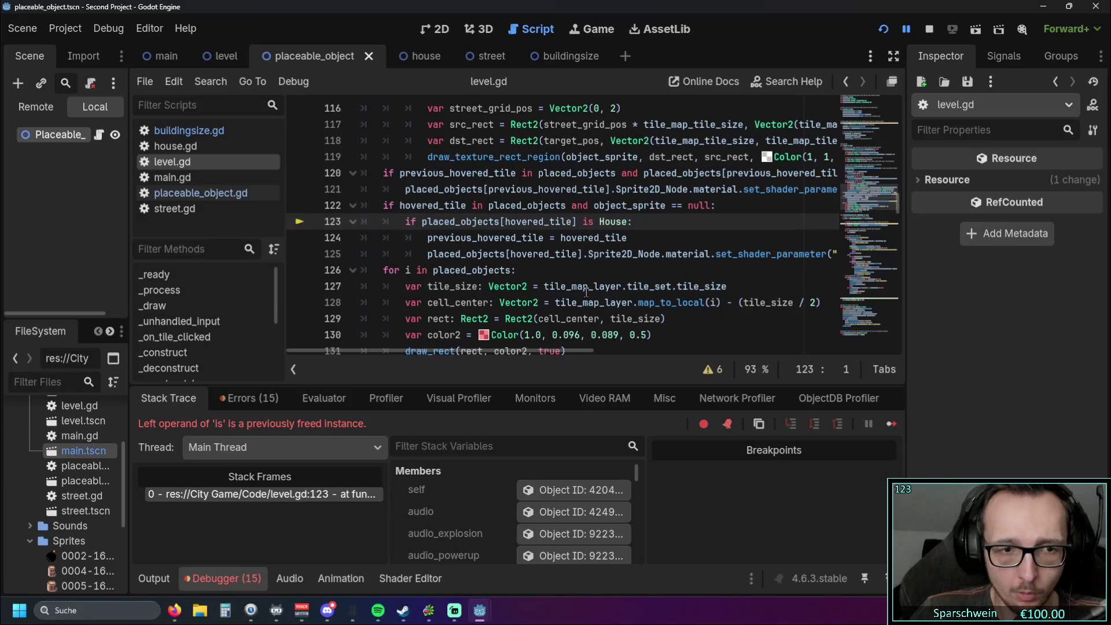
Step: Inspect the freed-instance error at level.gd line 123 and scroll back to _deconstruct
scroll(576, 282, "down", 20)
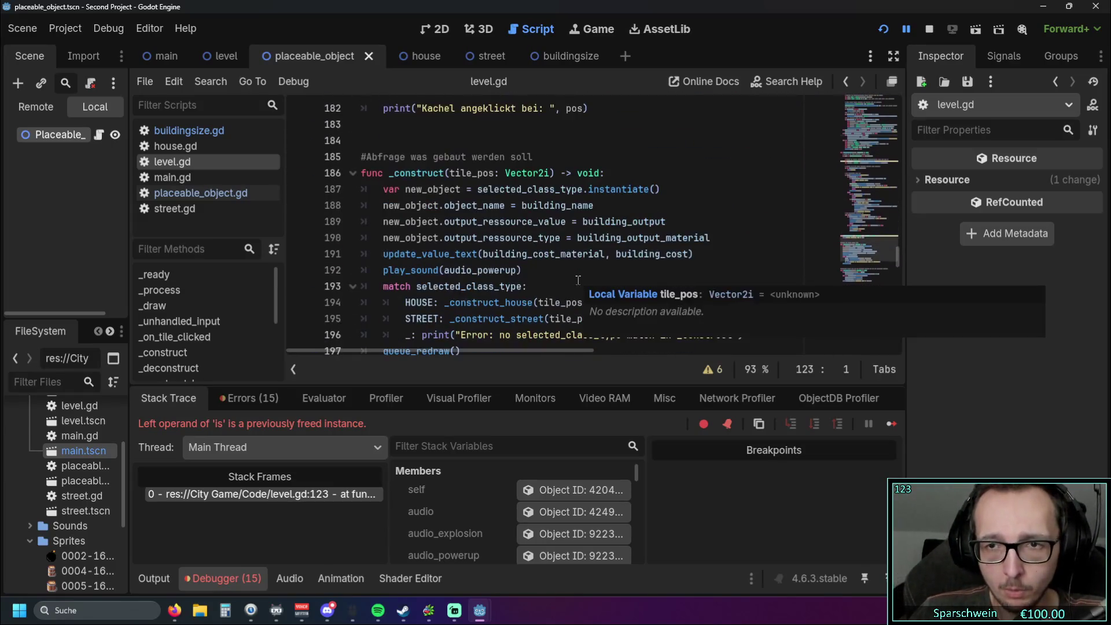
scroll(580, 276, "down", 3)
scroll(581, 272, "down", 4)
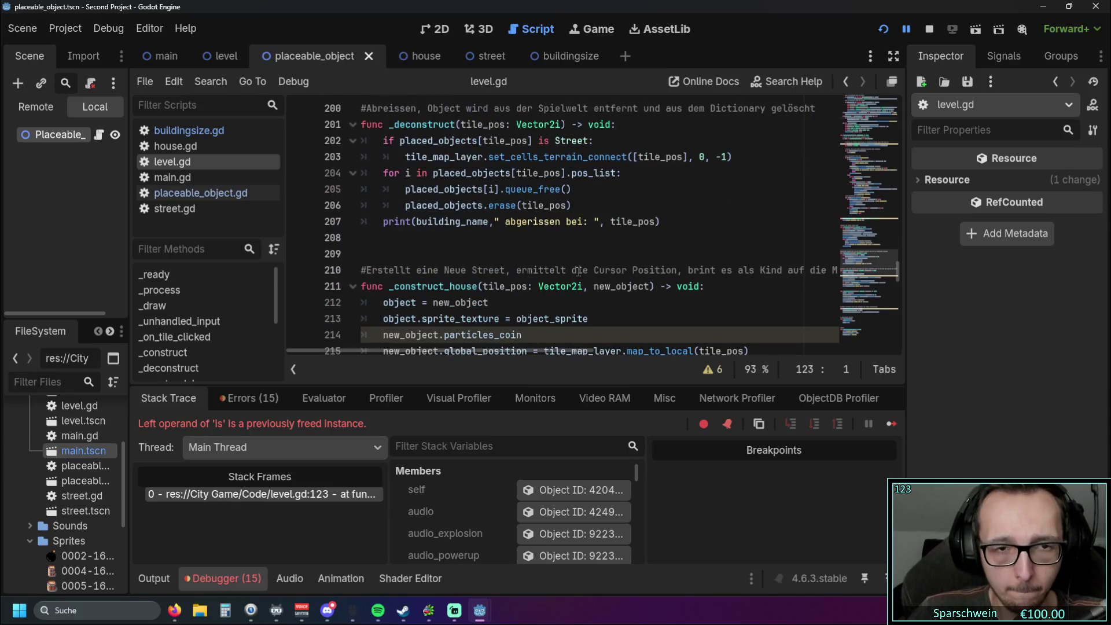
scroll(579, 270, "up", 1)
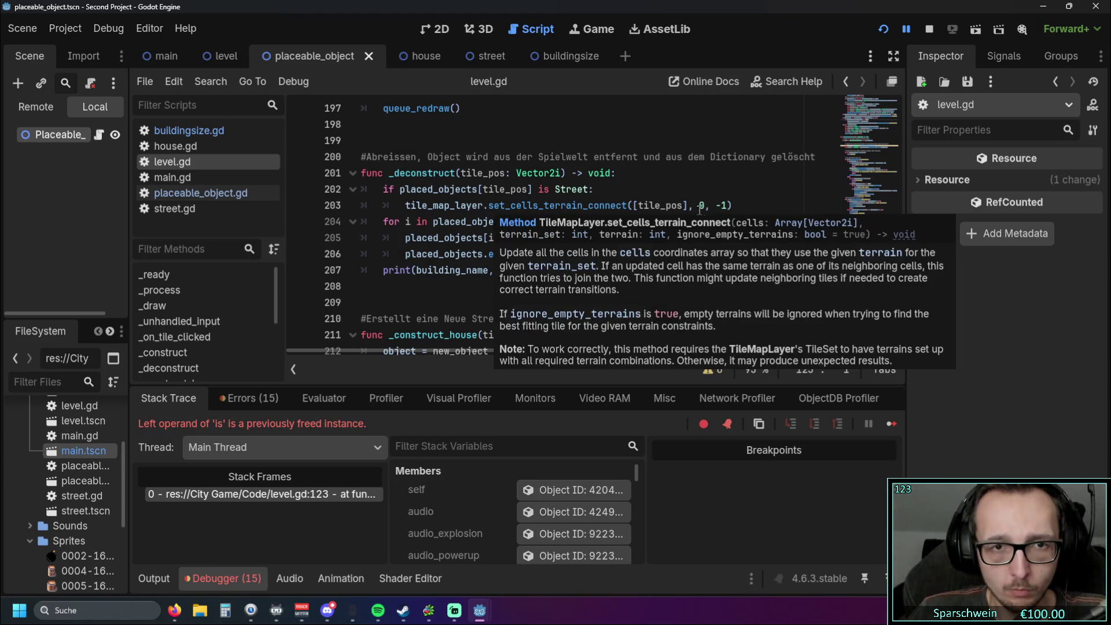
Step: Paste a to_delete variable line as the new line 204, removing stray characters before var
left_click(741, 199)
key("Return")
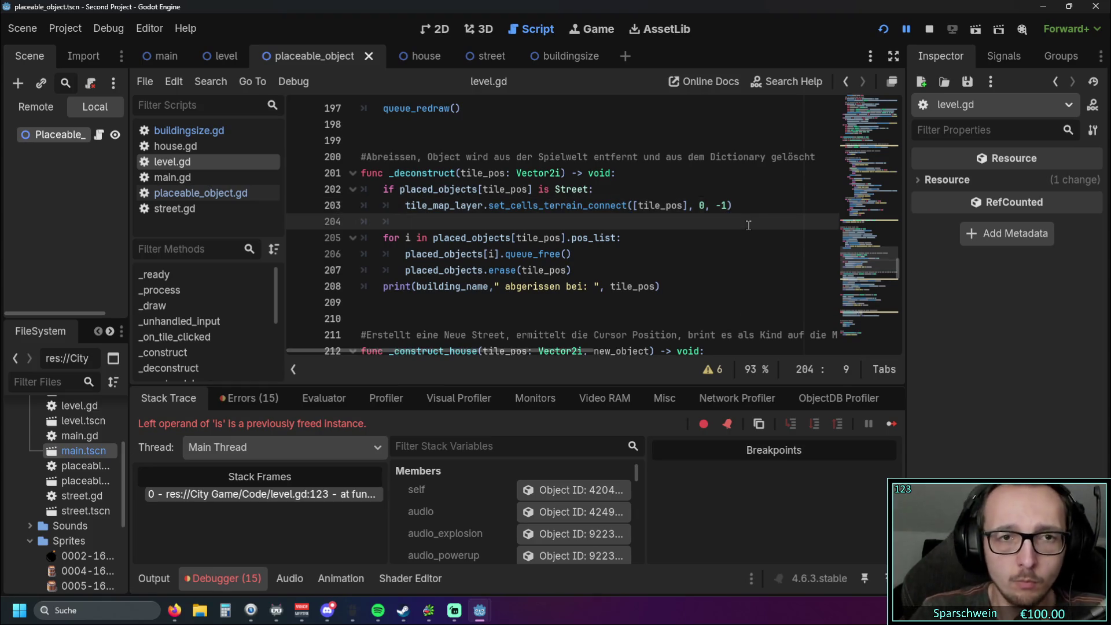
key("BackSpace")
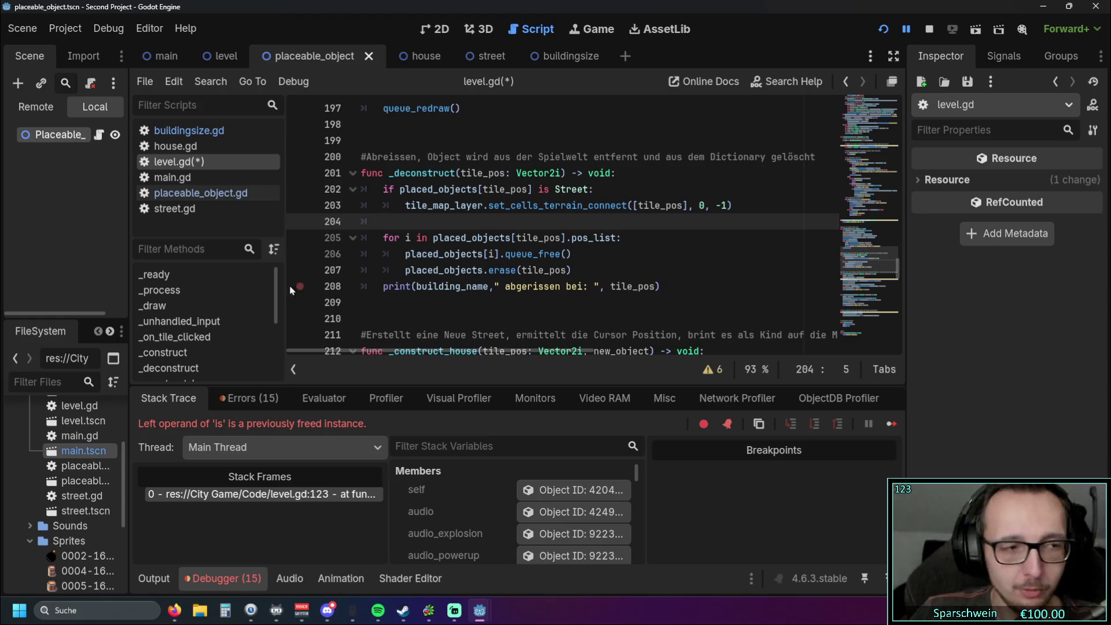
key("alt+Tab")
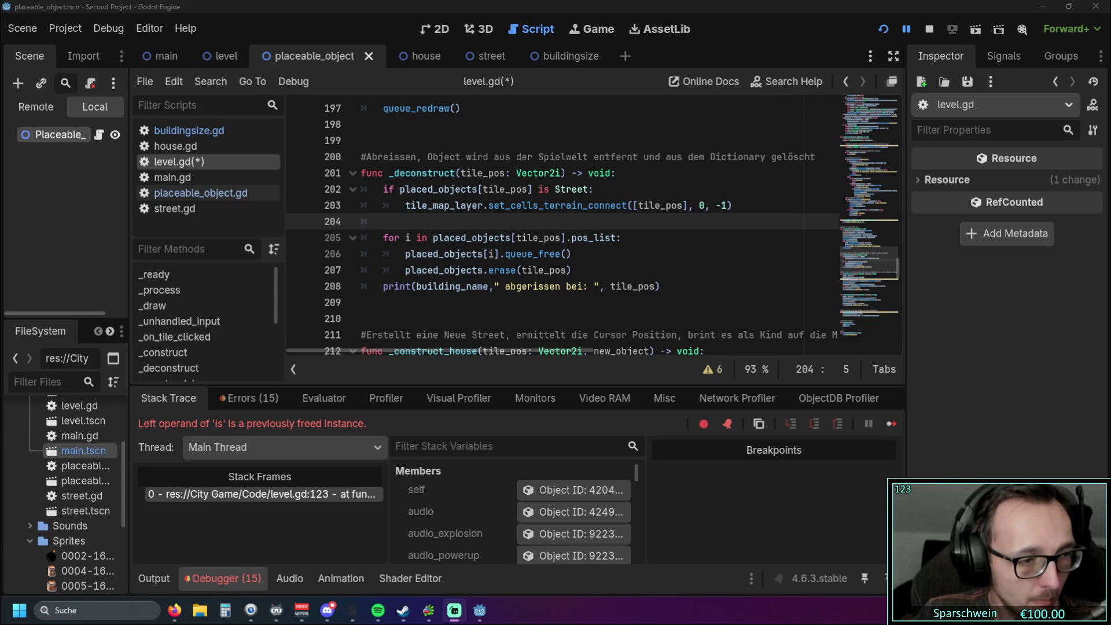
key("alt+Tab")
type("n var to_delete = placeable_objects[tile_pos]")
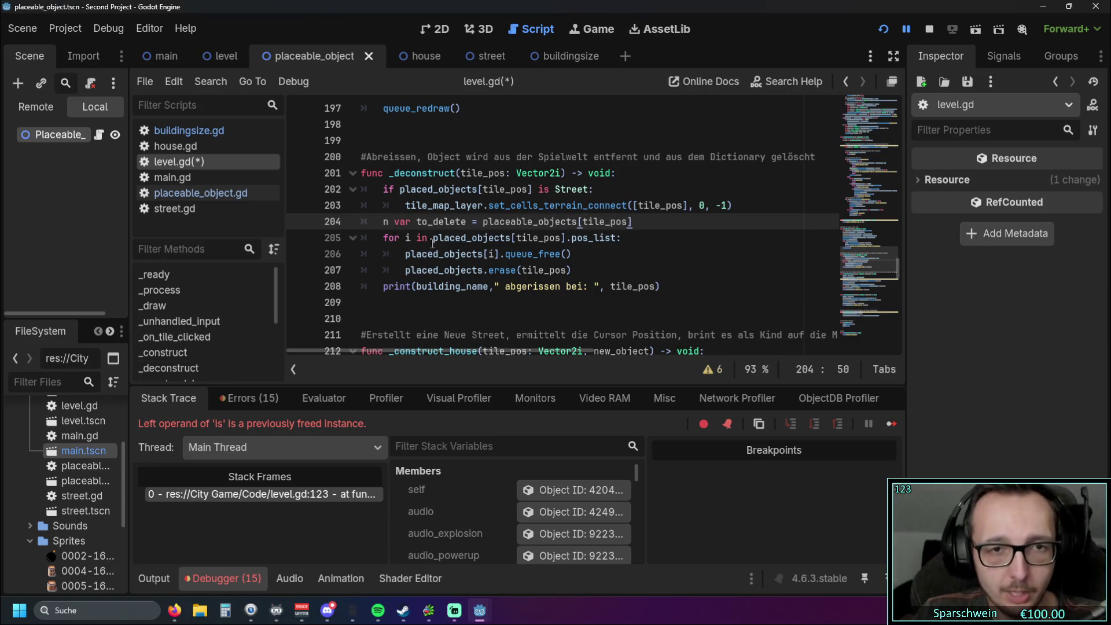
double_click(395, 223)
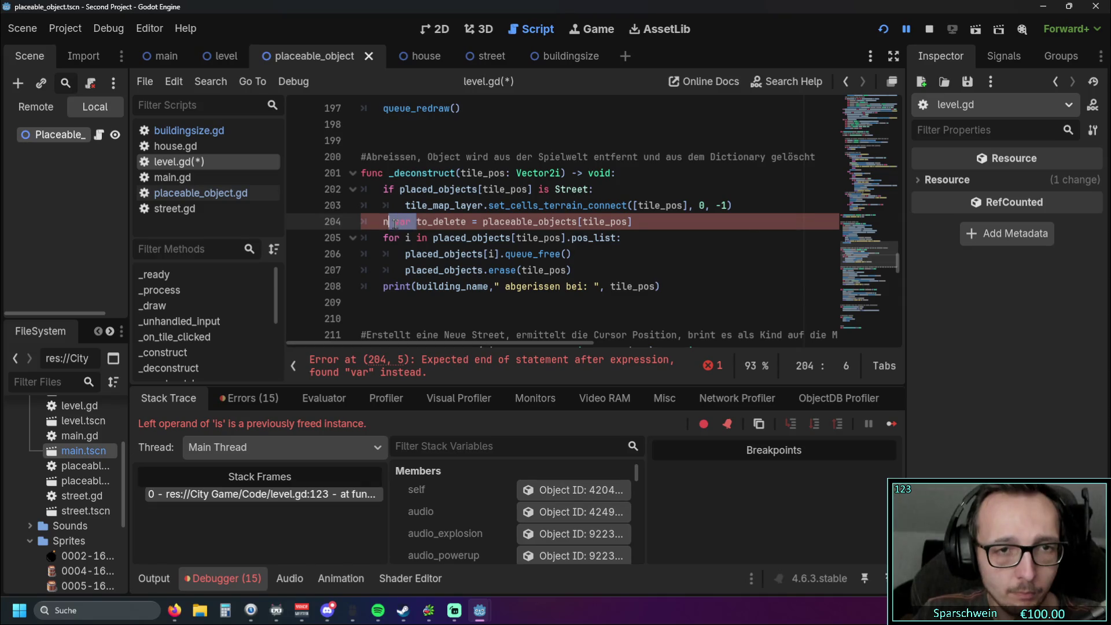
key("Left")
key("BackSpace")
key("BackSpace")
left_click(373, 275)
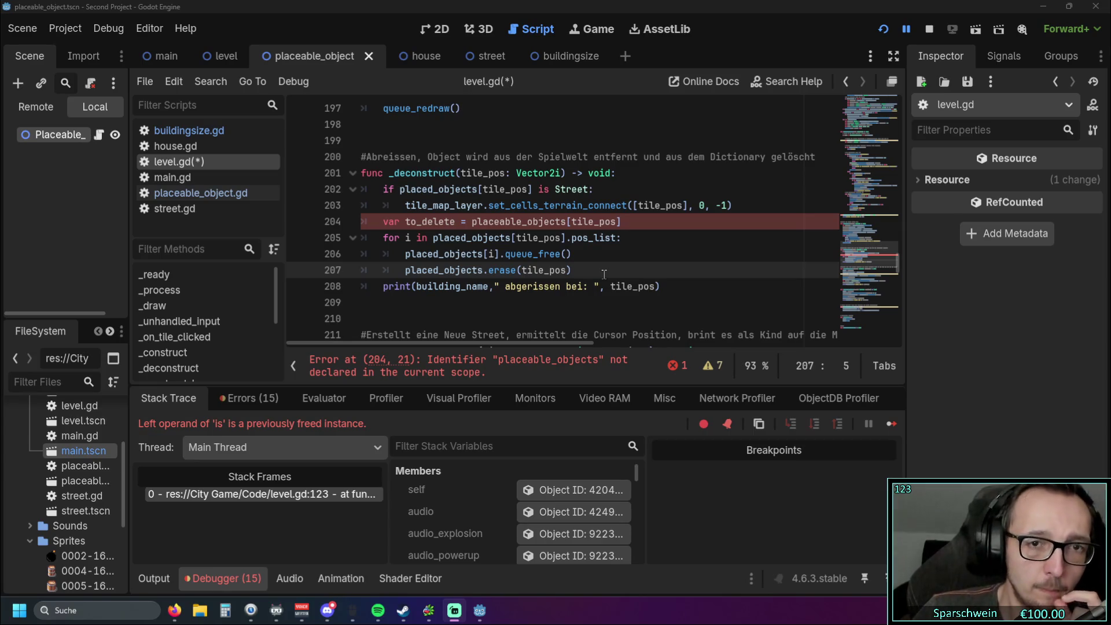
Step: Correct placeable_objects to placed_objects in the to_delete assignment
double_click(473, 221)
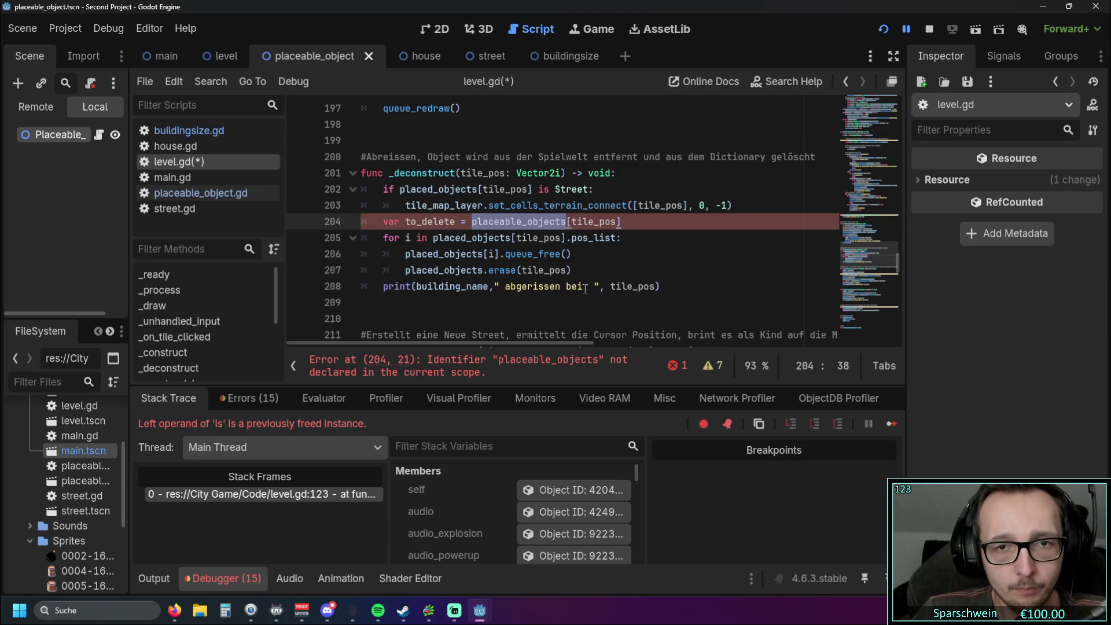
type("placed")
key("Return")
left_click(505, 254)
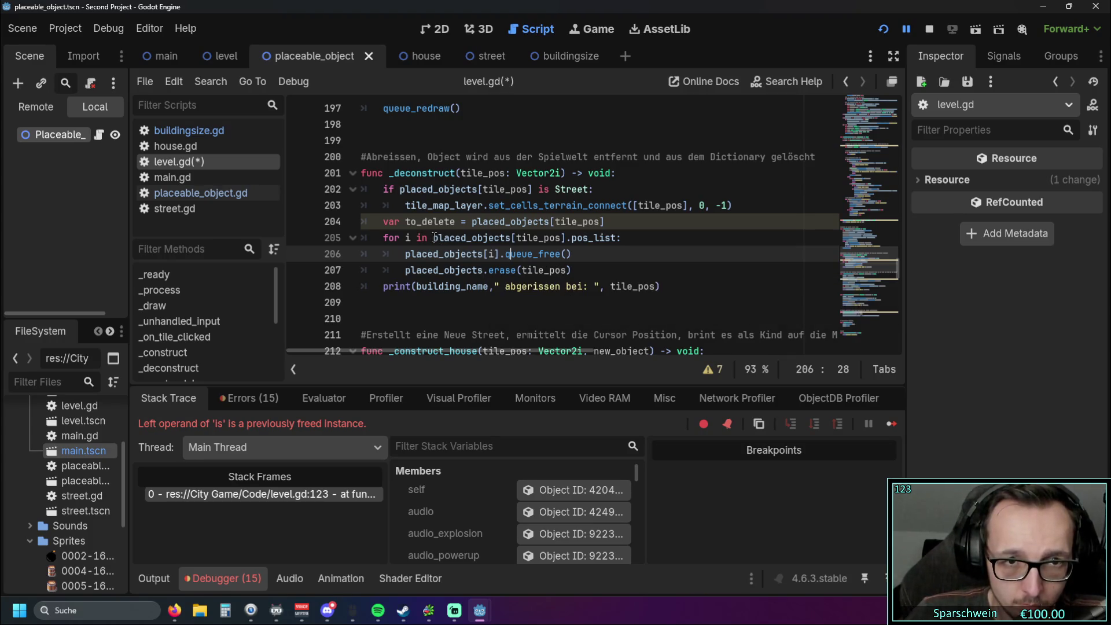
Step: Replace placed_objects[tile_pos] in the loop header with to_delete
left_click_drag(405, 221, 635, 237)
double_click(439, 221)
key("ctrl+c")
left_click(434, 237)
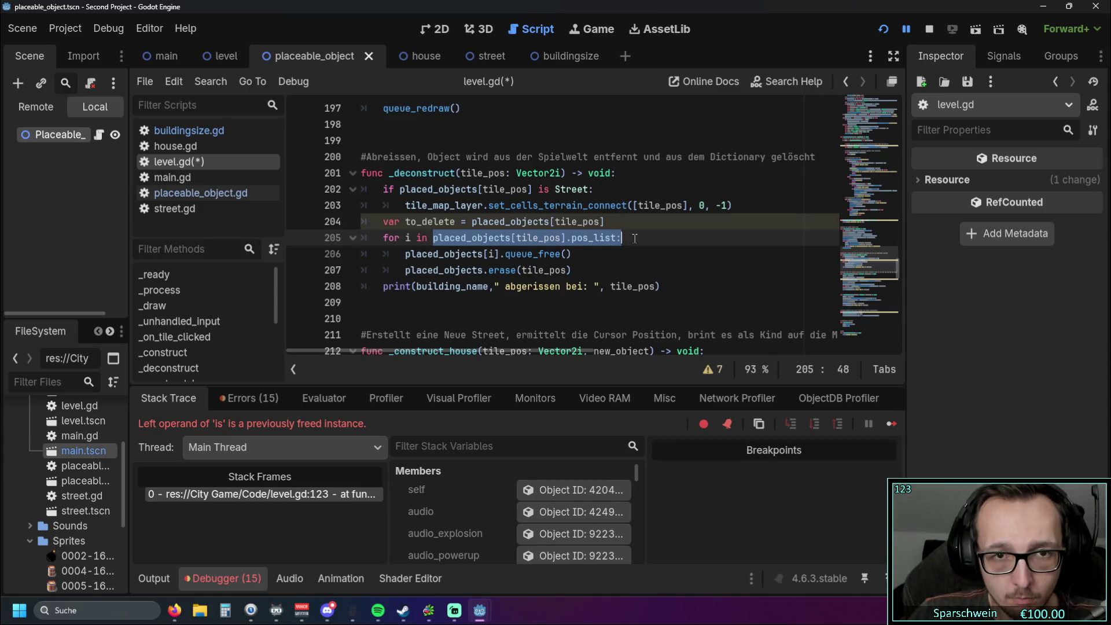
left_click(434, 238)
left_click_drag(435, 238, 567, 238)
key("ctrl+v")
left_click(631, 265)
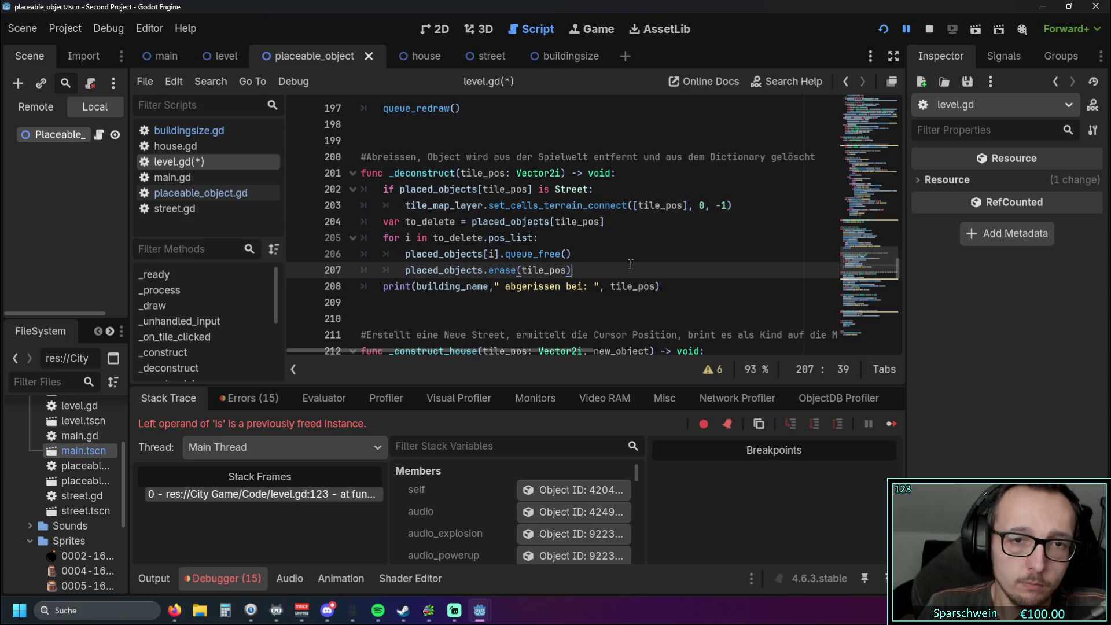
Step: Move the erase call inside the for loop and outdent queue_free out of it
triple_click(437, 268)
key("ctrl+x")
left_click(566, 244)
key("Return")
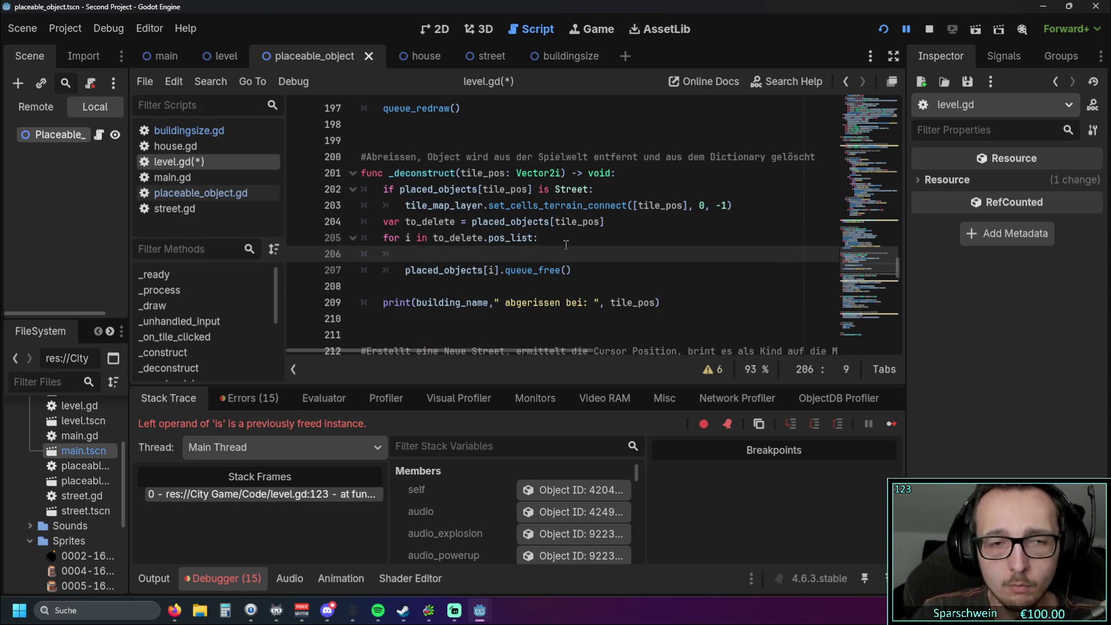
key("ctrl+v")
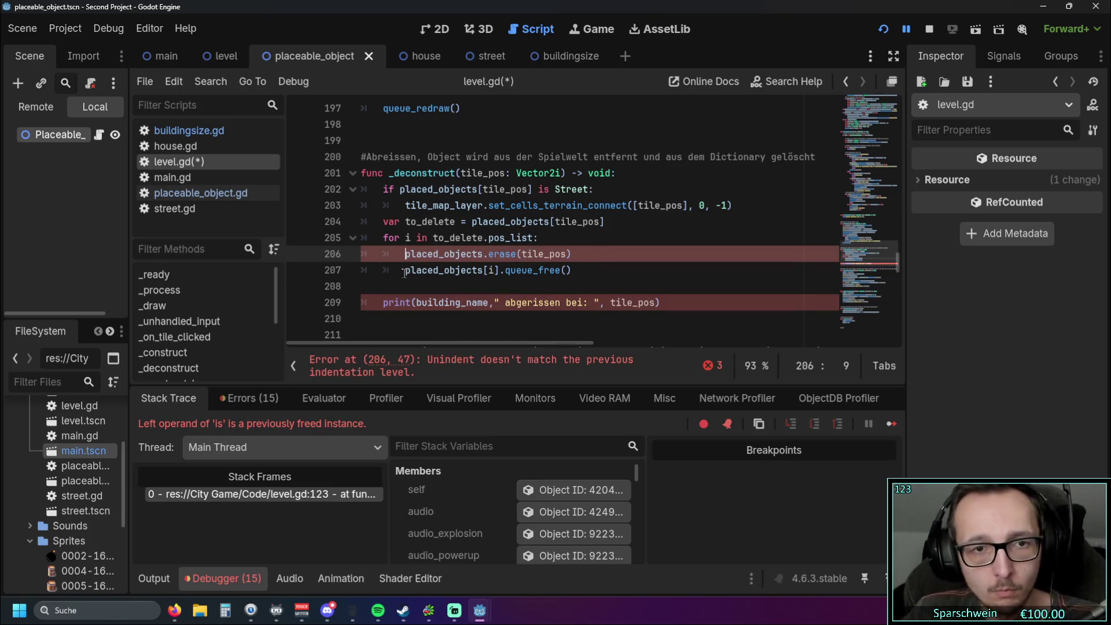
key("Down")
key("shift+Tab")
key("Down")
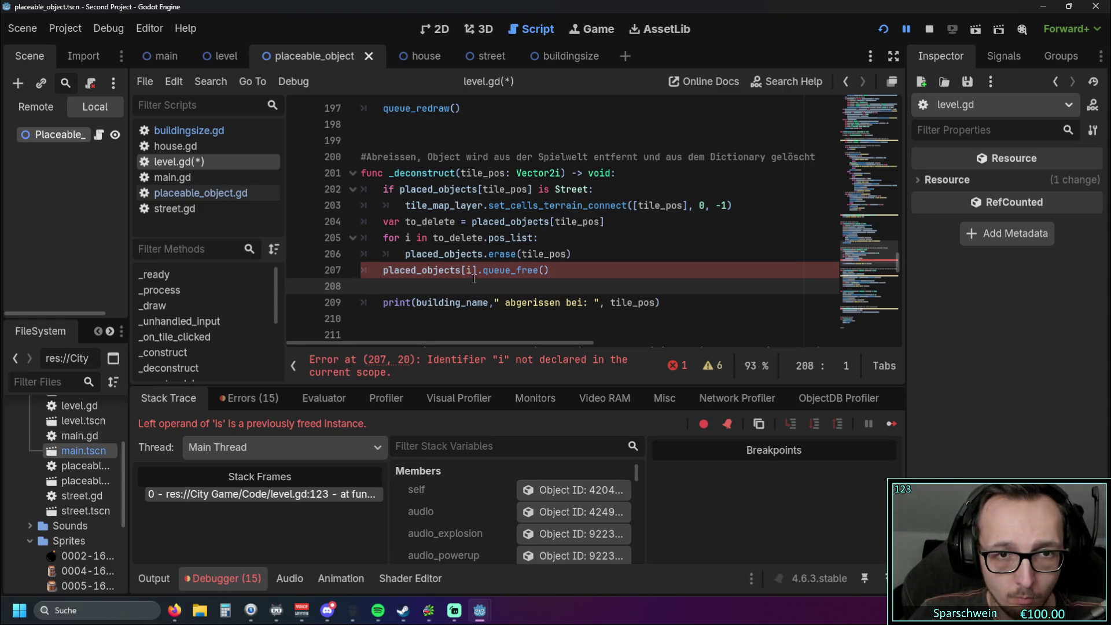
Step: Change the erase argument from tile_pos to i, keeping tile_pos in the queue_free call
left_click_drag(553, 222, 600, 221)
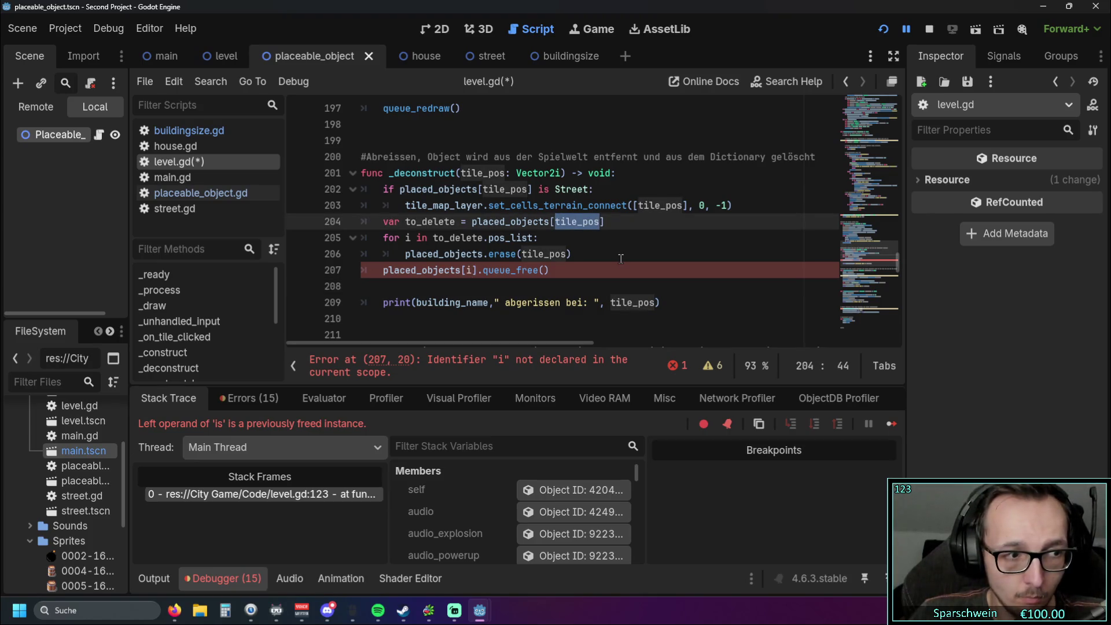
left_click(509, 286)
left_click_drag(521, 253, 567, 253)
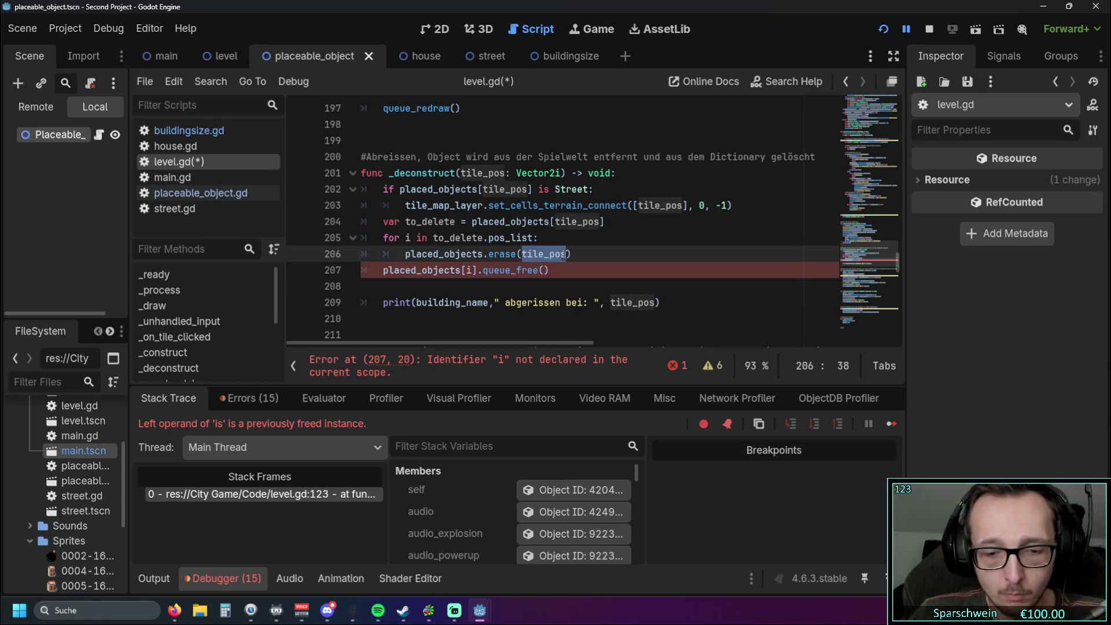
type("i")
key("Escape")
double_click(576, 222)
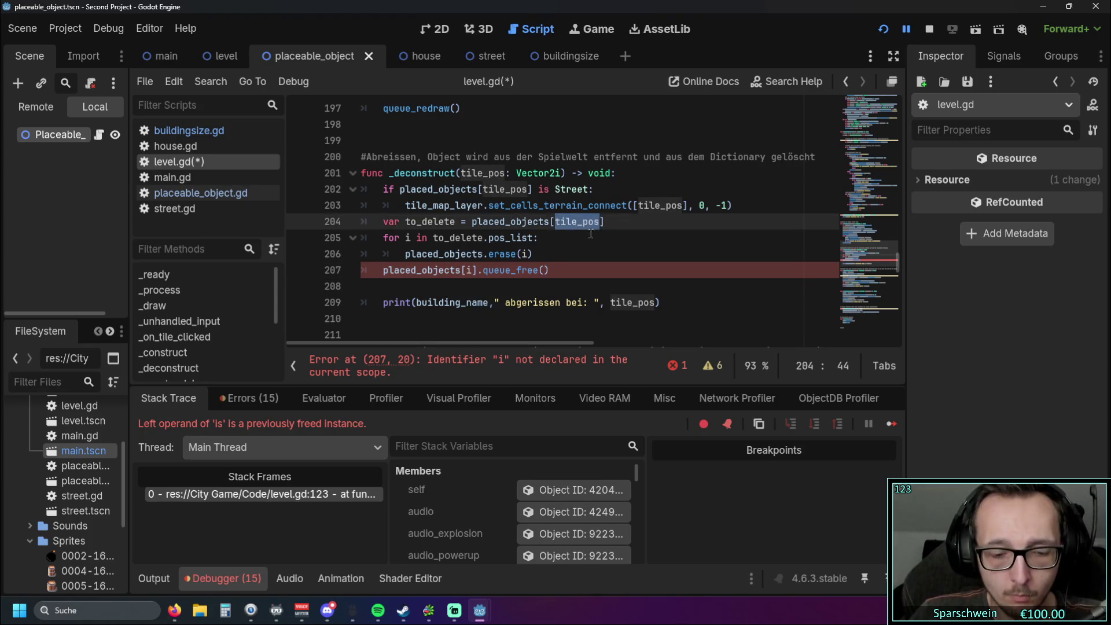
key("ctrl+c")
double_click(468, 270)
key("ctrl+v")
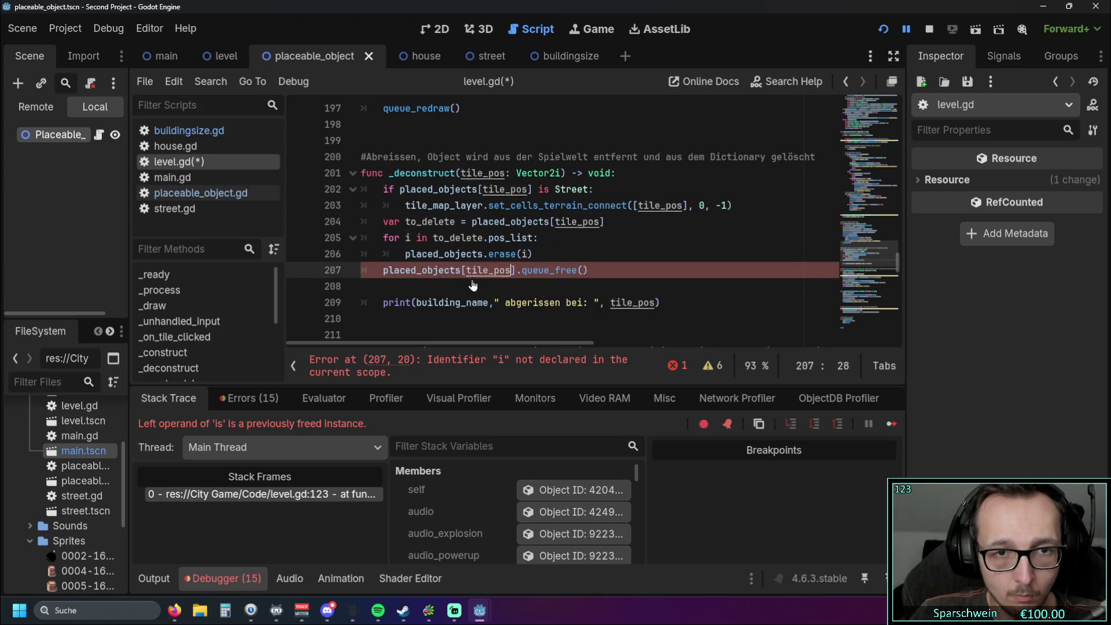
left_click(468, 285)
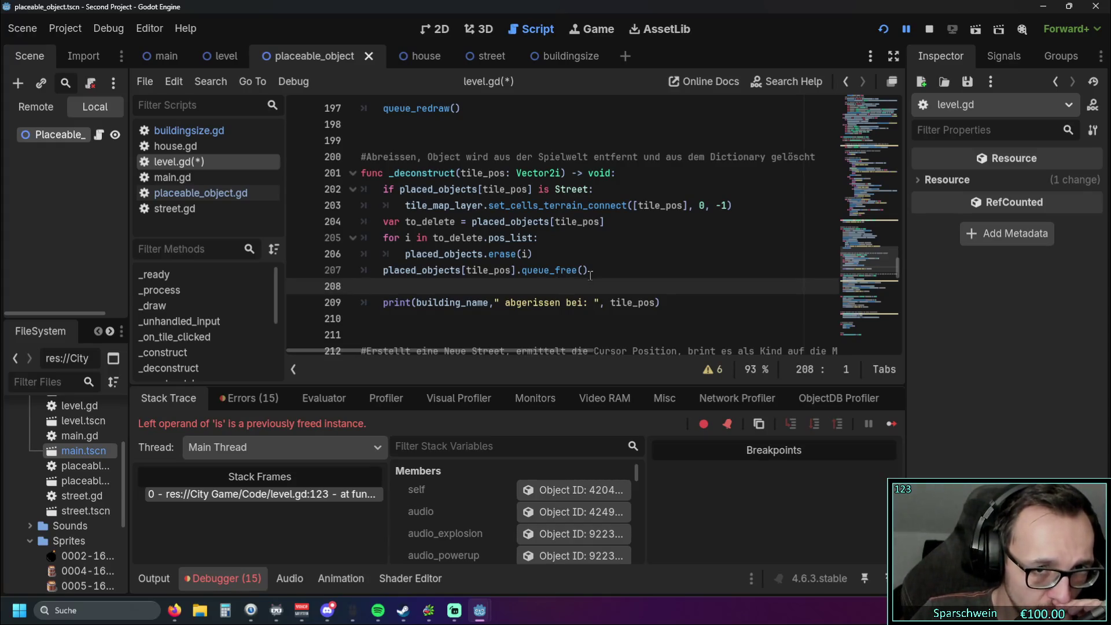
Step: Remove the blank line before print and delete the queue_free line
left_click_drag(597, 272, 339, 272)
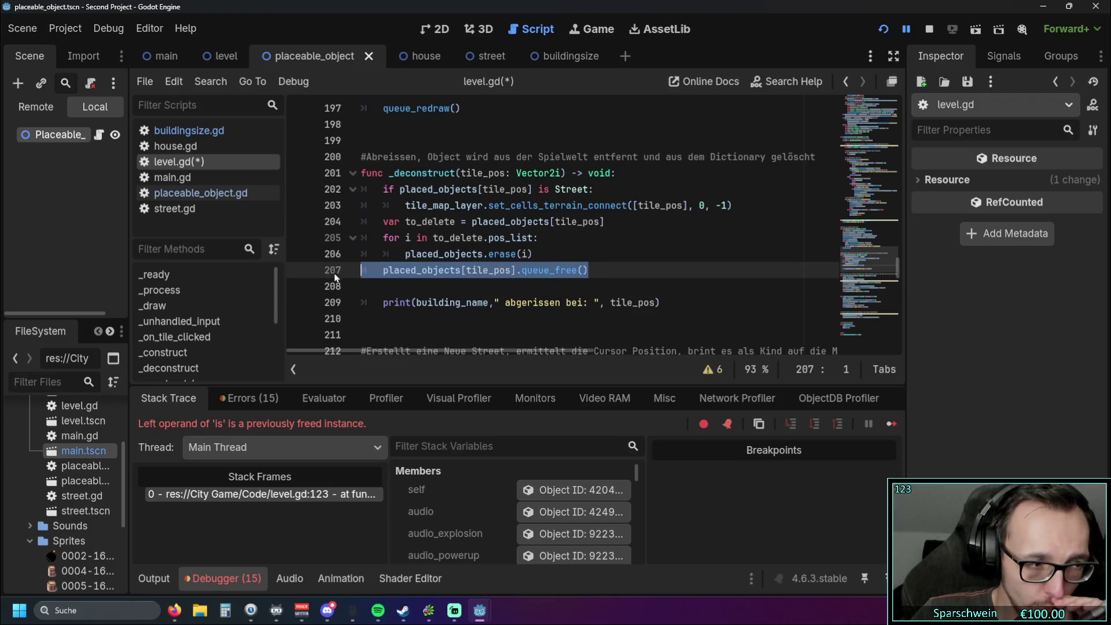
left_click(450, 290)
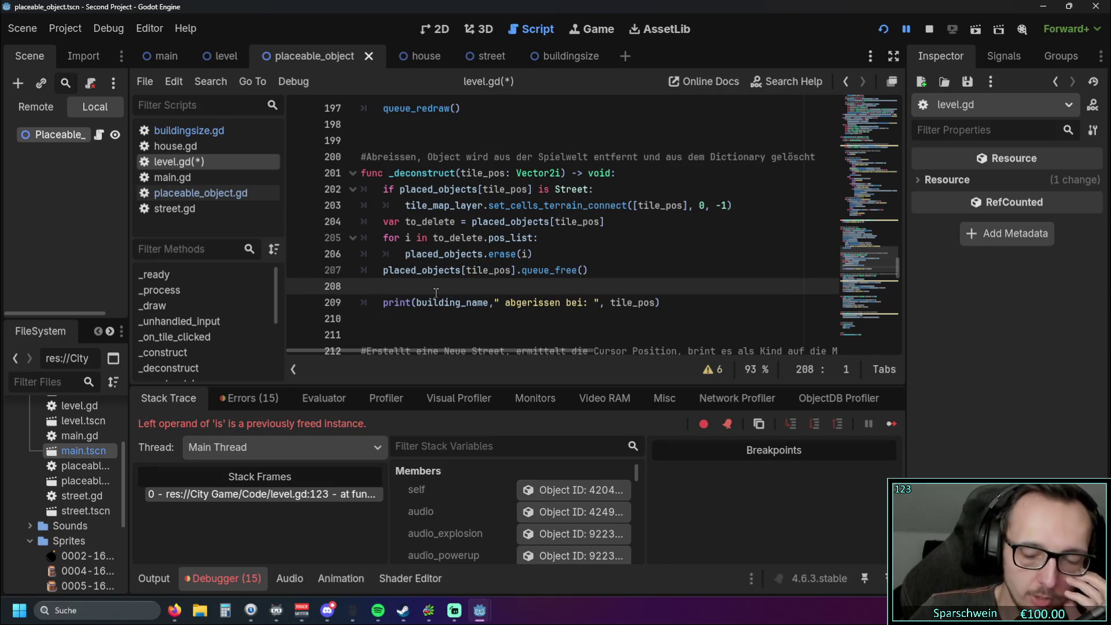
key("BackSpace")
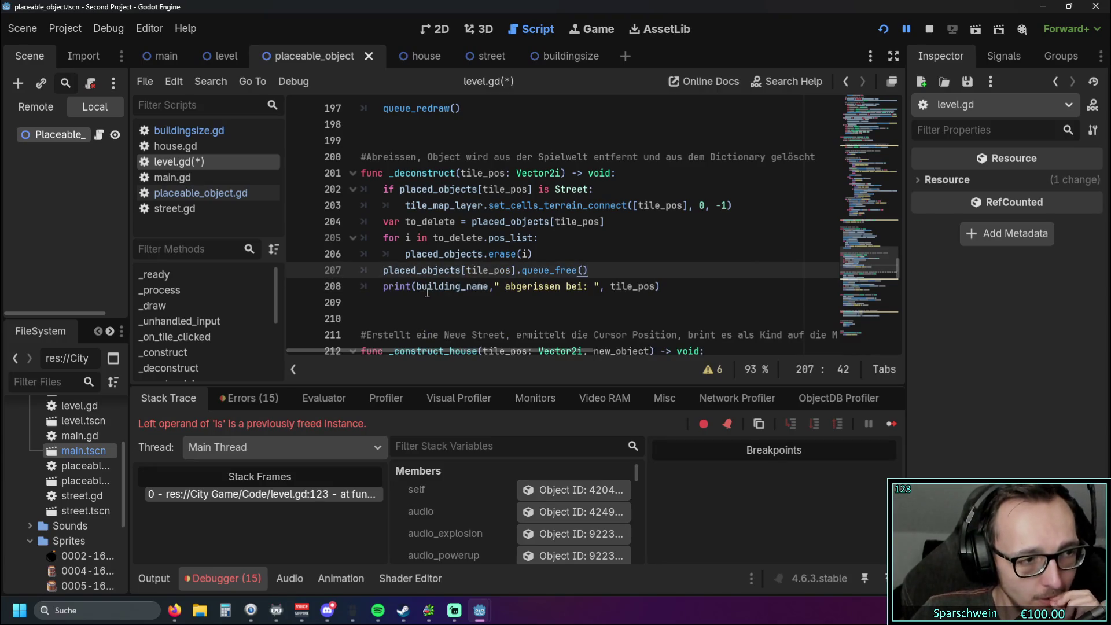
mouse_move(431, 288)
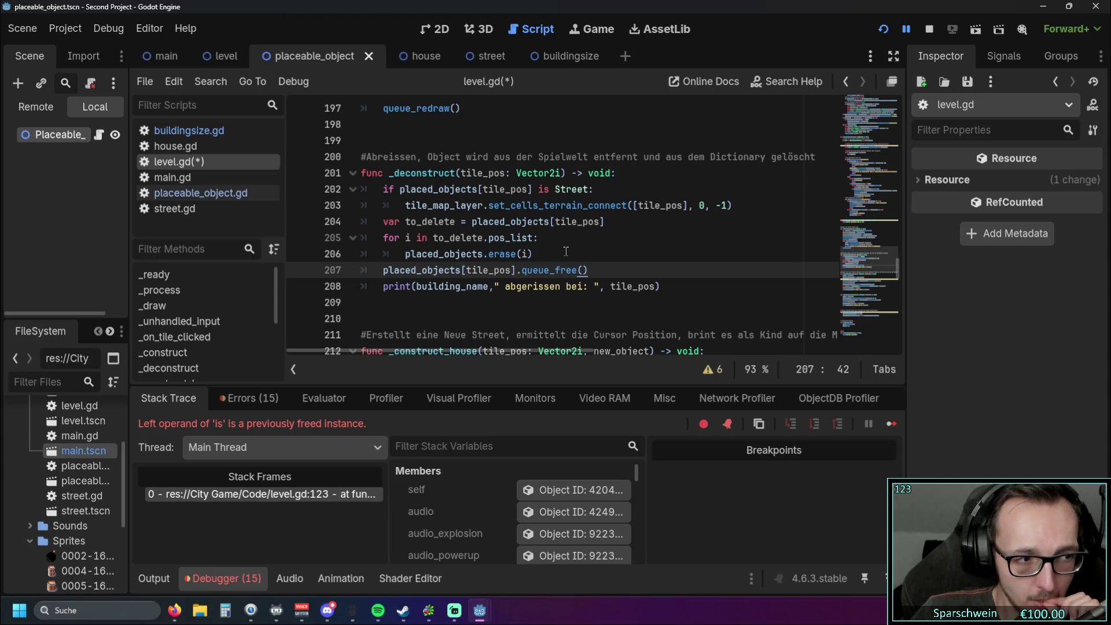
triple_click(546, 271)
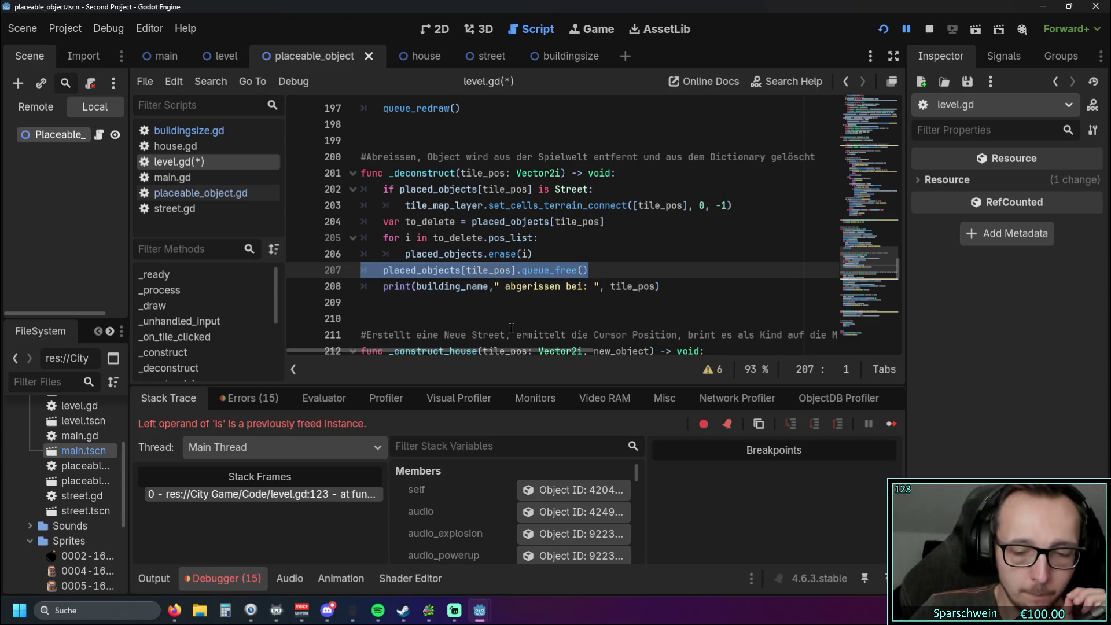
key("BackSpace")
key("BackSpace")
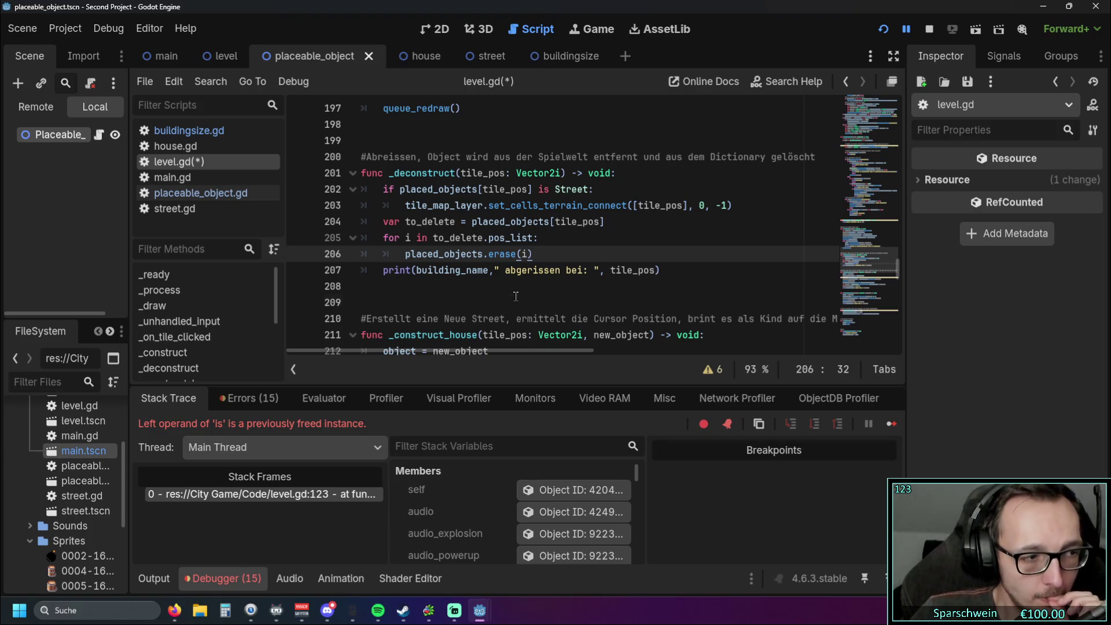
Step: Run the game, place a Big Bucket at tile (4,4), and stop the game
left_click(512, 297)
left_click(882, 29)
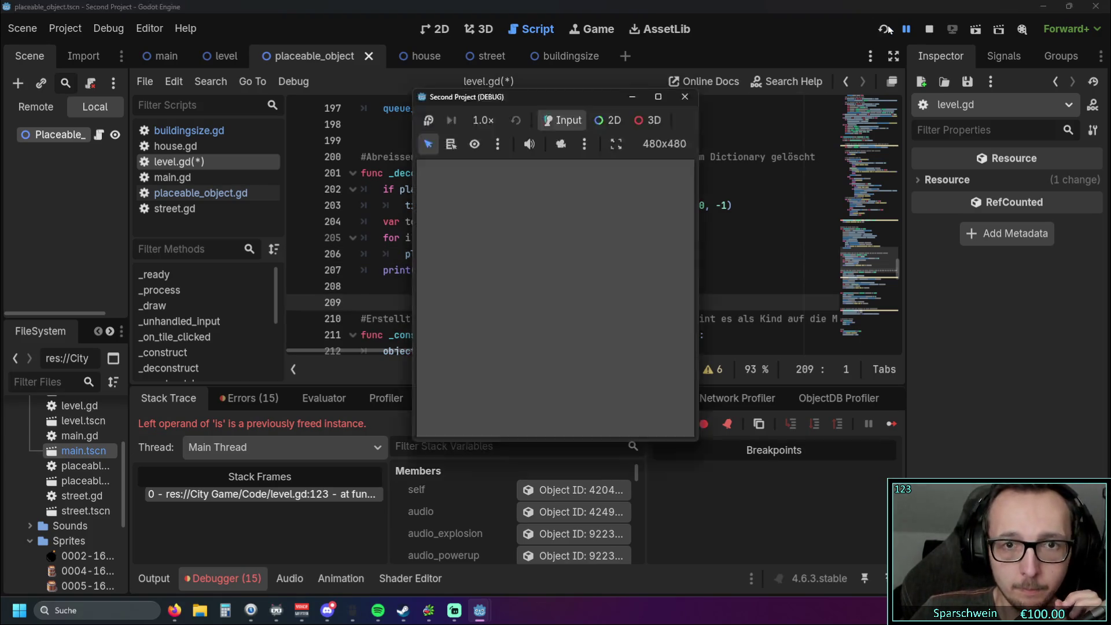
left_click(522, 419)
left_click(486, 426)
left_click(564, 315)
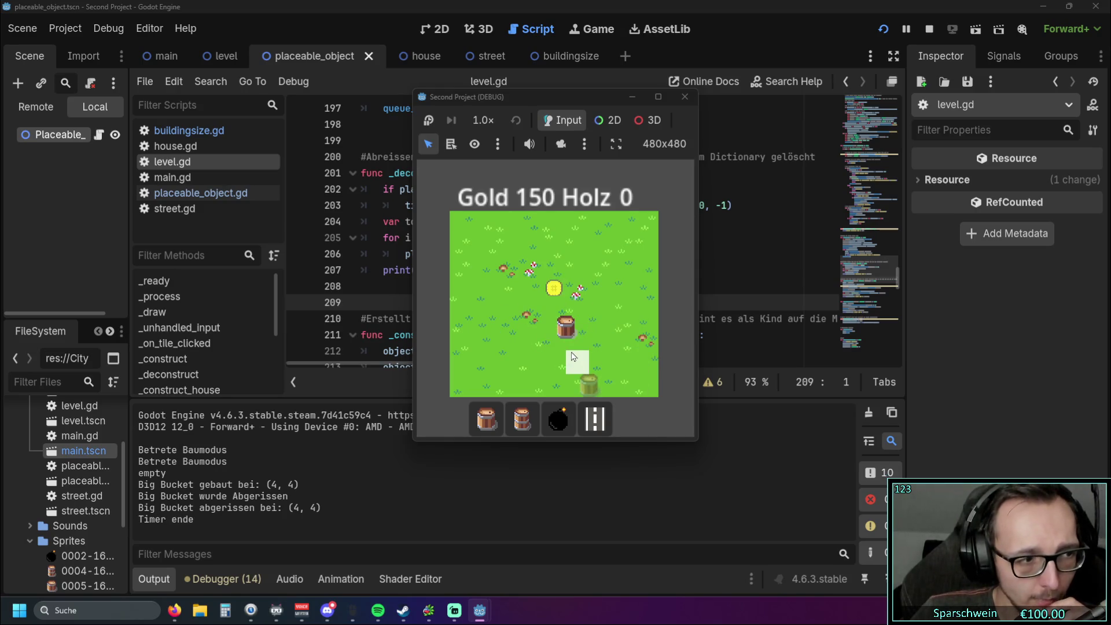
right_click(546, 313)
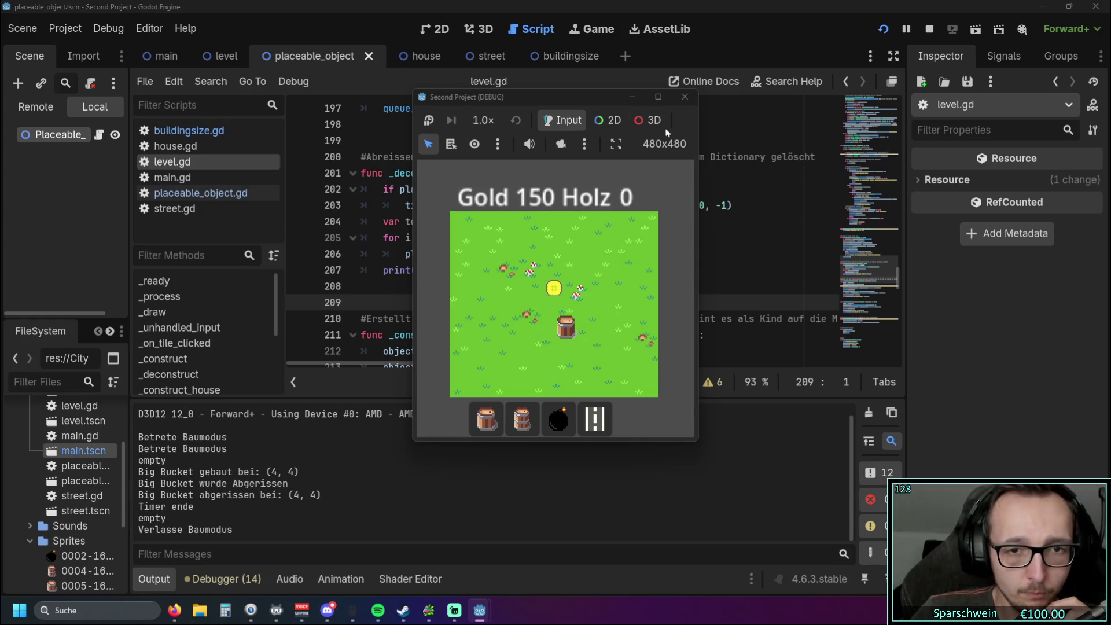
left_click(684, 97)
Step: Restore the queue_free line and rerun the game, placing a building to test demolition
left_click(529, 282)
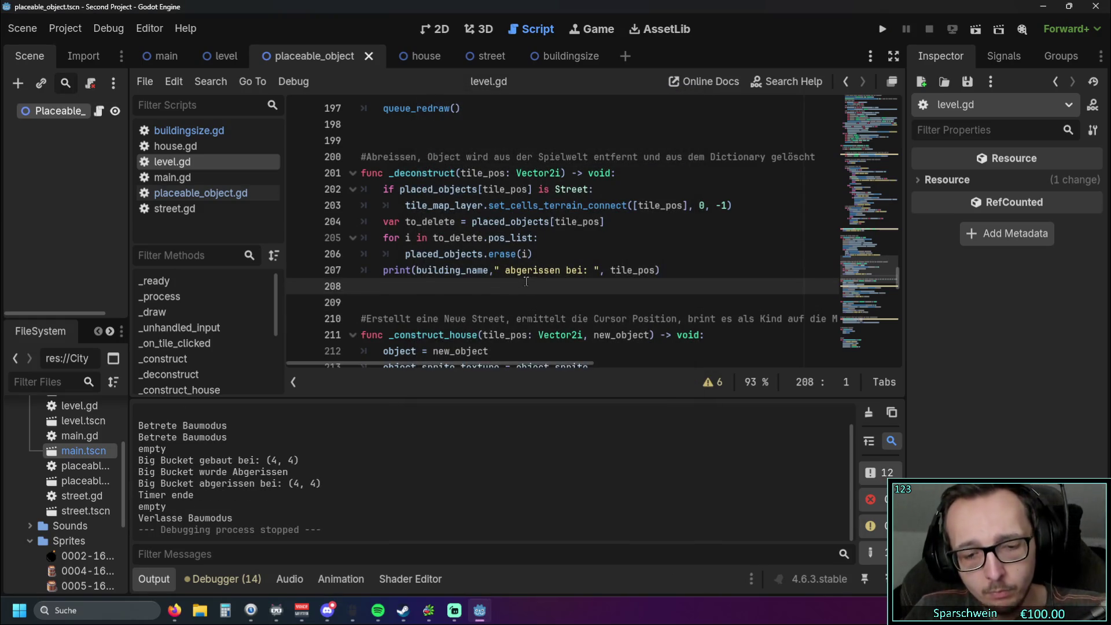
key("ctrl+v")
left_click(473, 311)
left_click(882, 29)
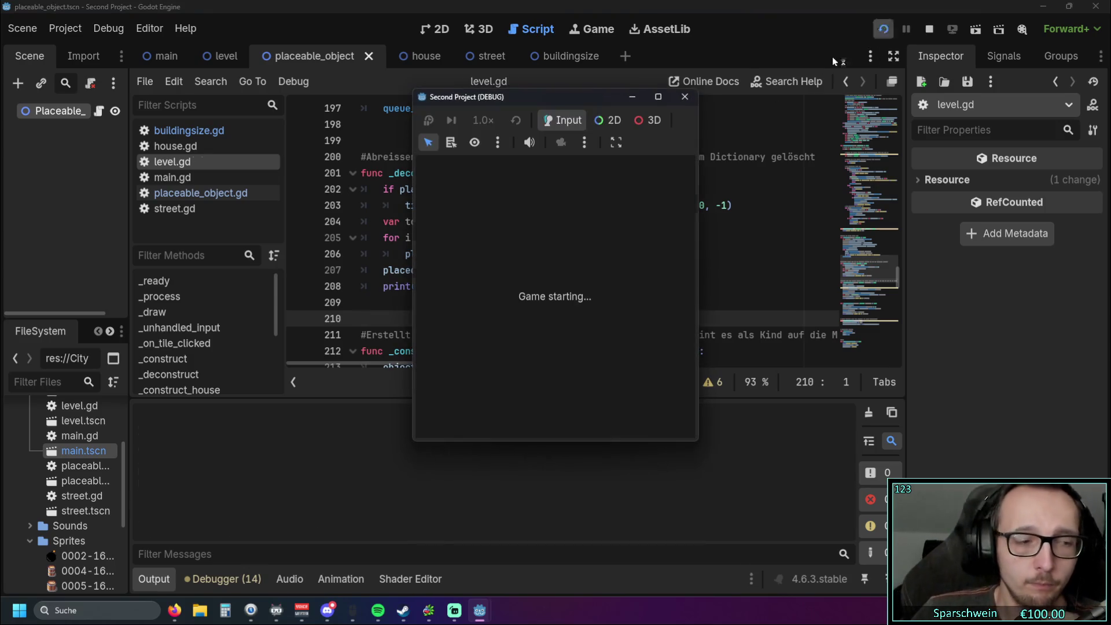
left_click(503, 421)
left_click(541, 302)
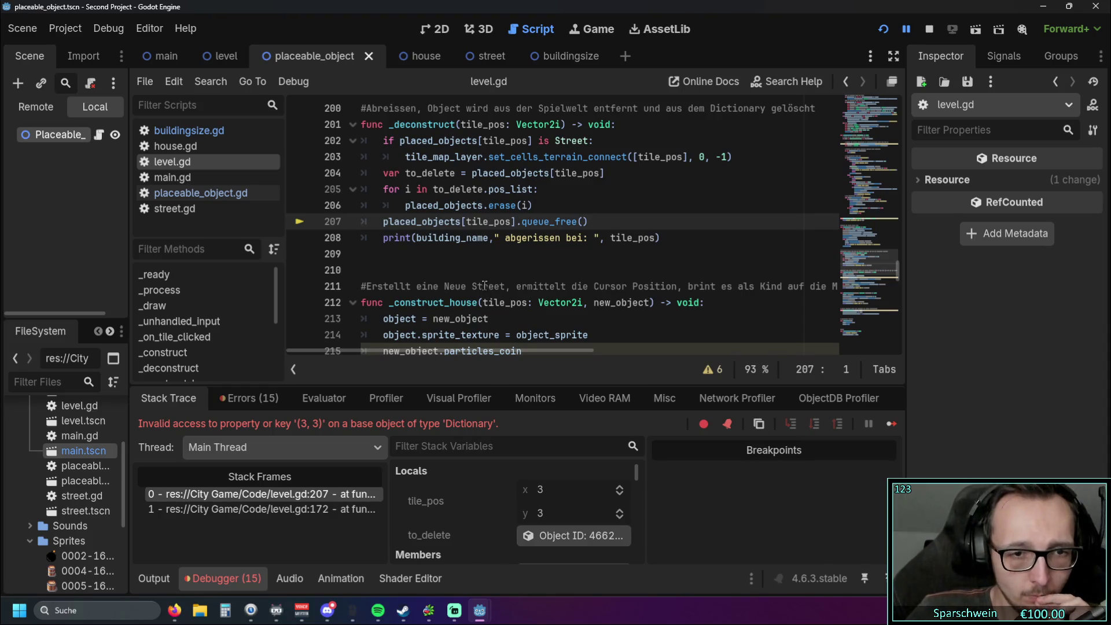
Step: Delete the queue_free line again and relaunch the game
scroll(501, 280, "up", 1)
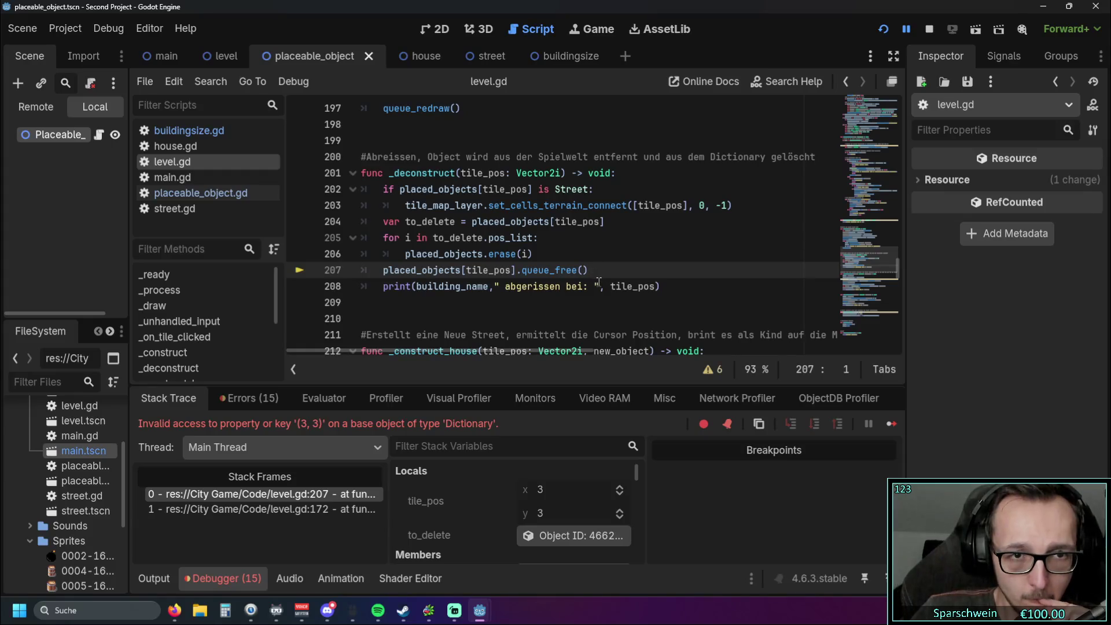
left_click_drag(588, 270, 345, 263)
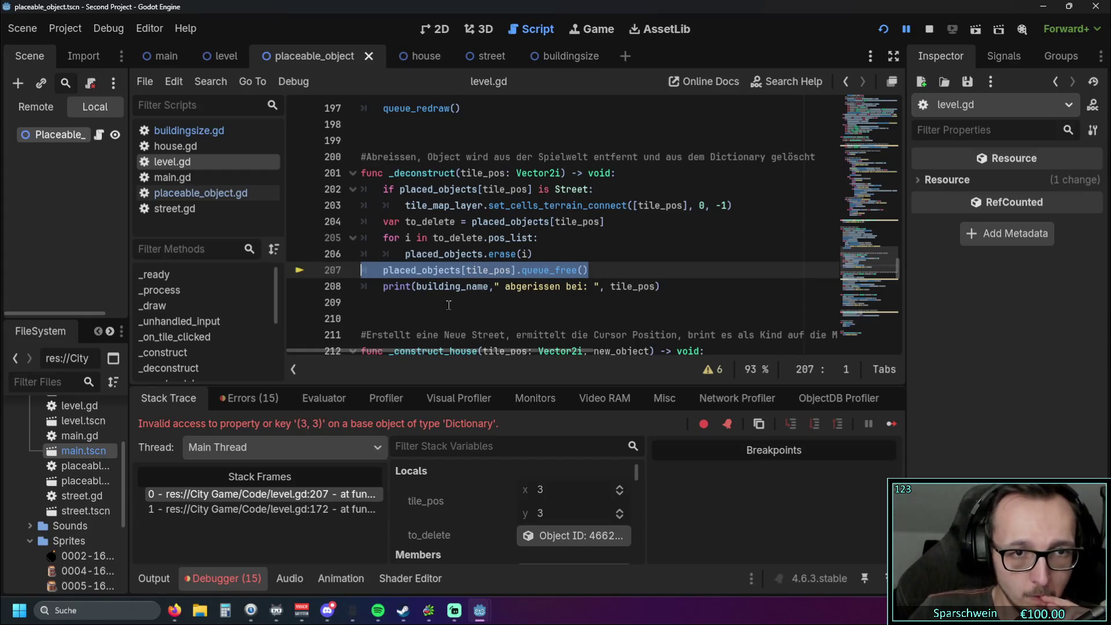
key("BackSpace")
key("BackSpace")
left_click(500, 301)
left_click(882, 29)
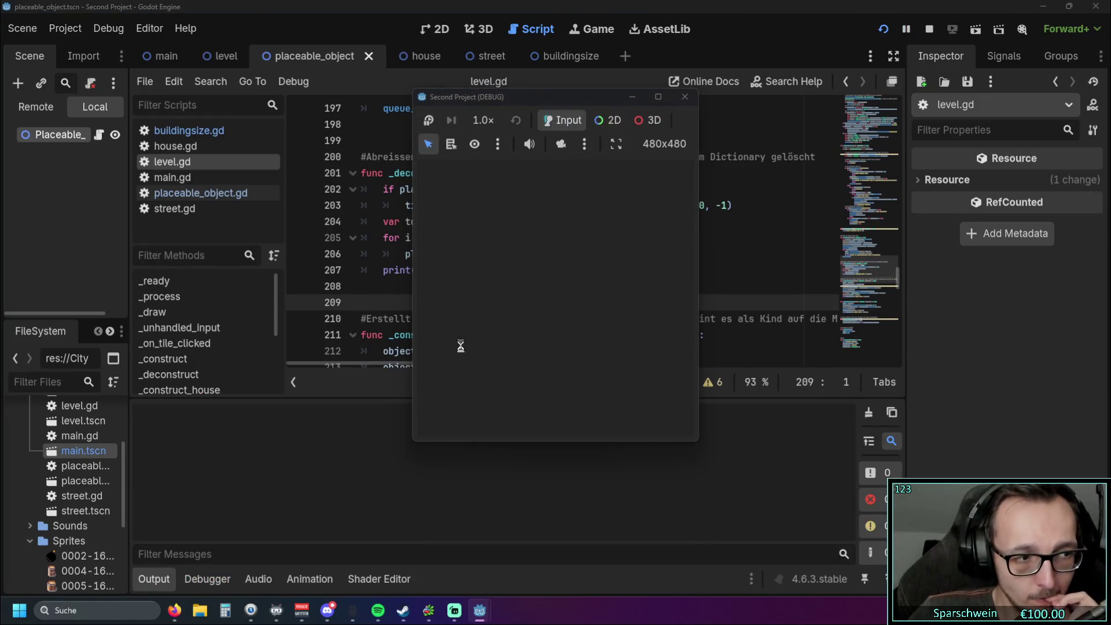
Step: Change the queue_free line to free to_delete instead of placed_objects[tile_pos], then rerun the game
left_click(684, 97)
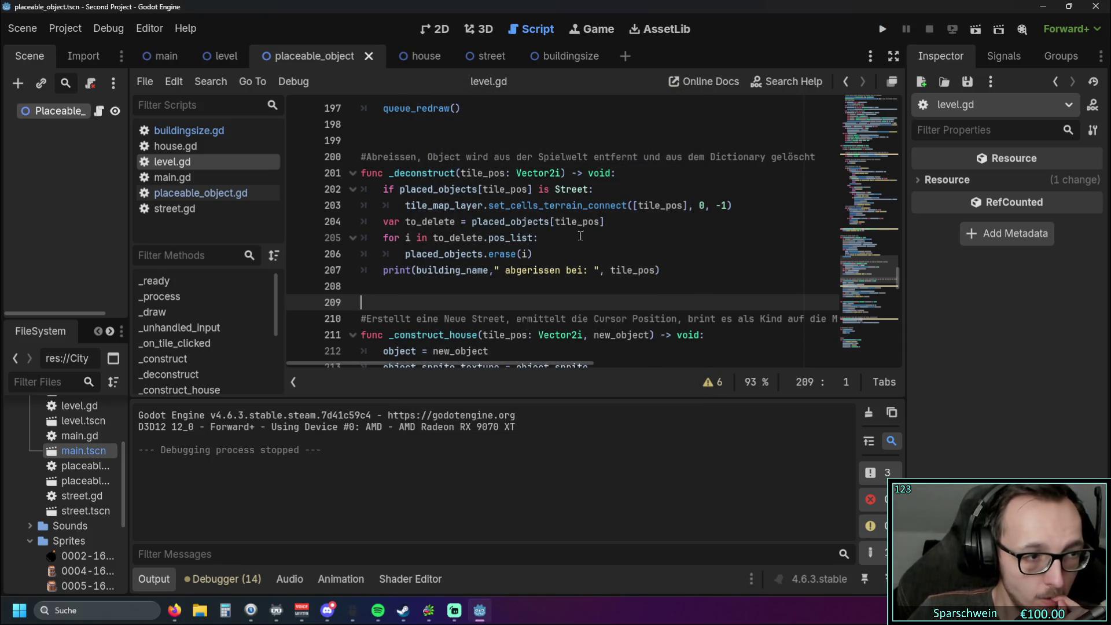
key("ctrl+z")
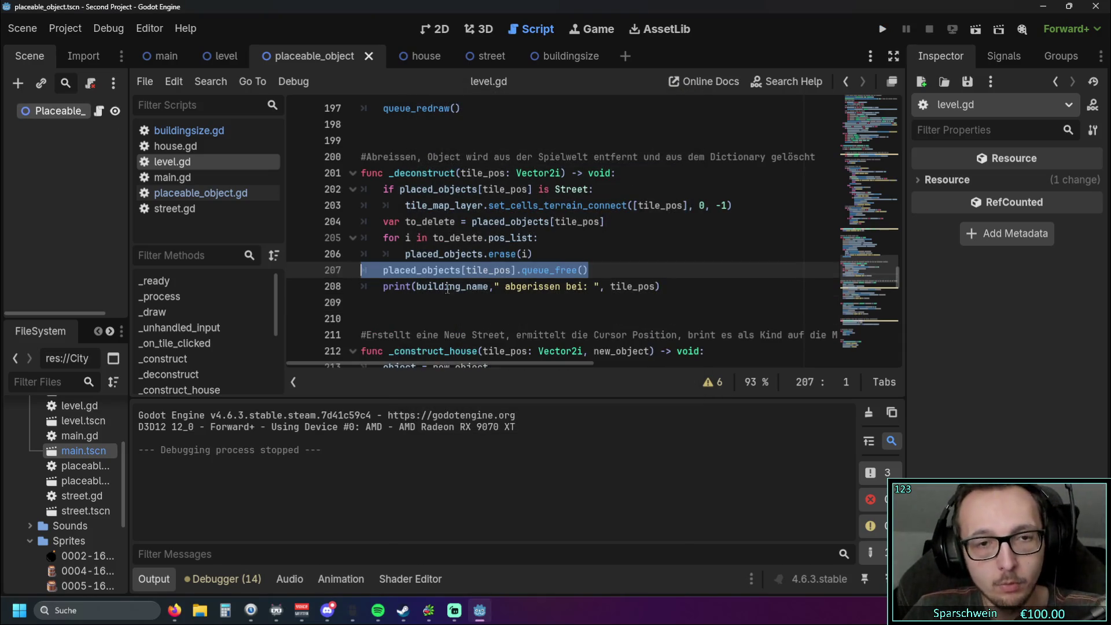
double_click(453, 222)
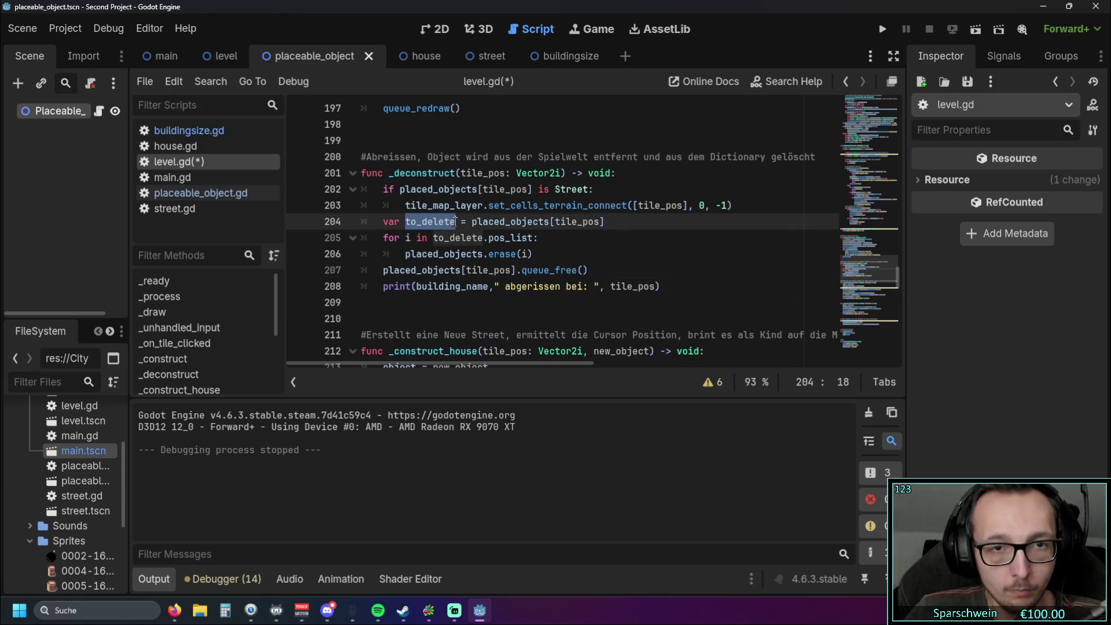
left_click_drag(383, 270, 515, 270)
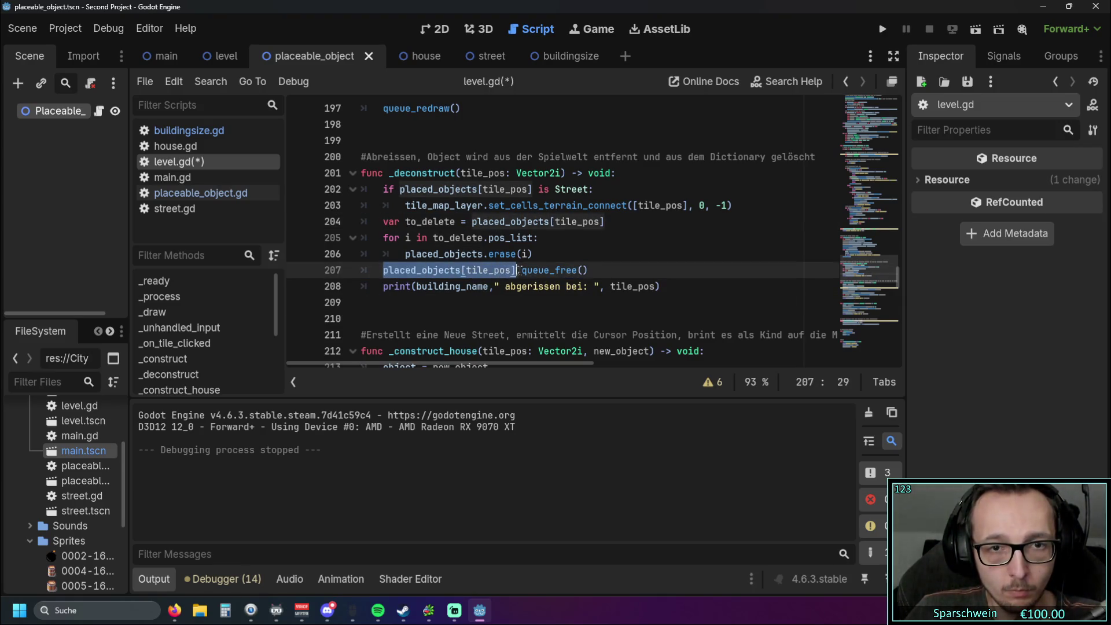
type("to_delete")
key("Down")
key("Down")
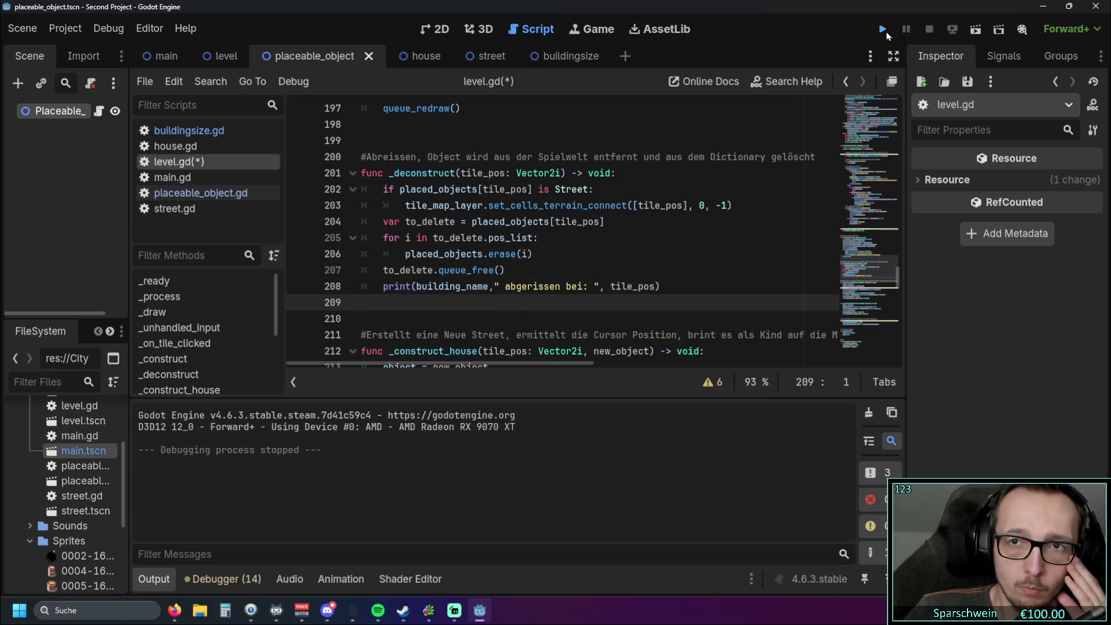
left_click(881, 29)
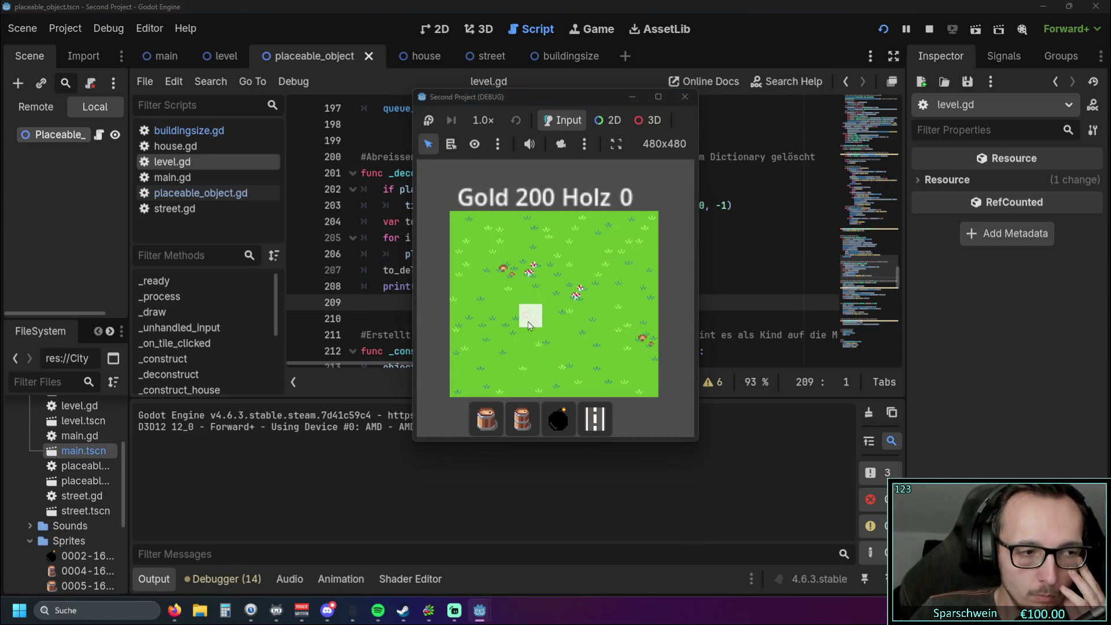
Step: Place and demolish big barrels, keeping two at tiles (5,3) and (3,3)
left_click(496, 422)
left_click(552, 291)
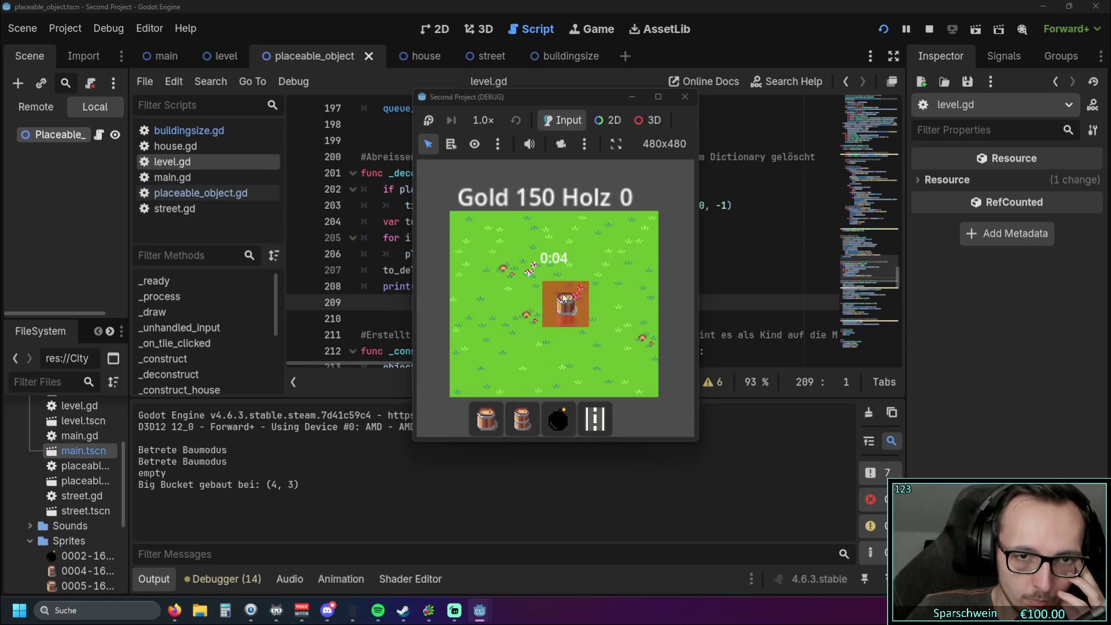
right_click(510, 298)
left_click(556, 291)
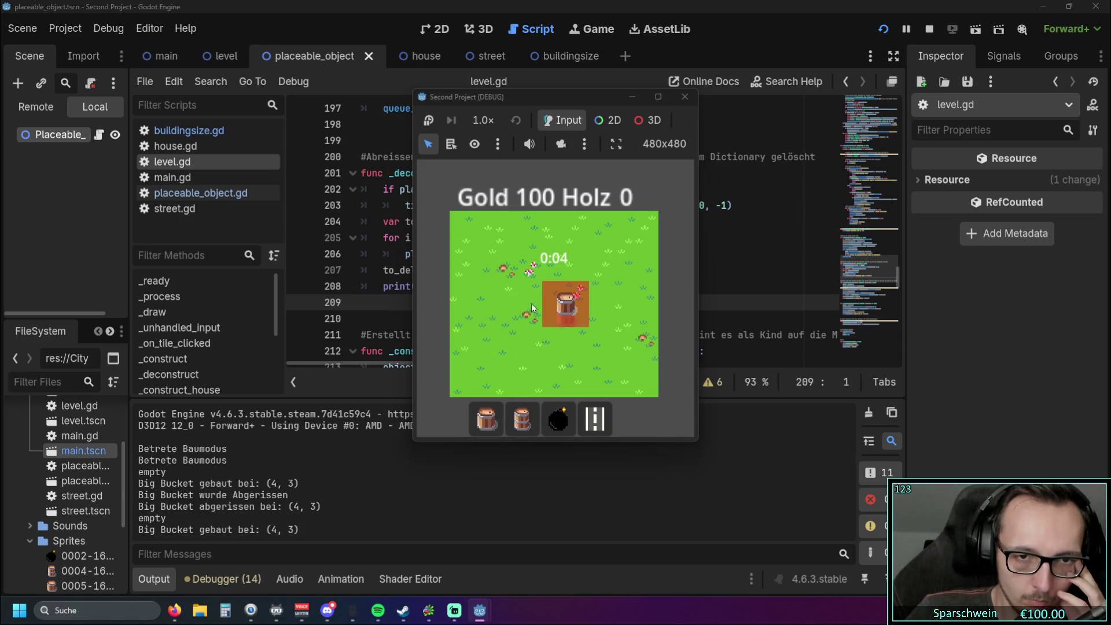
right_click(547, 290)
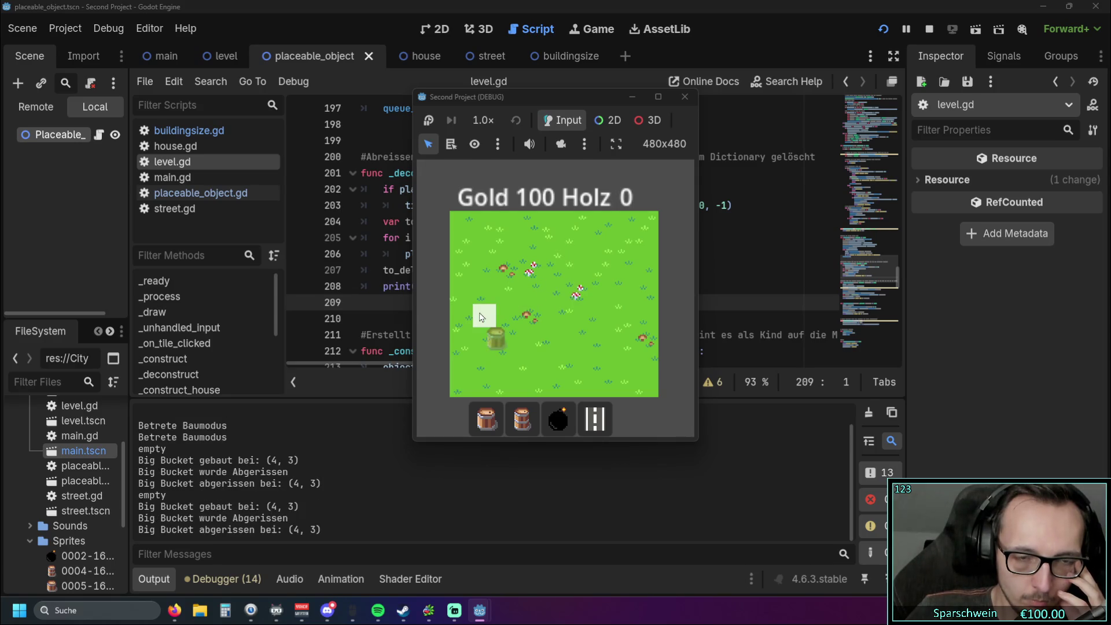
left_click(587, 301)
left_click(541, 296)
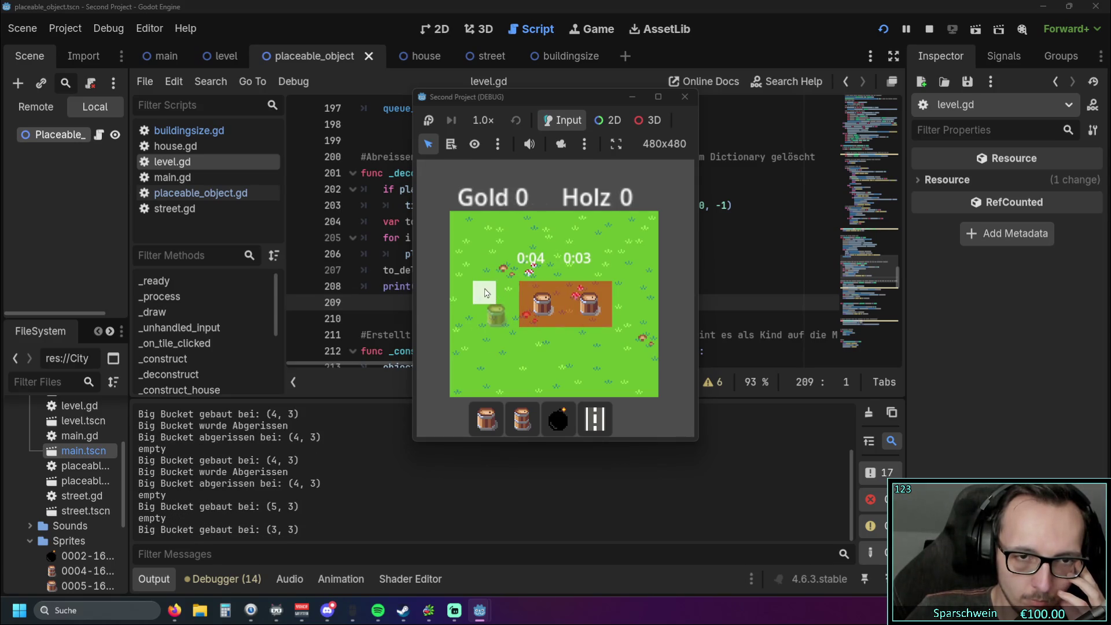
left_click(489, 292)
right_click(488, 289)
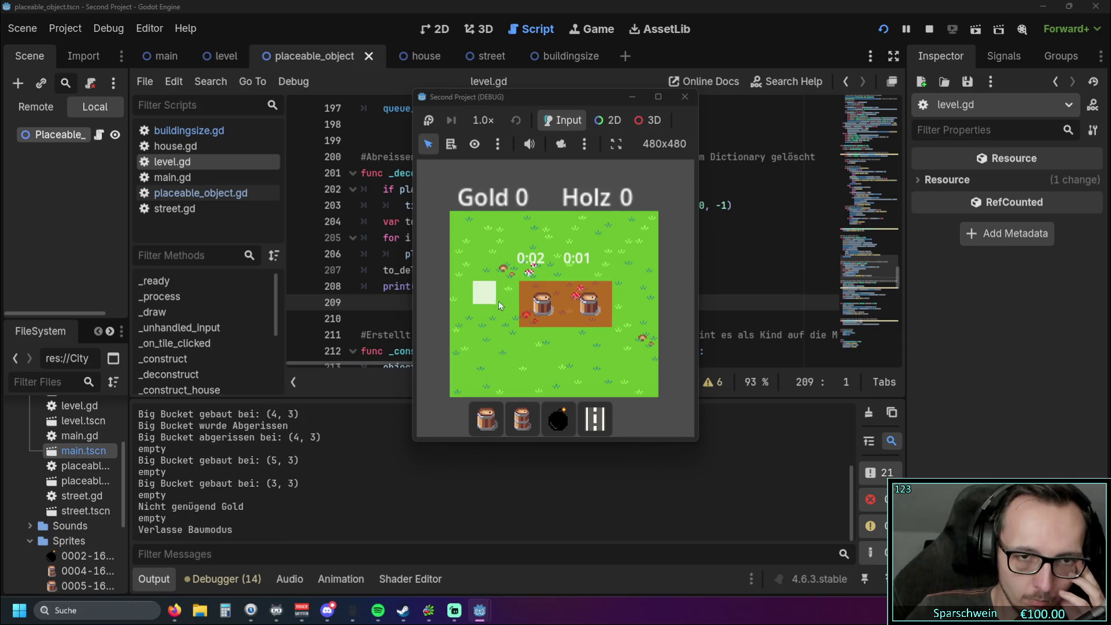
Step: Collect coins from both barrels repeatedly until gold passes 2000
left_click(543, 313)
left_click(585, 315)
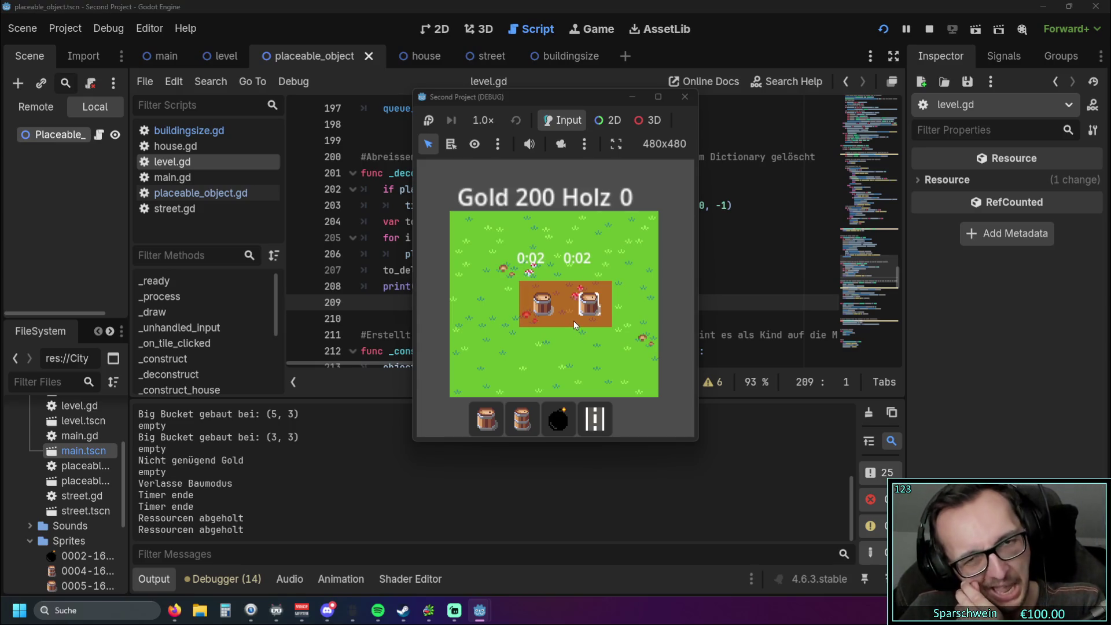
left_click(543, 317)
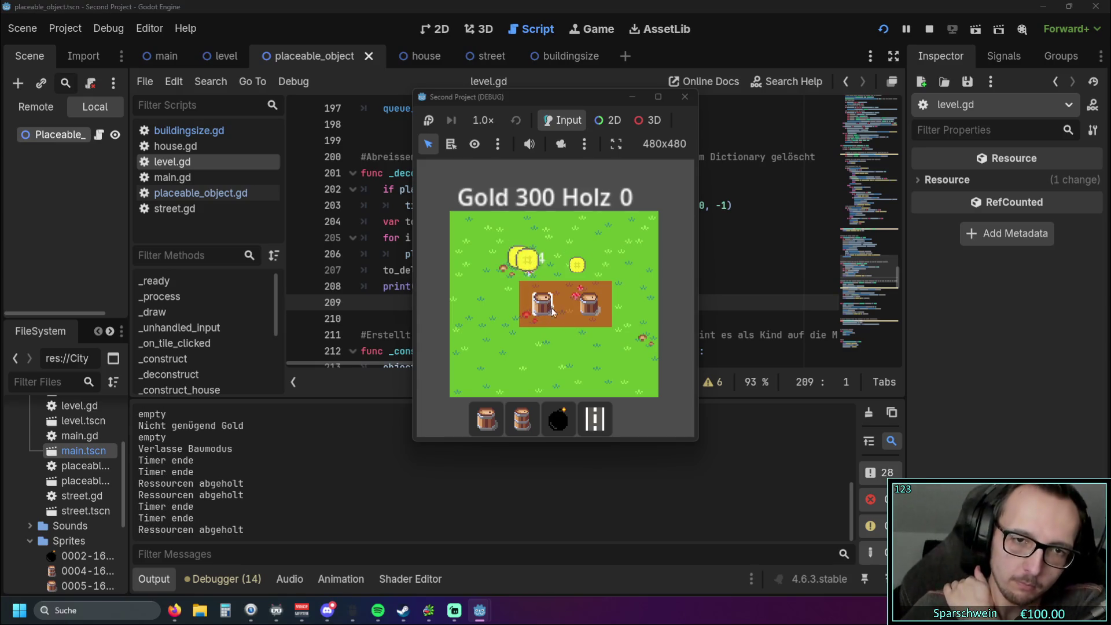
left_click(587, 310)
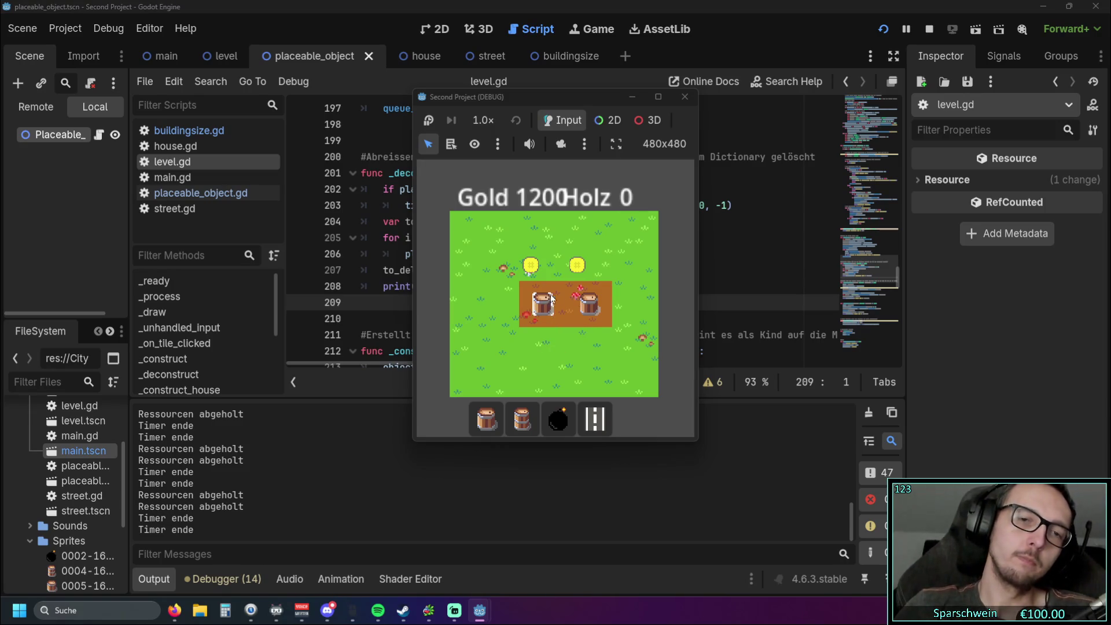
left_click(577, 306)
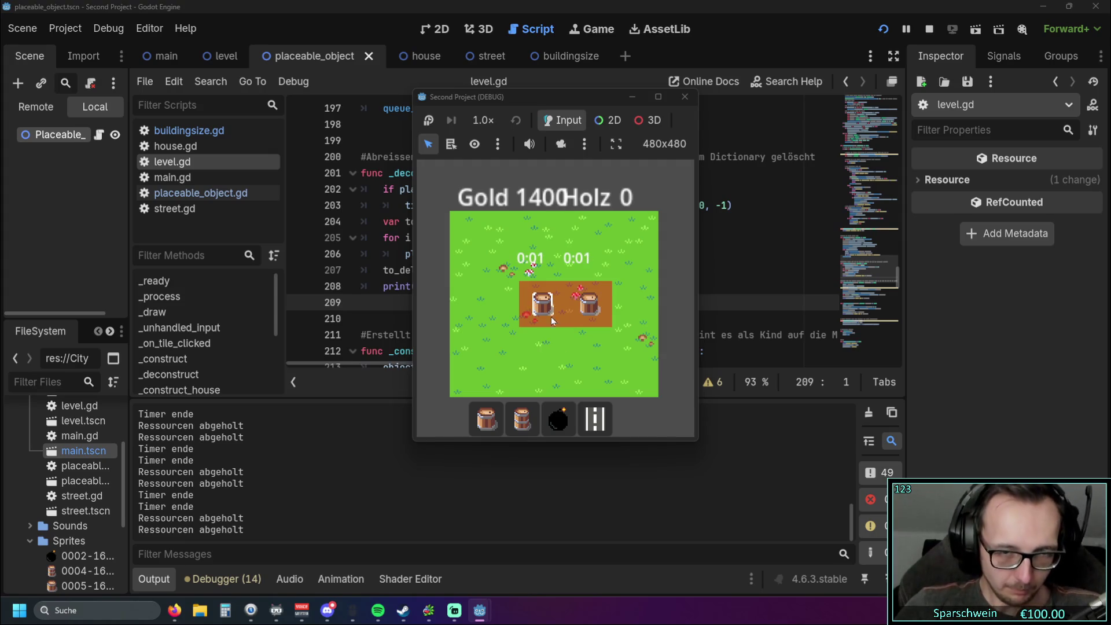
left_click(595, 309)
left_click(542, 304)
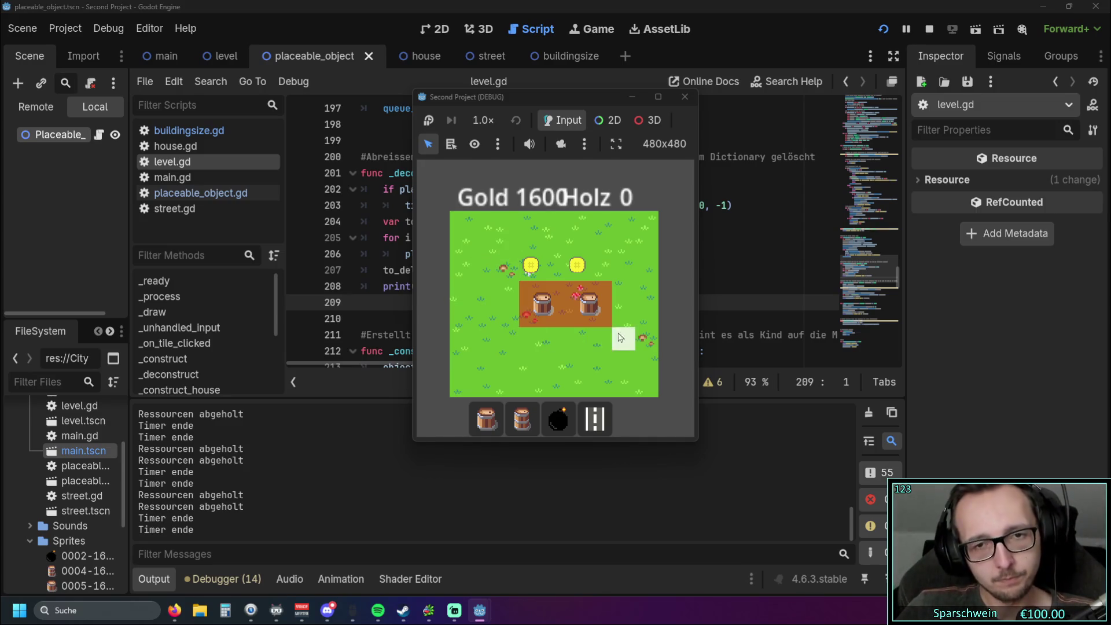
left_click(542, 303)
left_click(591, 306)
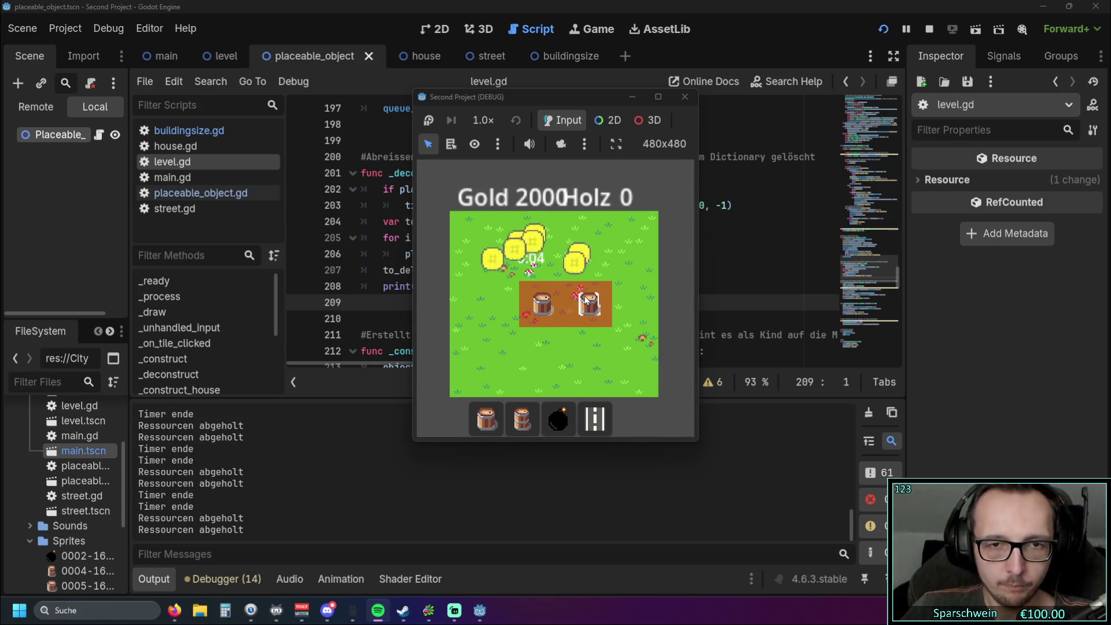
Step: Lay a street around the two barrels, then leave street-building mode
left_click(595, 417)
mouse_move(509, 340)
left_mouse_down()
mouse_move(609, 342)
mouse_move(622, 269)
mouse_move(504, 271)
left_mouse_up()
right_click(484, 301)
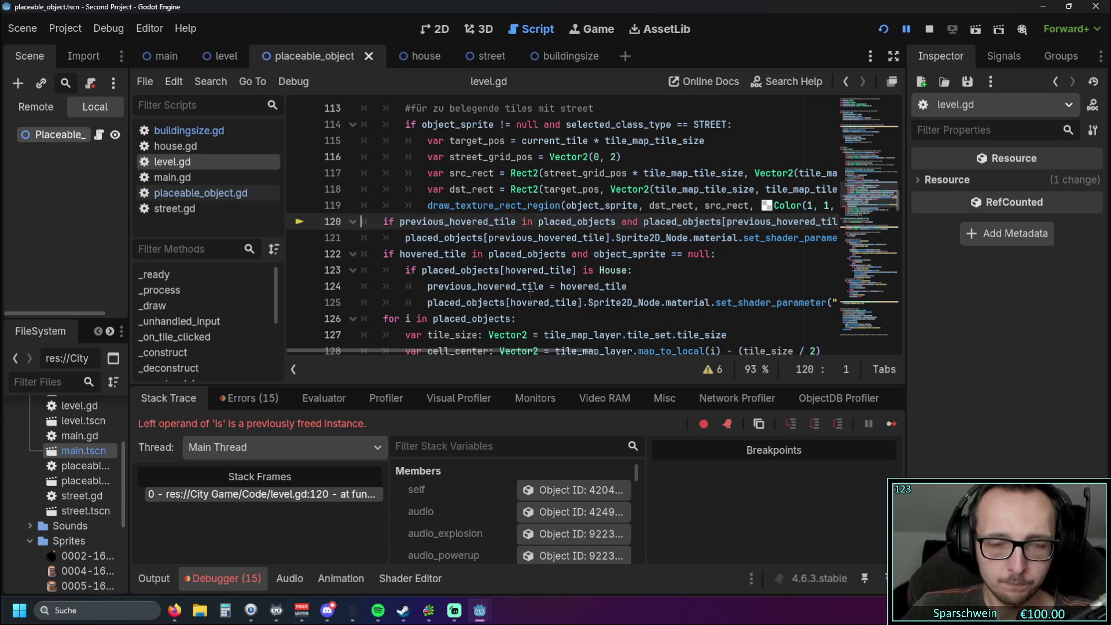
Step: Inspect the freed-instance error at level.gd line 120 and its variable values
mouse_move(537, 291)
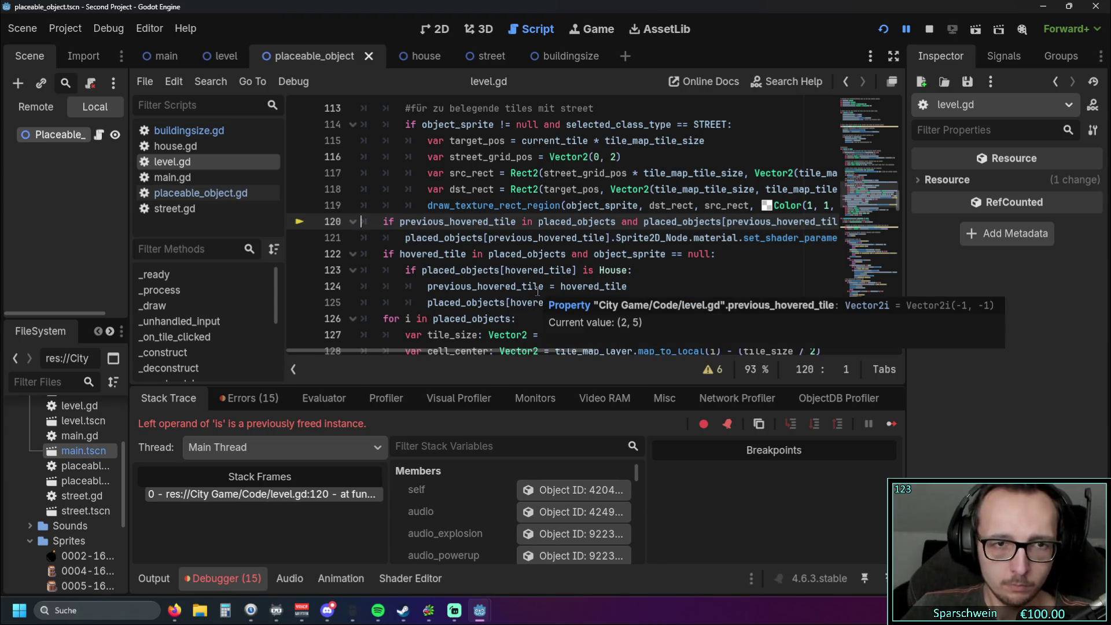
scroll(537, 291, "down", 3)
scroll(538, 291, "up", 1)
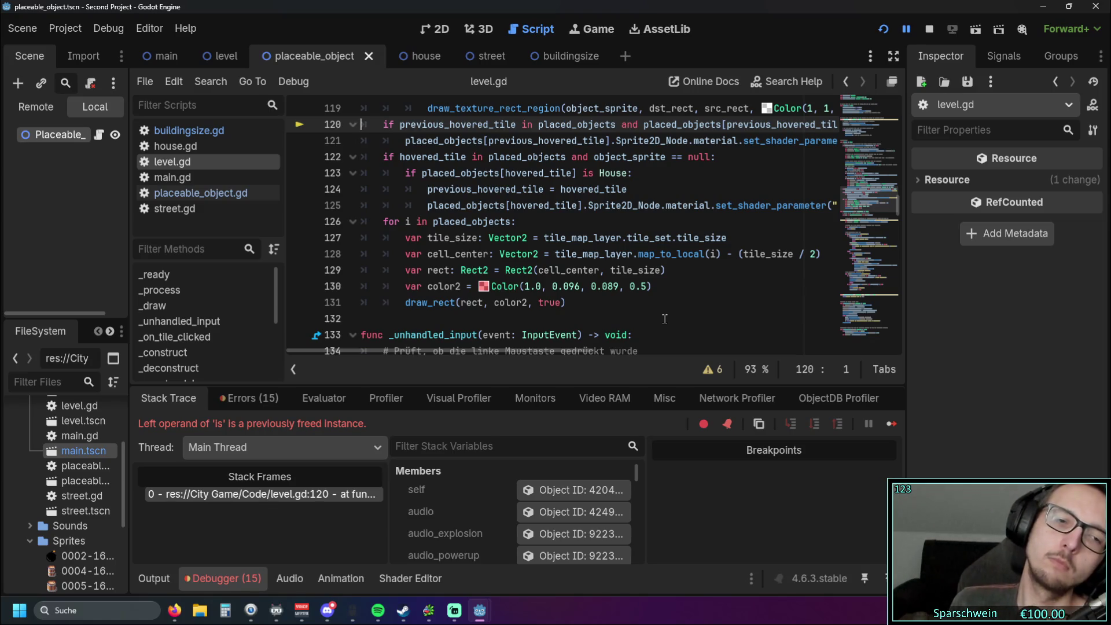
scroll(664, 318, "down", 20)
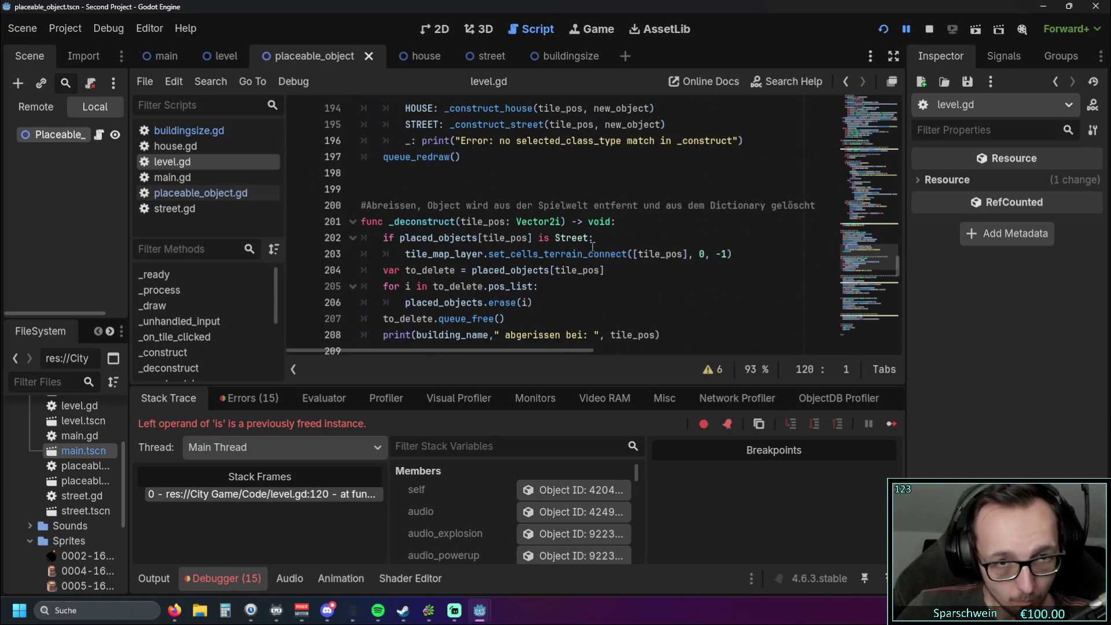
scroll(589, 246, "up", 3)
Step: Review the _deconstruct and _construct_street code, then relaunch the game in debug mode
scroll(592, 245, "down", 4)
scroll(592, 245, "down", 3)
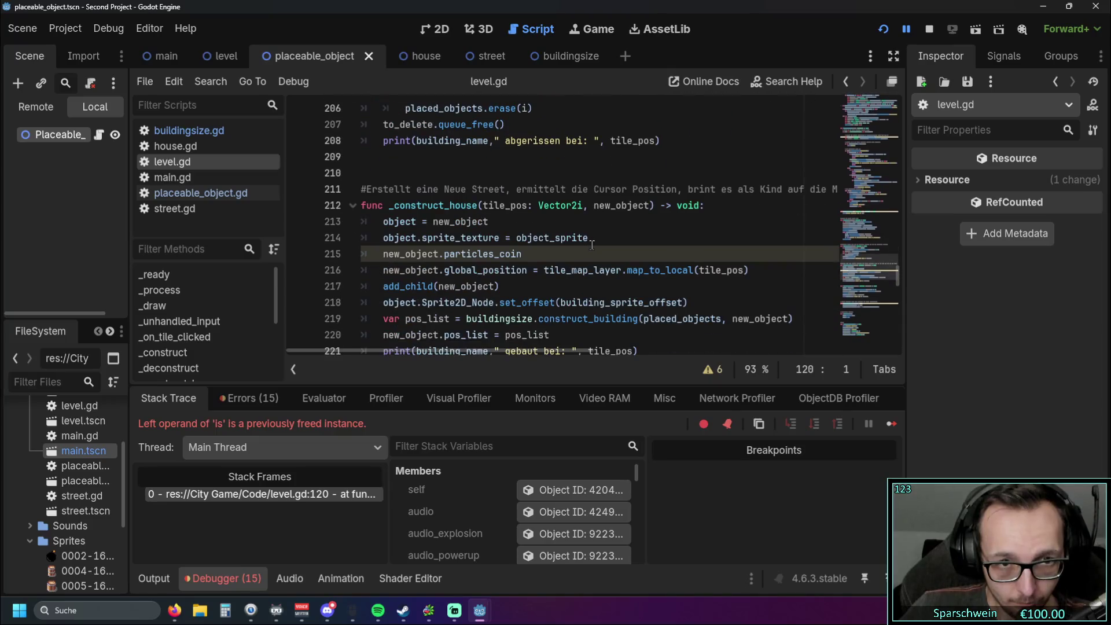
scroll(592, 244, "down", 5)
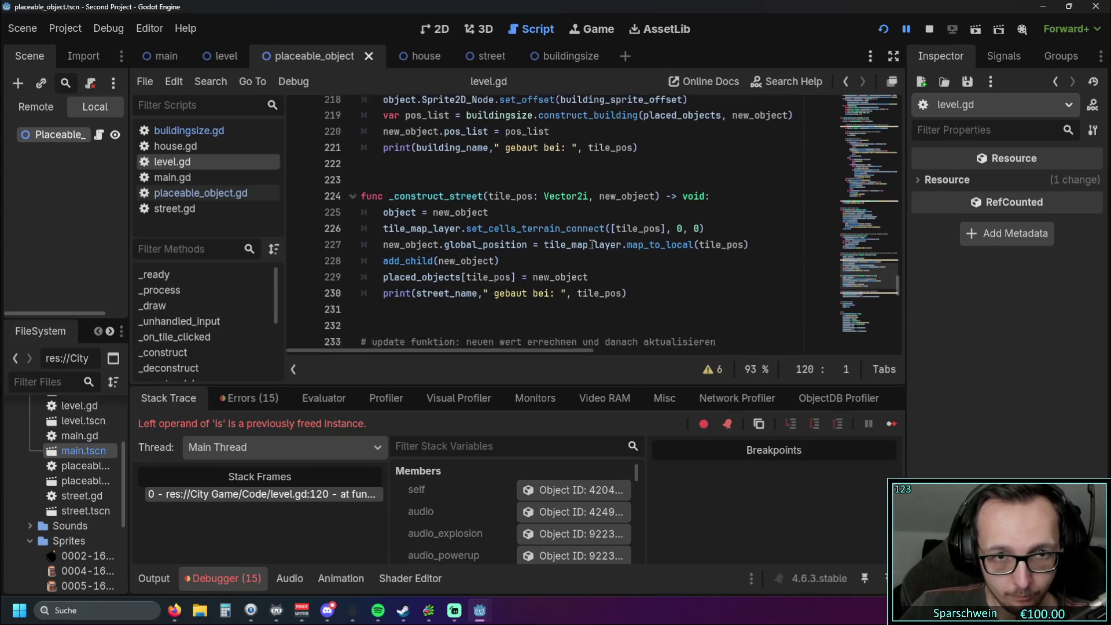
scroll(591, 244, "down", 1)
scroll(591, 245, "down", 3)
scroll(591, 244, "up", 5)
scroll(591, 245, "up", 1)
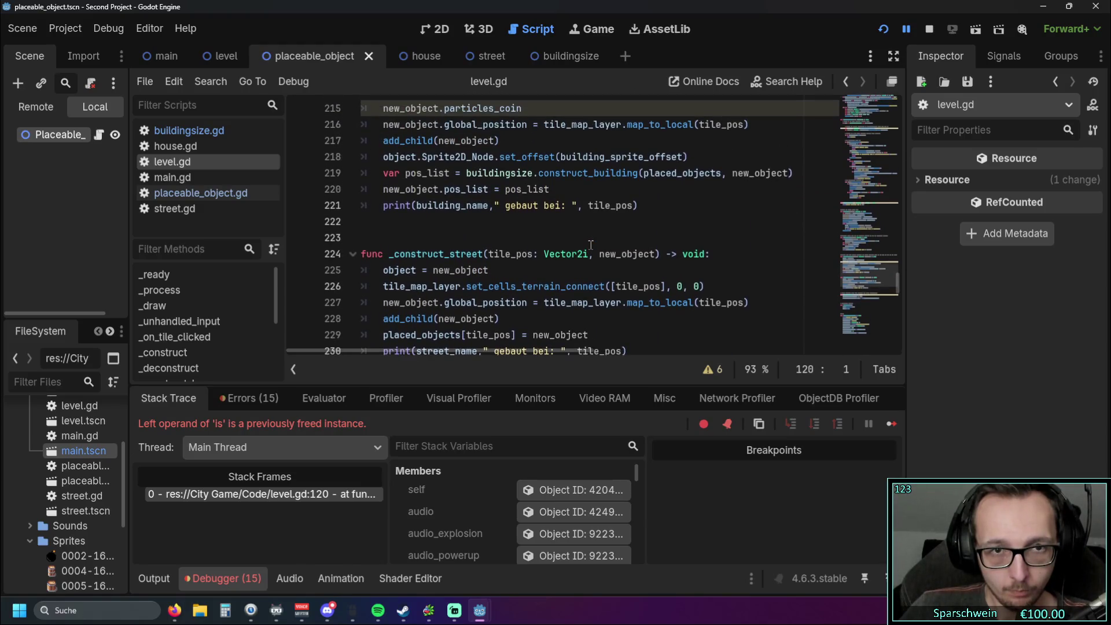
scroll(591, 244, "up", 1)
scroll(590, 245, "down", 1)
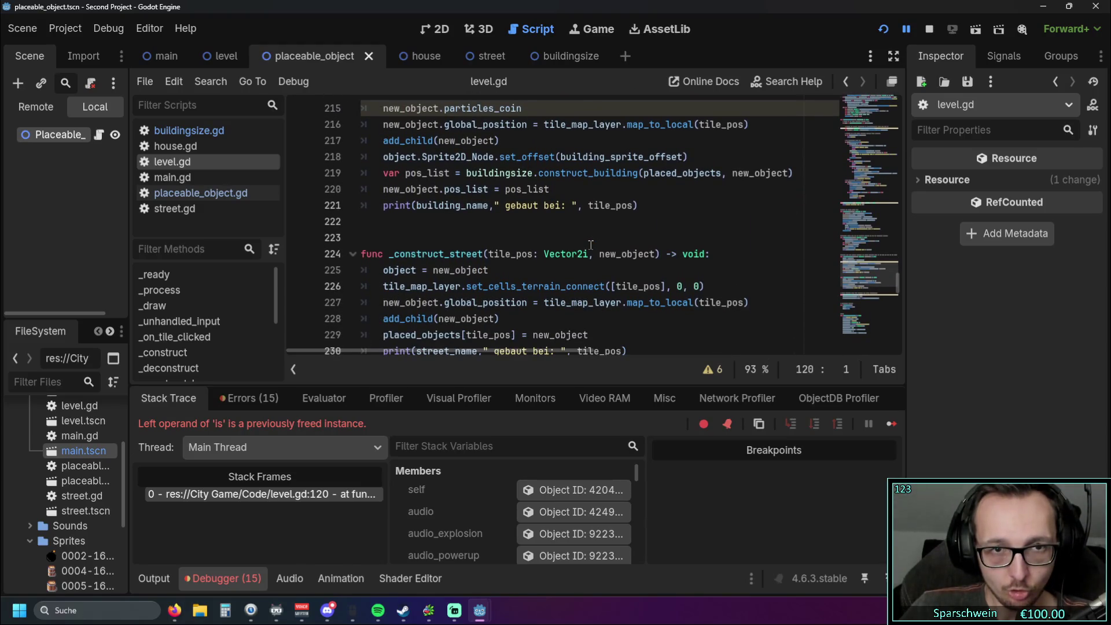
scroll(569, 246, "down", 1)
scroll(540, 236, "up", 1)
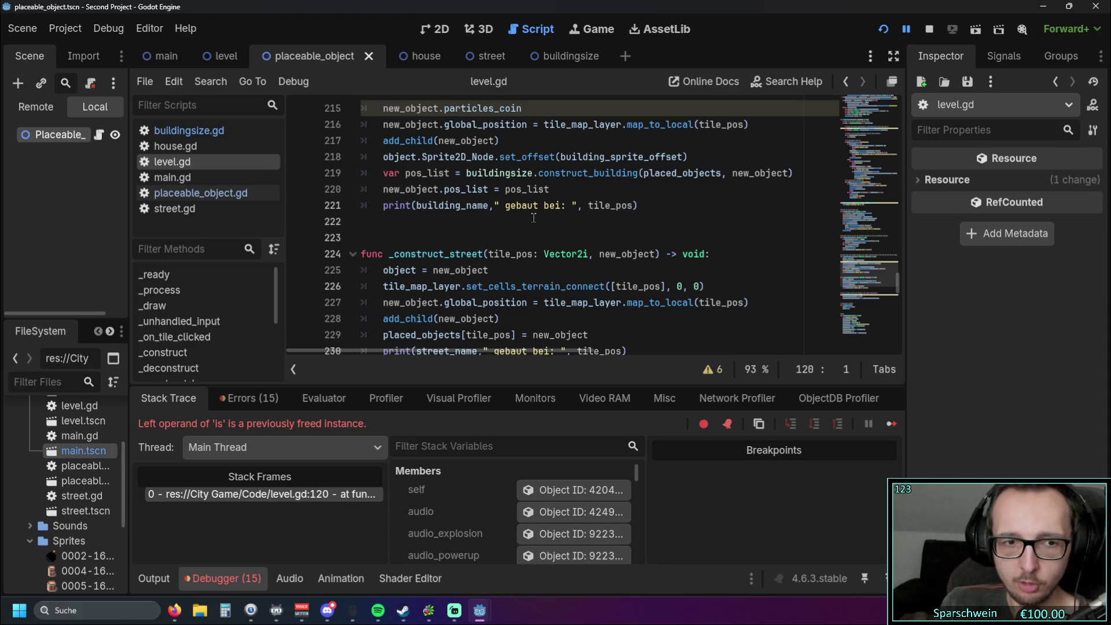
left_click(884, 34)
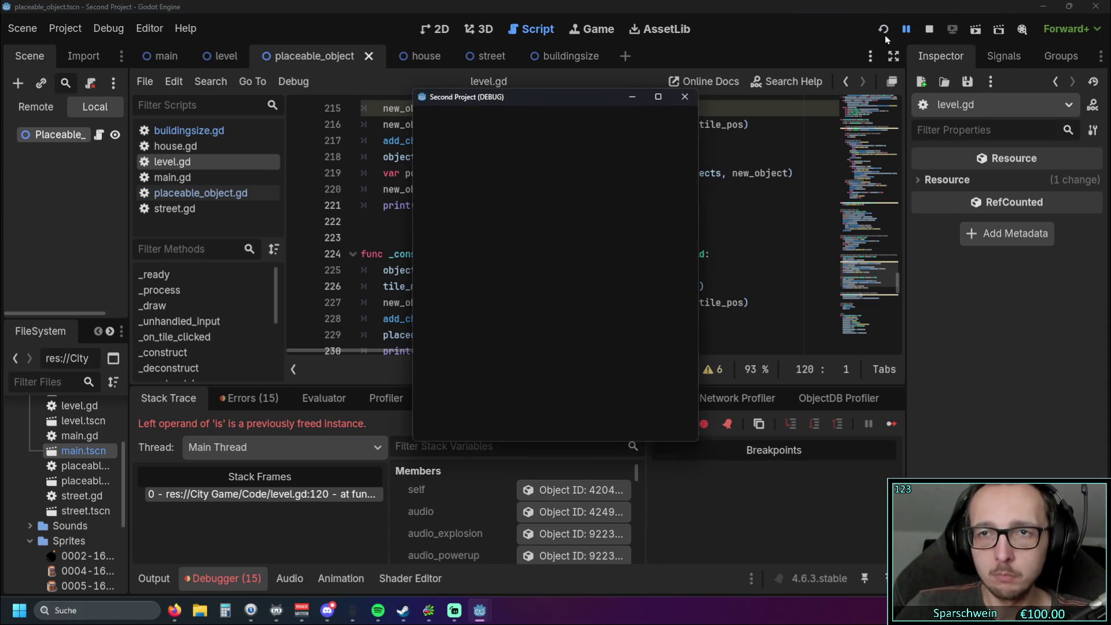
Step: Draw an L-shaped street mid-field and demolish one of its tiles in build mode
left_click(593, 418)
mouse_move(530, 317)
left_mouse_down()
mouse_move(585, 304)
mouse_move(573, 268)
left_mouse_up()
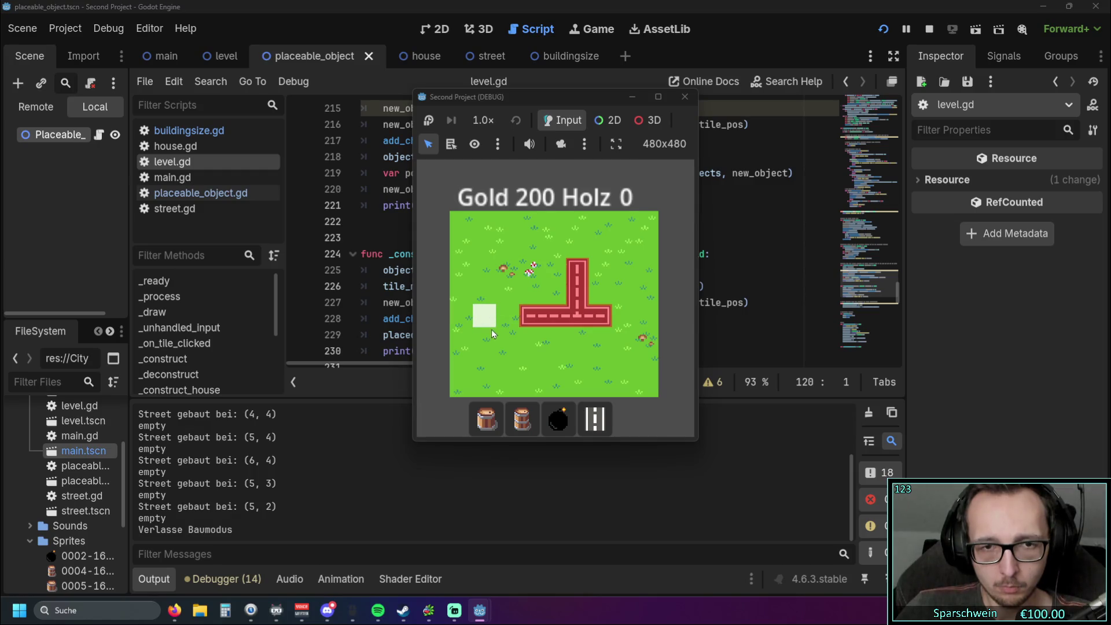
key("4")
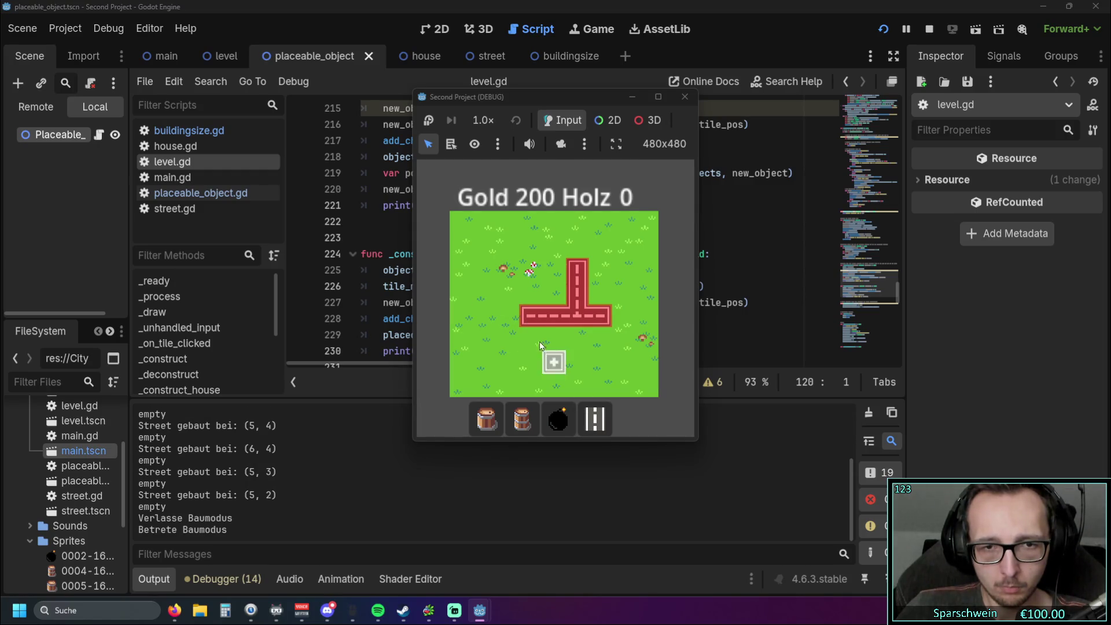
left_click(529, 320)
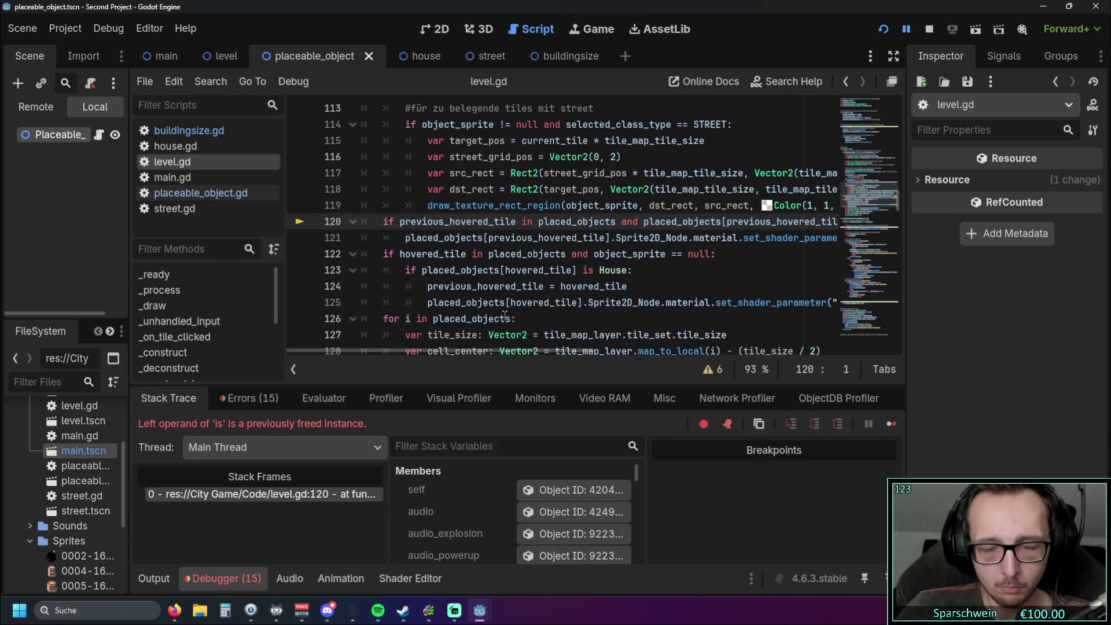
Step: Check placed_objects in the debugger and the Output log, then restart the game
mouse_move(505, 316)
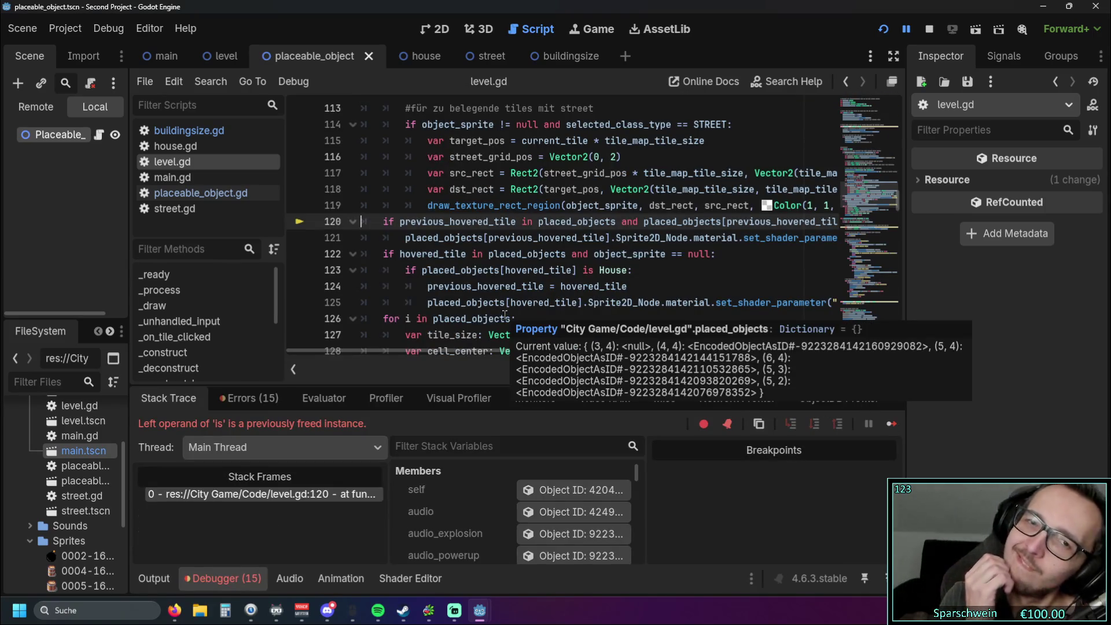
left_click(649, 254)
scroll(636, 261, "down", 15)
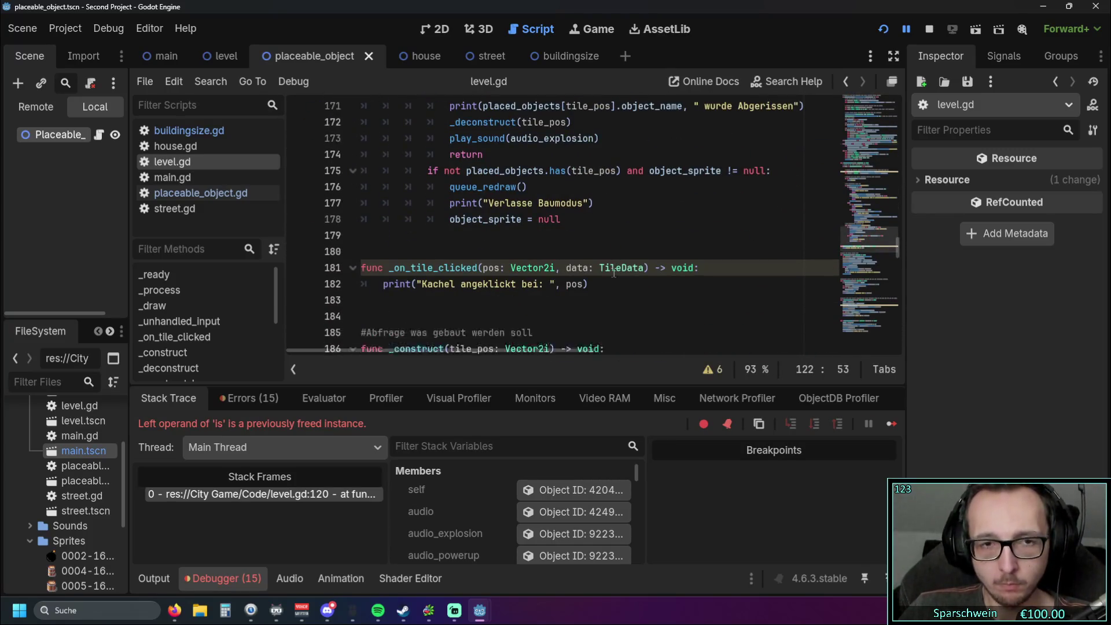
scroll(613, 272, "down", 10)
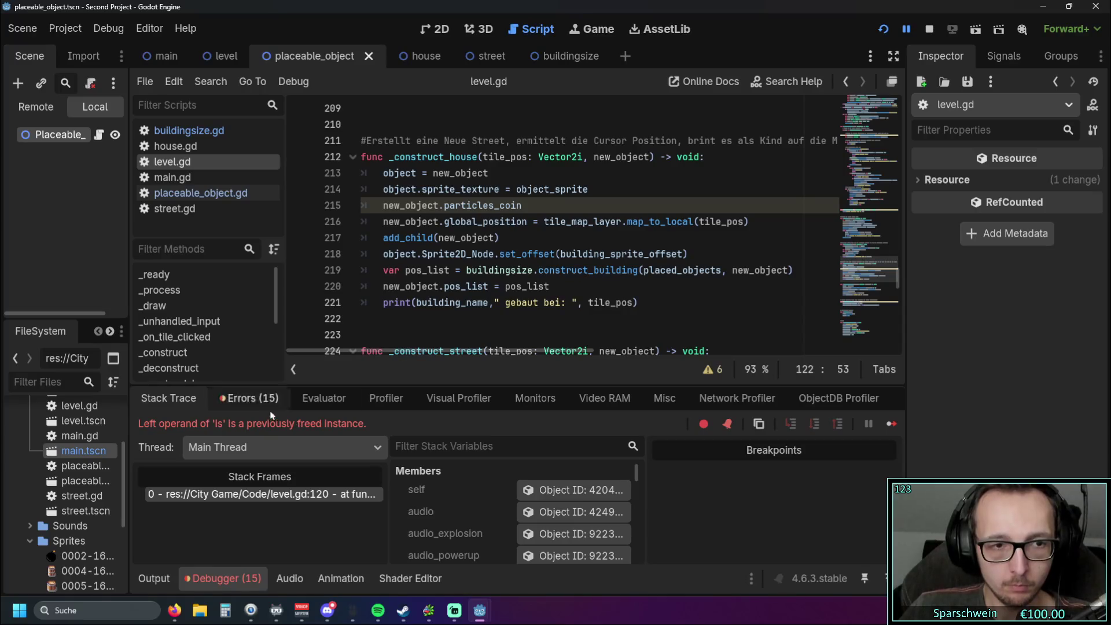
left_click(154, 579)
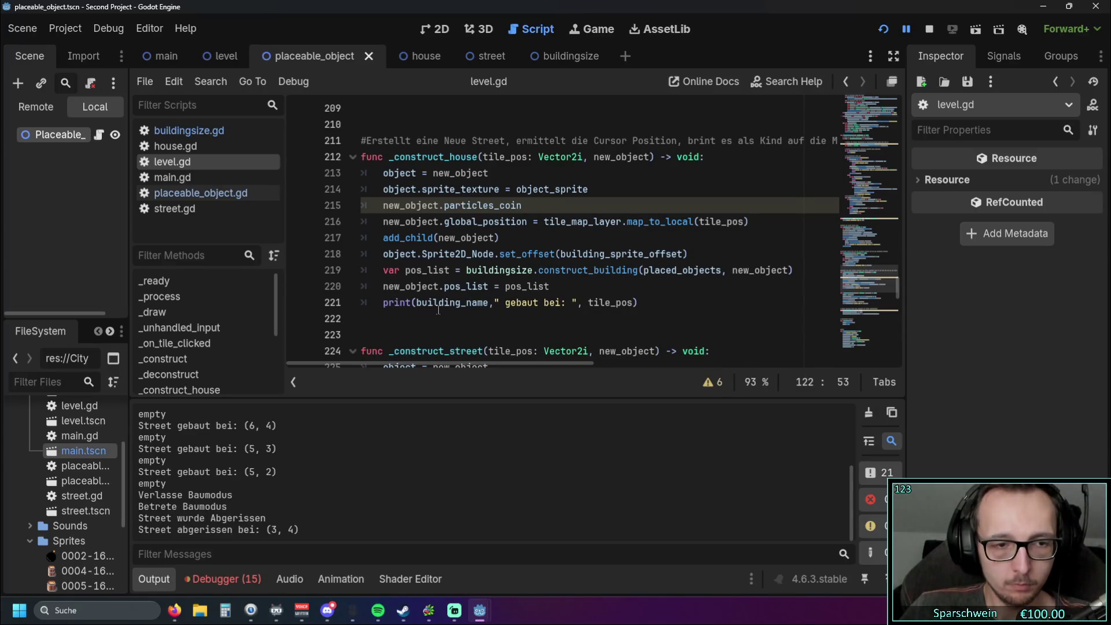
scroll(472, 262, "down", 2)
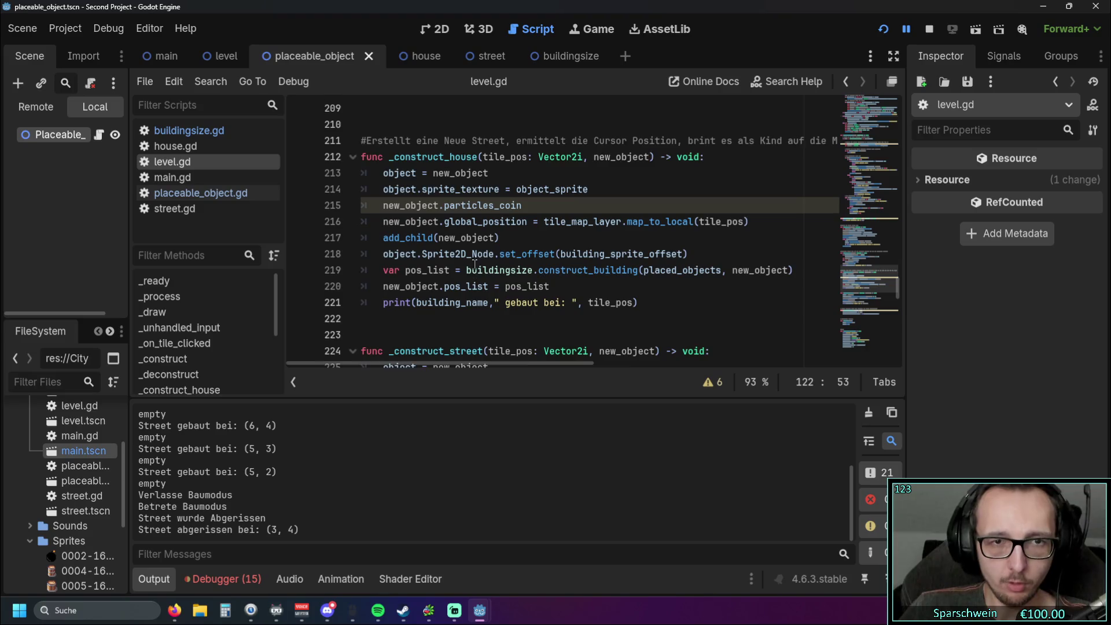
scroll(472, 262, "up", 1)
left_click(880, 30)
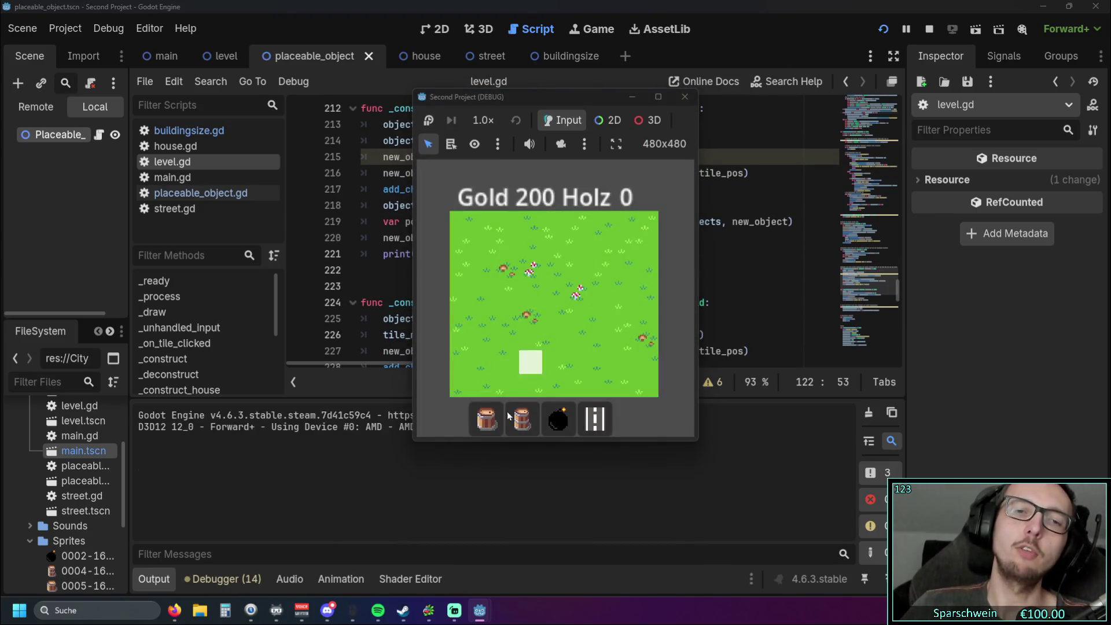
Step: Build a street at tile (4, 3), demolish it, then click the cleared tile again
left_click(595, 417)
left_click(554, 292)
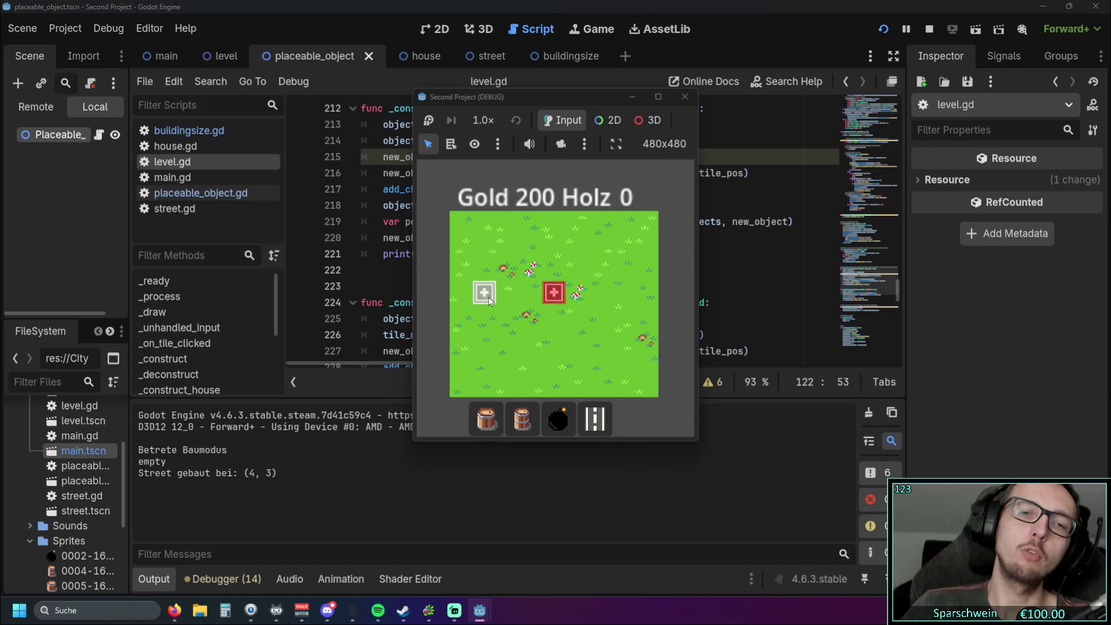
left_click(555, 298)
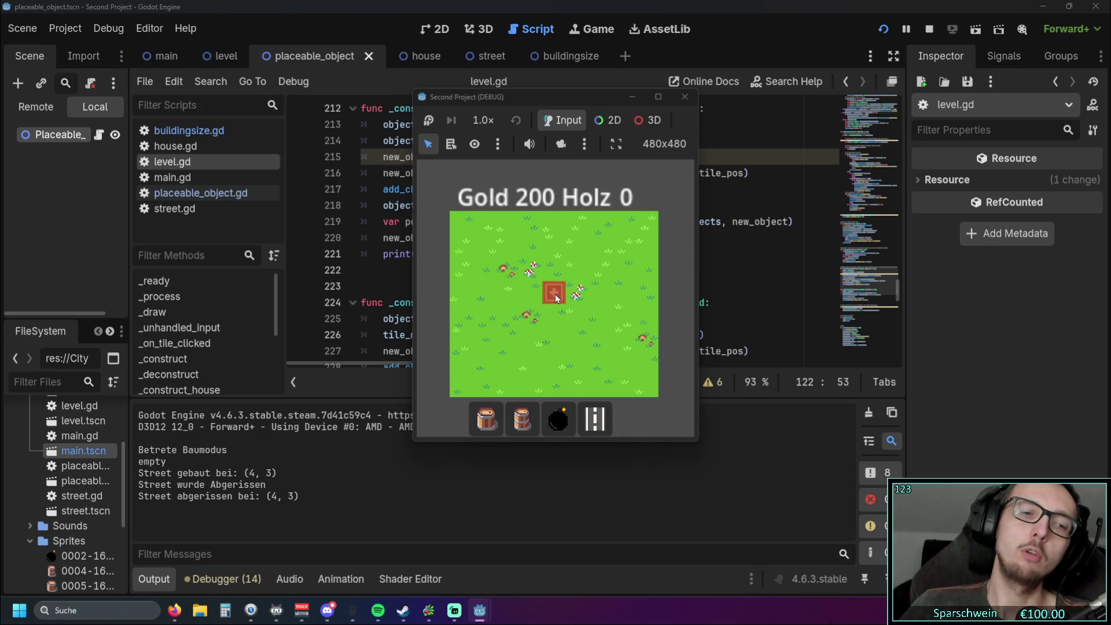
left_click(555, 294)
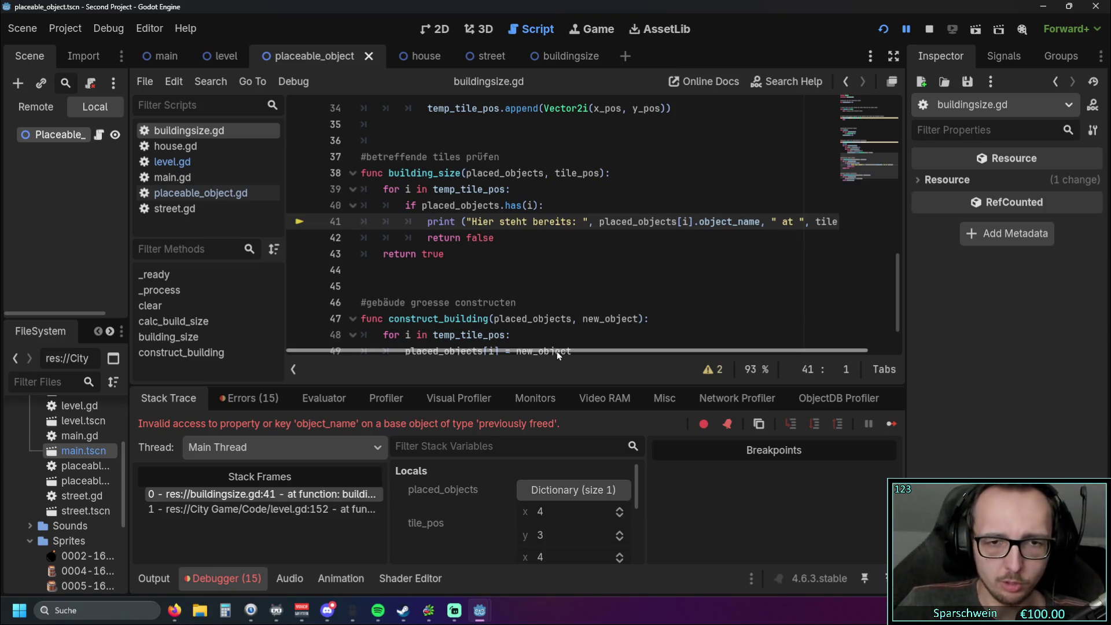
Step: Read the logged build and demolish messages, then return to the error's stack trace
left_click(156, 580)
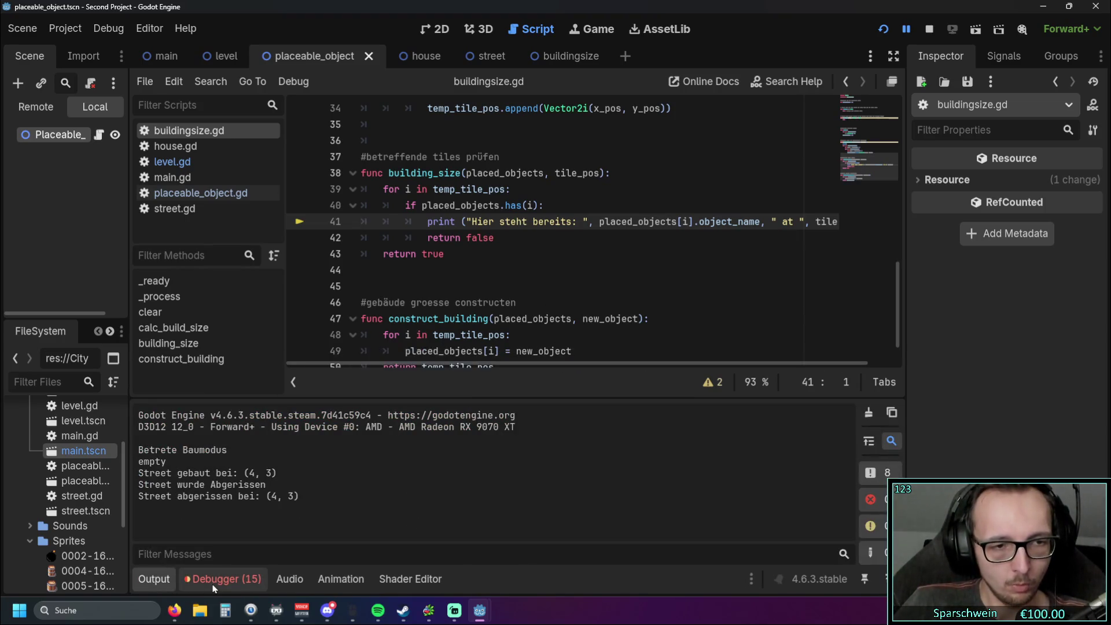
left_click(214, 586)
left_click(453, 302)
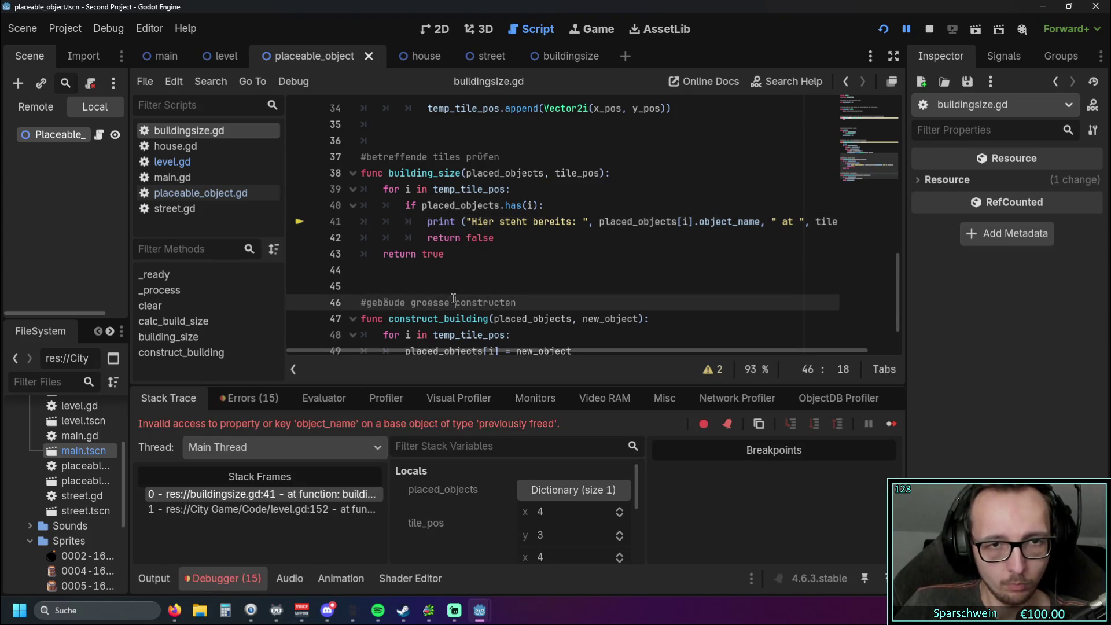
Step: Scroll through the building_size and construct_building code, then open house.gd and level.gd
scroll(453, 299, "down", 1)
scroll(485, 287, "up", 6)
scroll(488, 286, "down", 2)
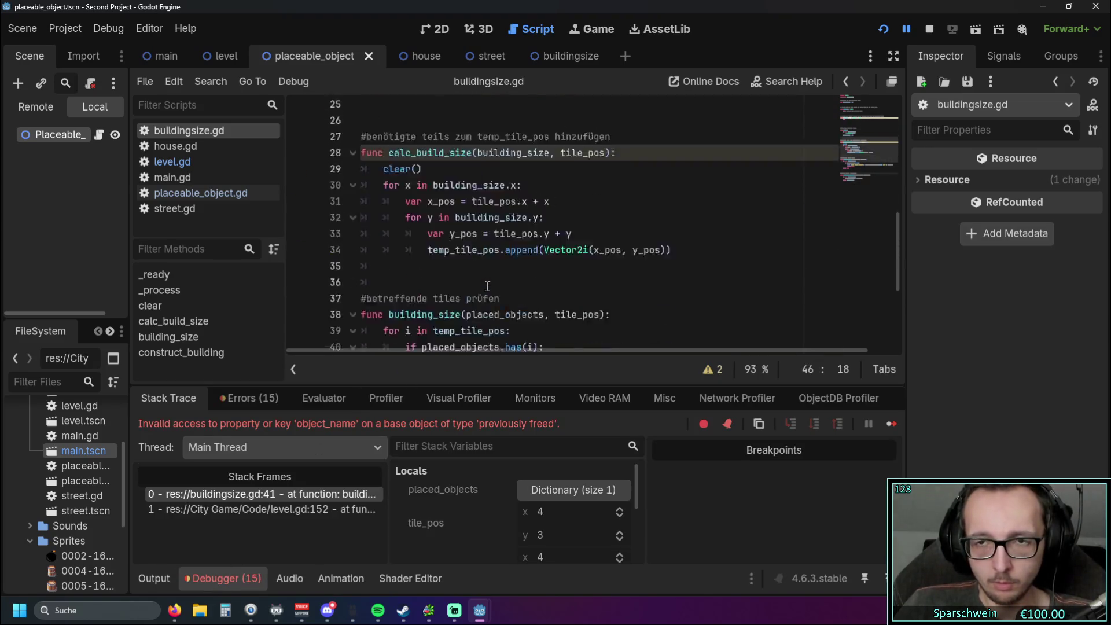
scroll(487, 285, "up", 8)
scroll(509, 287, "down", 1)
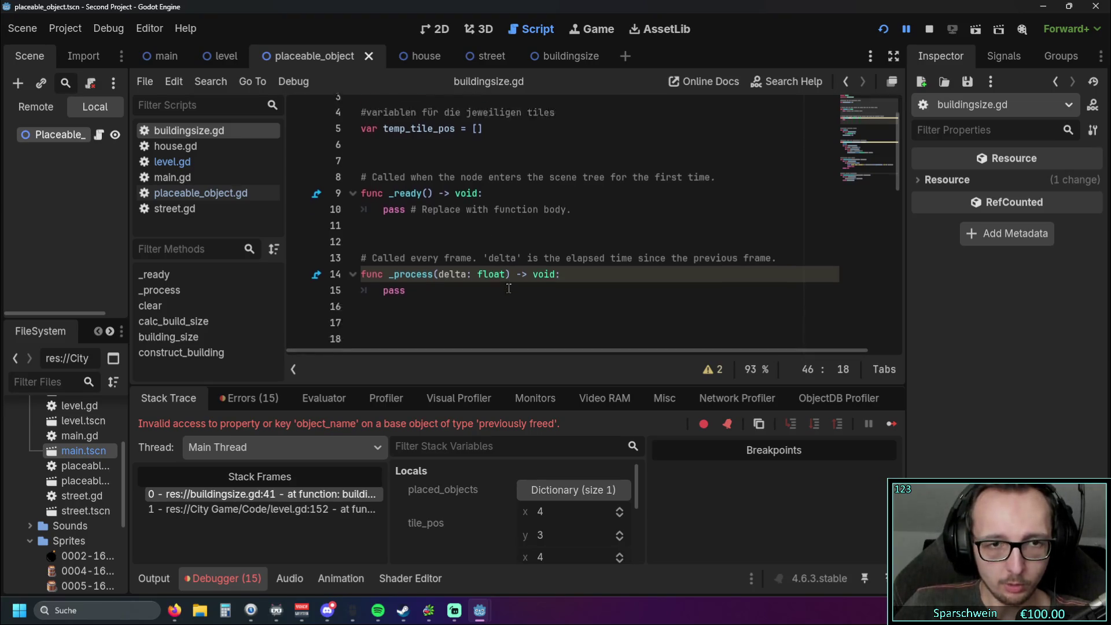
scroll(509, 287, "down", 11)
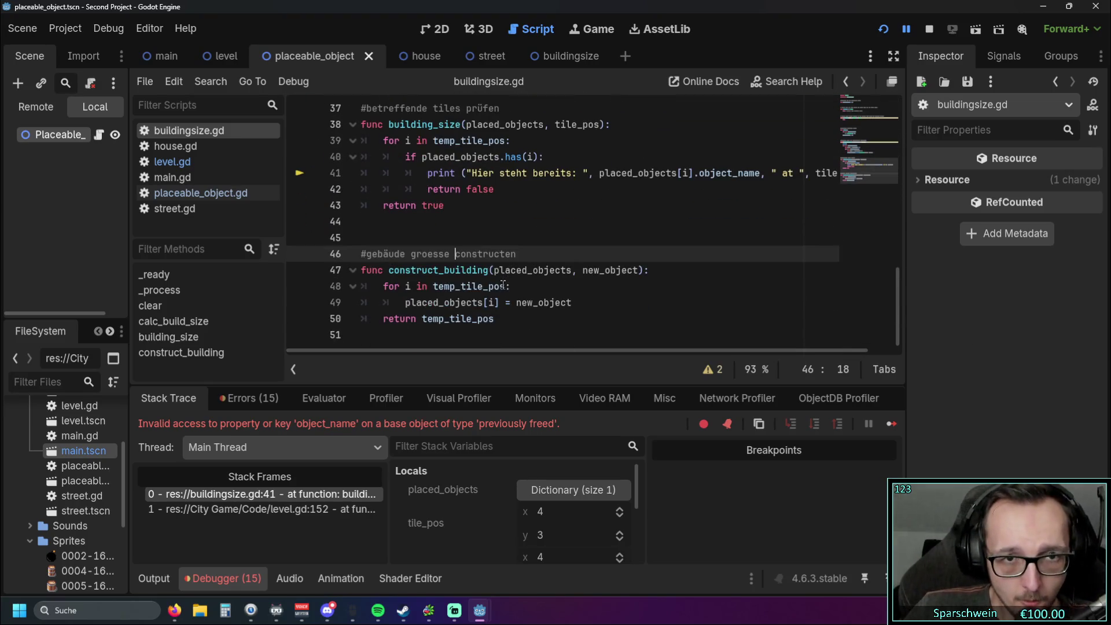
scroll(502, 285, "up", 12)
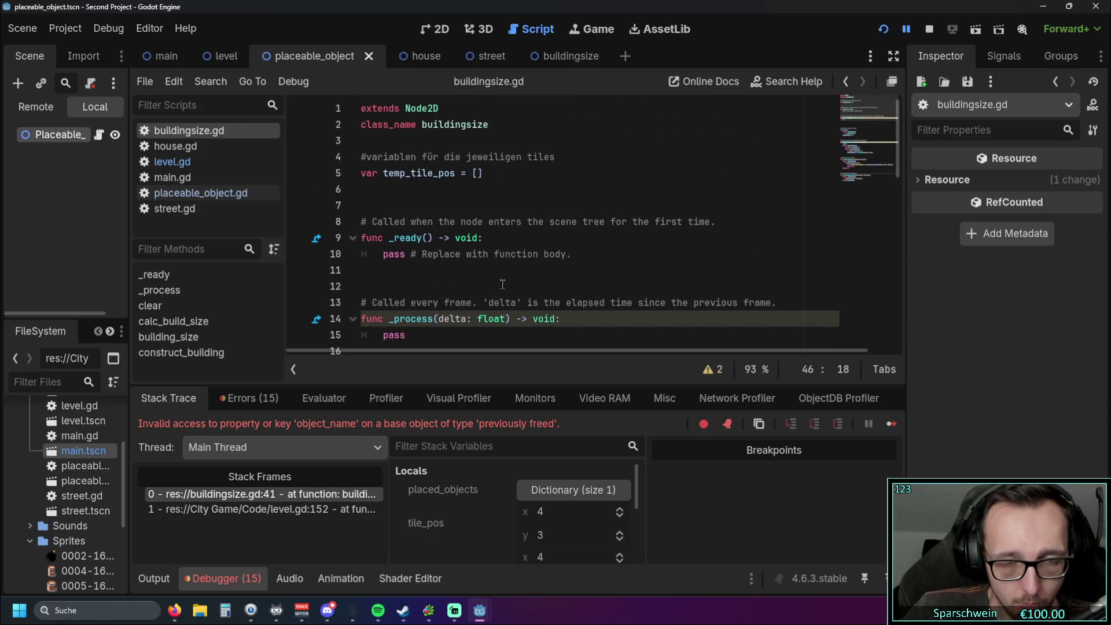
scroll(502, 283, "down", 12)
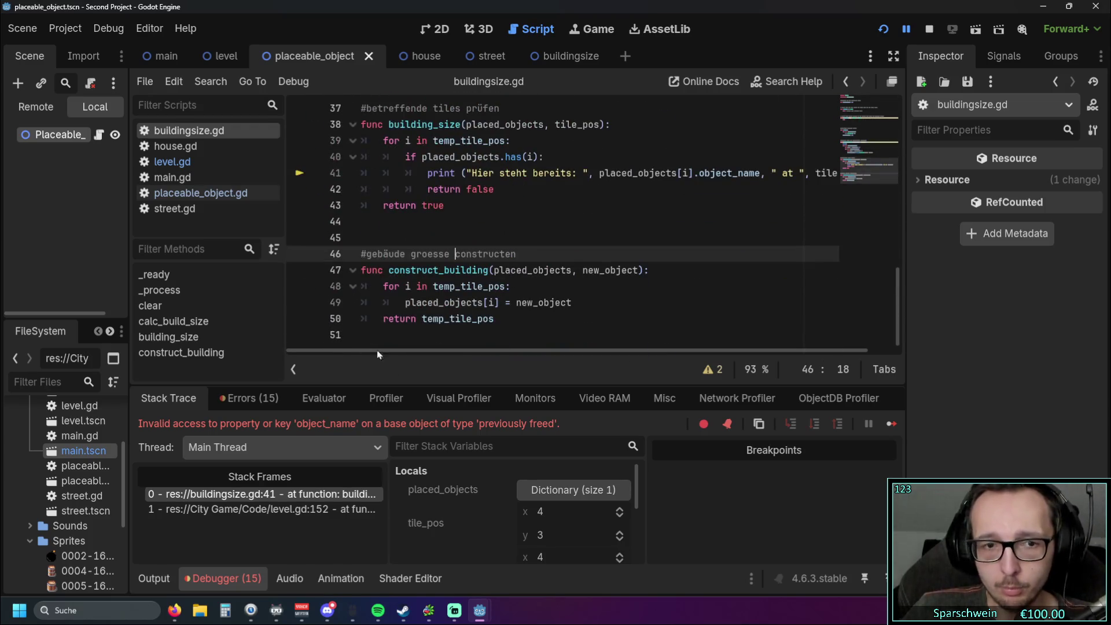
left_click(191, 146)
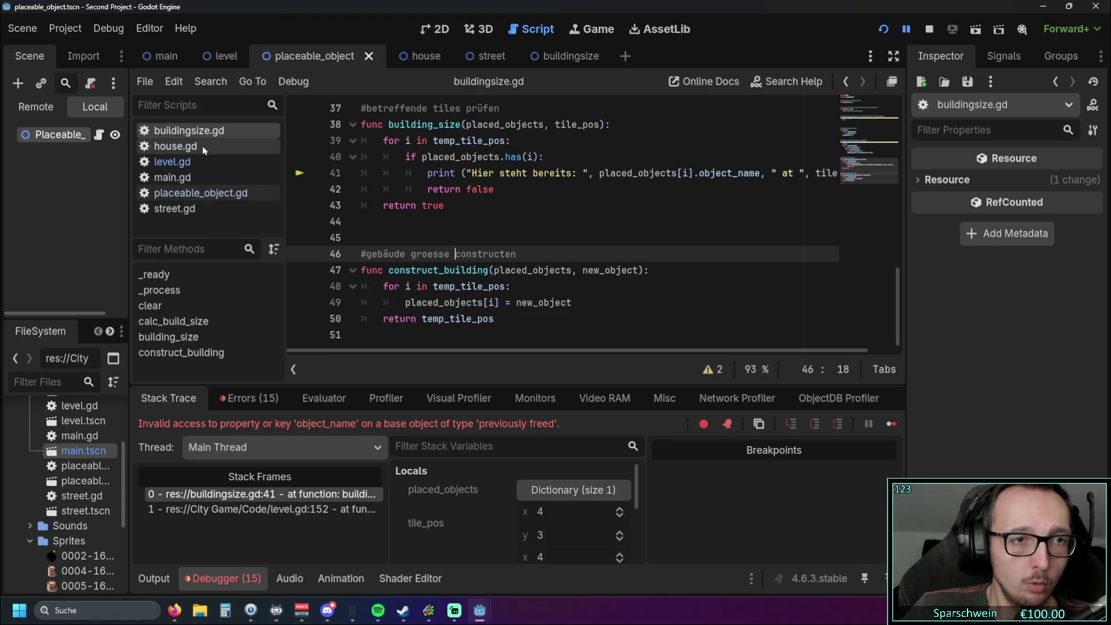
left_click(191, 163)
Step: Scroll through level.gd's _construct_house, _construct_street and _on_btn_fass_pressed functions
scroll(473, 252, "down", 3)
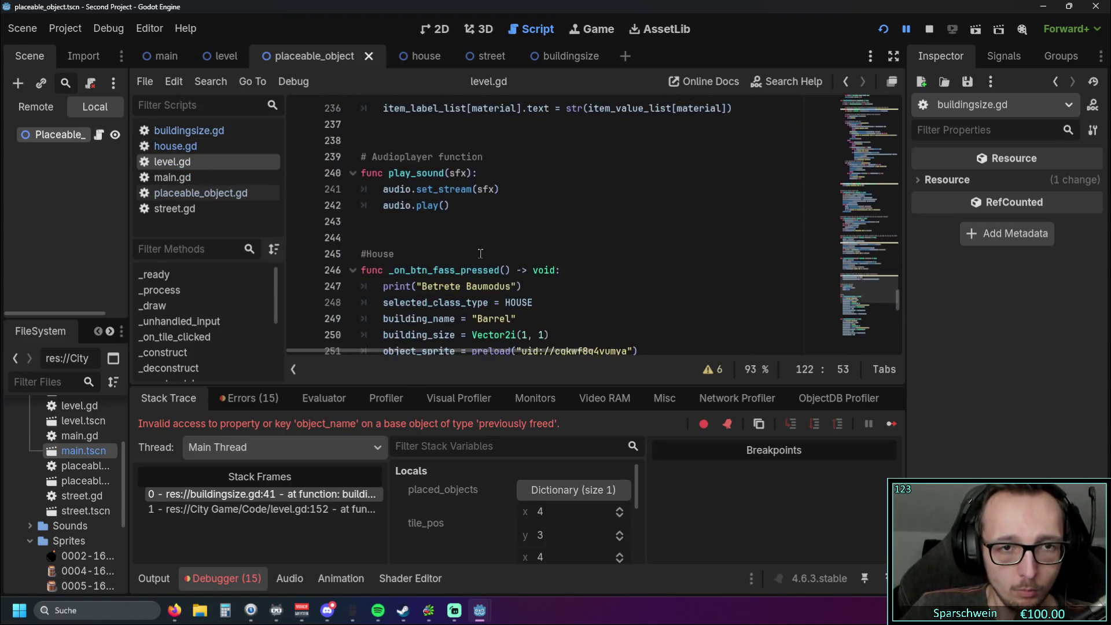
scroll(473, 252, "up", 7)
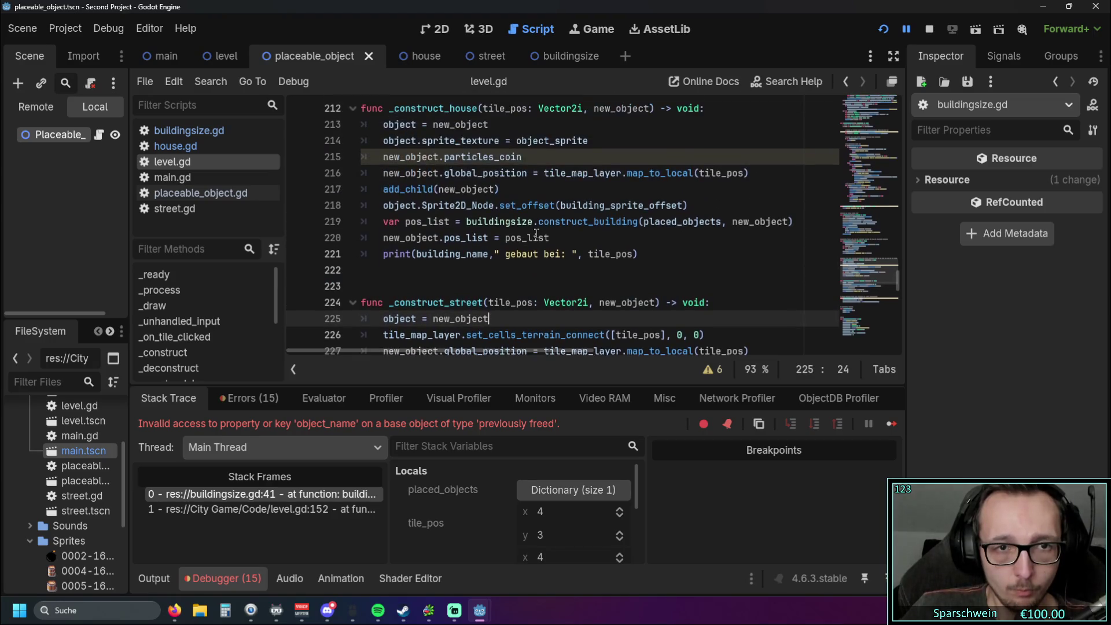
scroll(539, 247, "down", 1)
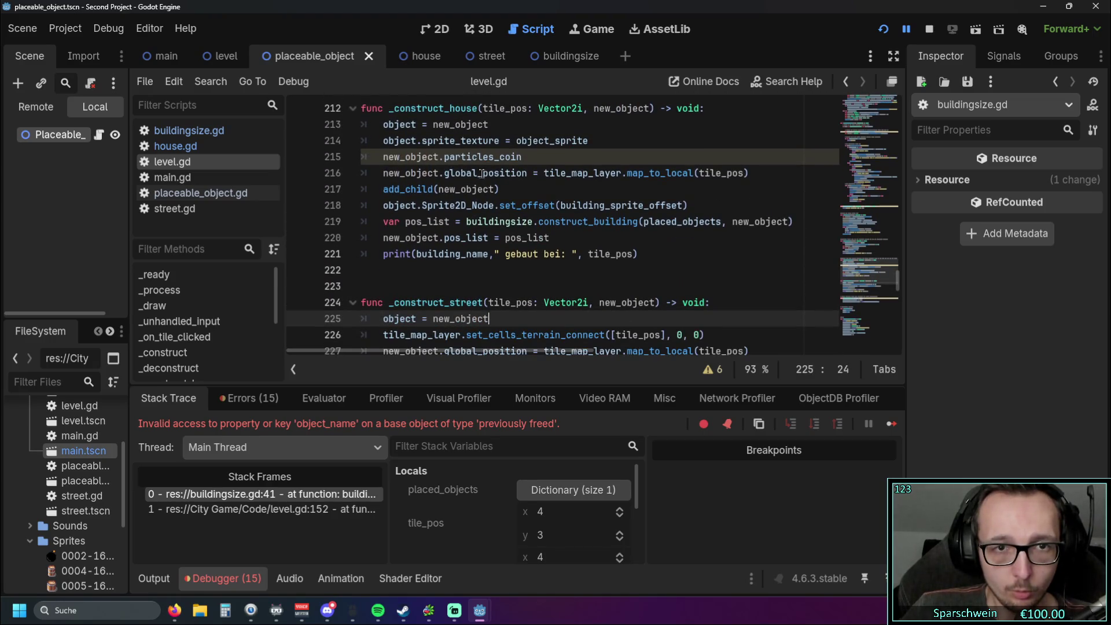
scroll(486, 178, "down", 1)
scroll(529, 273, "down", 1)
scroll(550, 303, "up", 1)
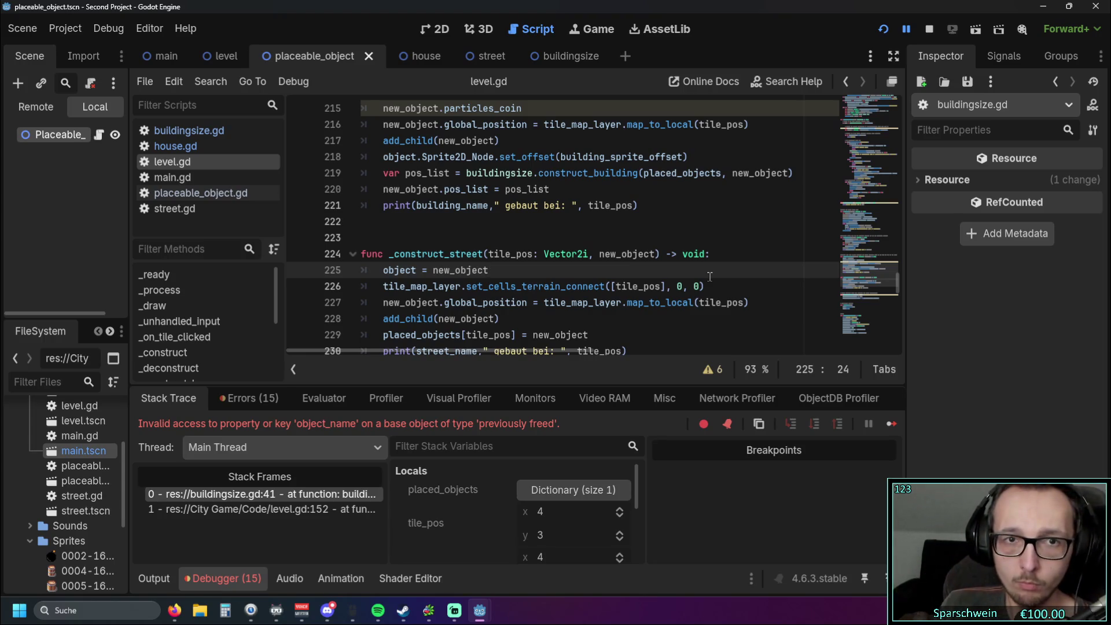
scroll(590, 215, "up", 1)
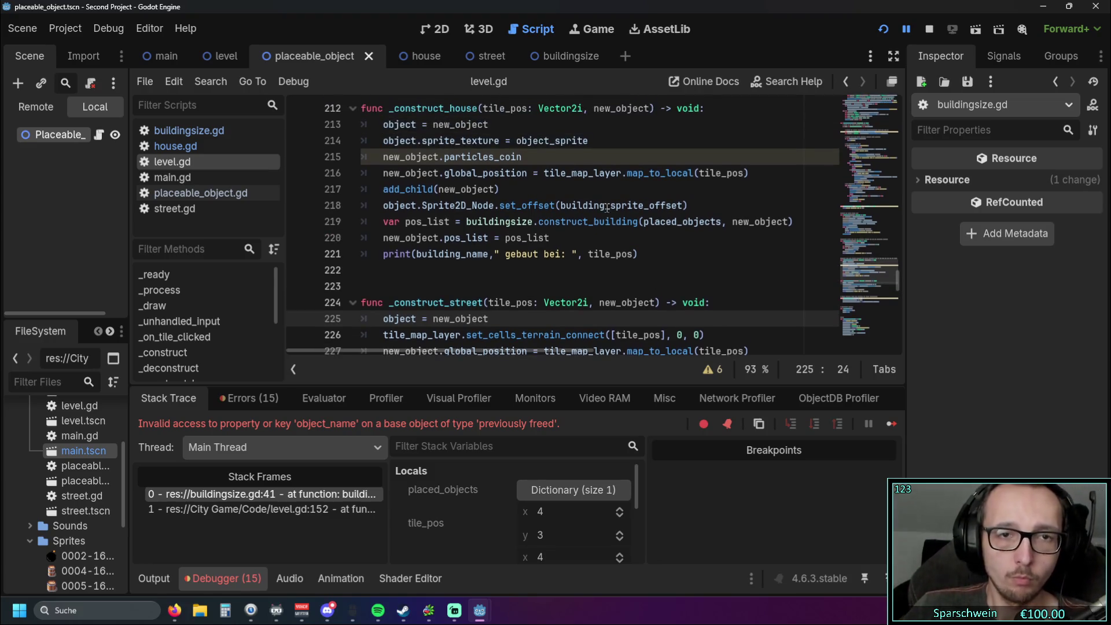
scroll(561, 248, "down", 3)
scroll(561, 247, "down", 1)
scroll(561, 254, "up", 4)
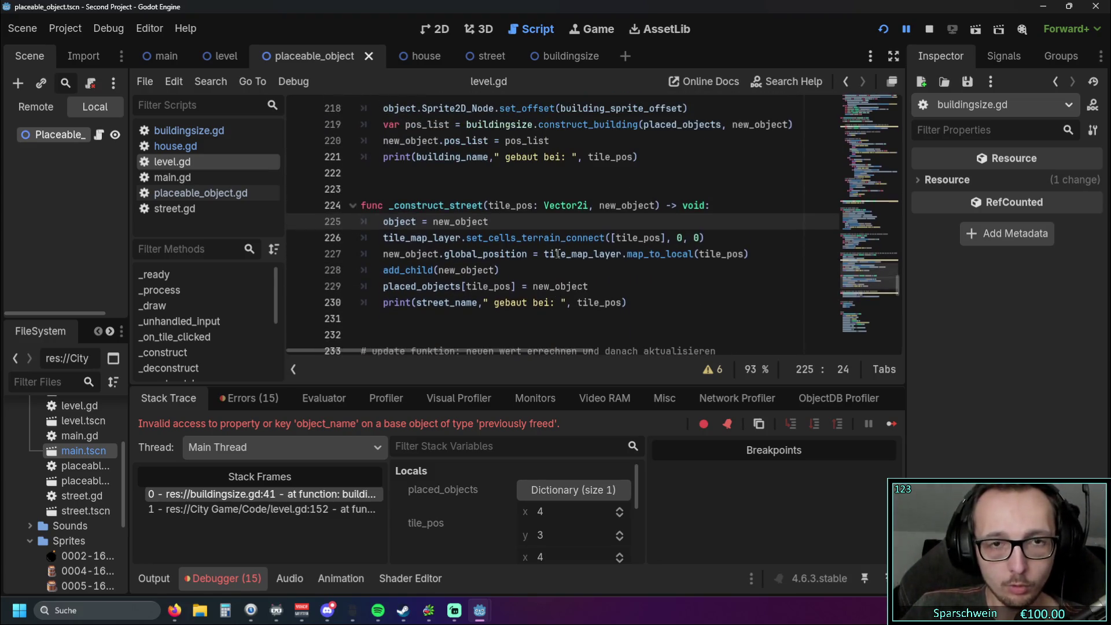
scroll(561, 258, "up", 1)
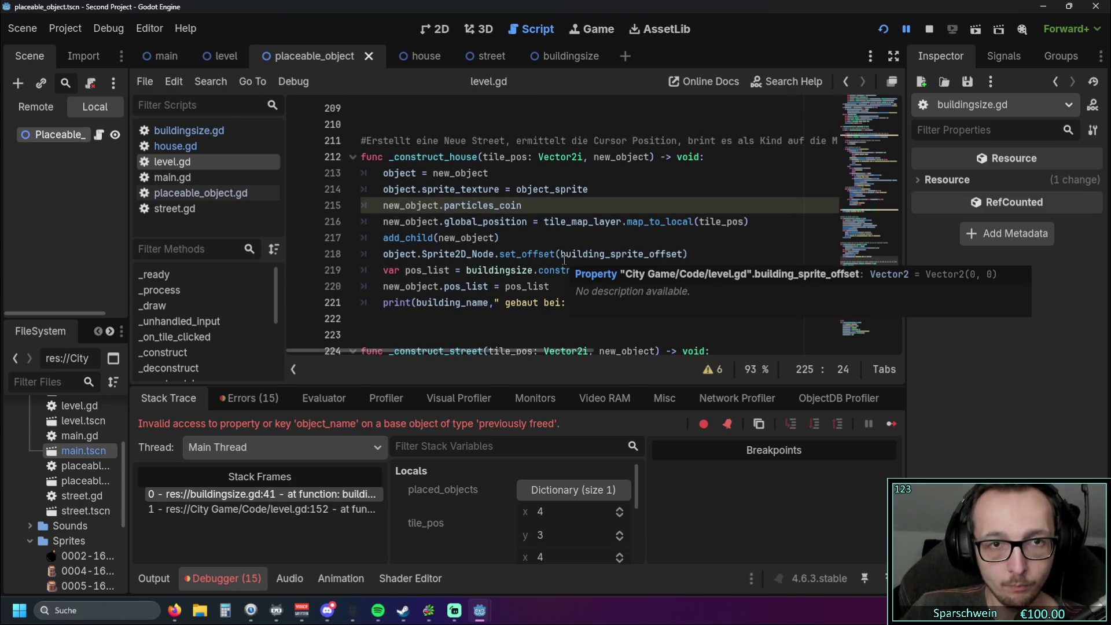
scroll(564, 259, "down", 2)
scroll(564, 260, "down", 8)
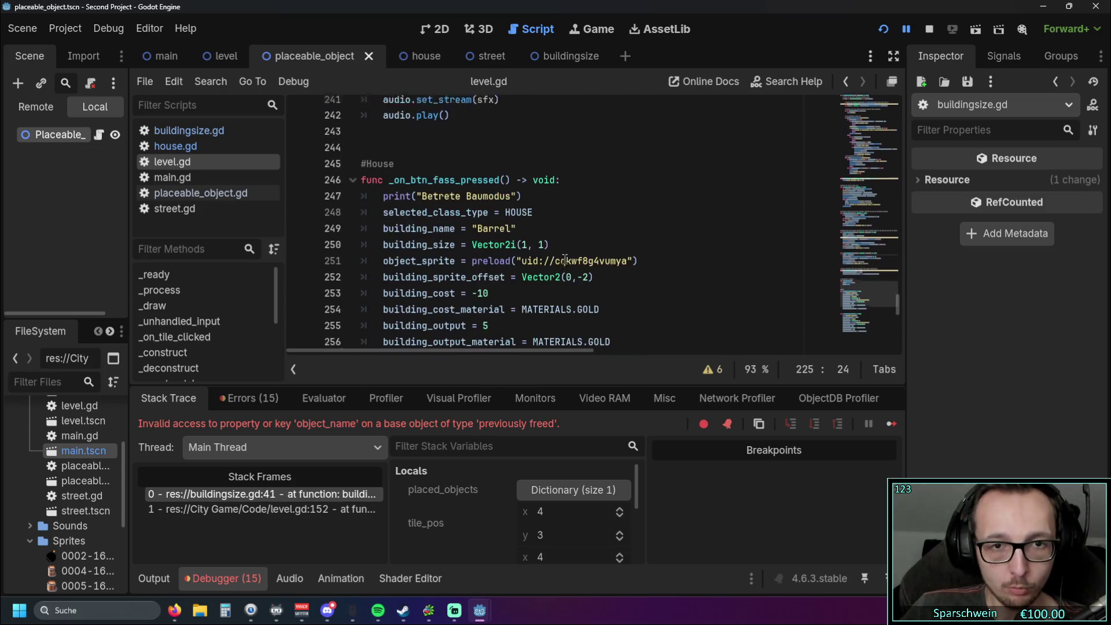
scroll(568, 262, "up", 6)
scroll(567, 262, "up", 9)
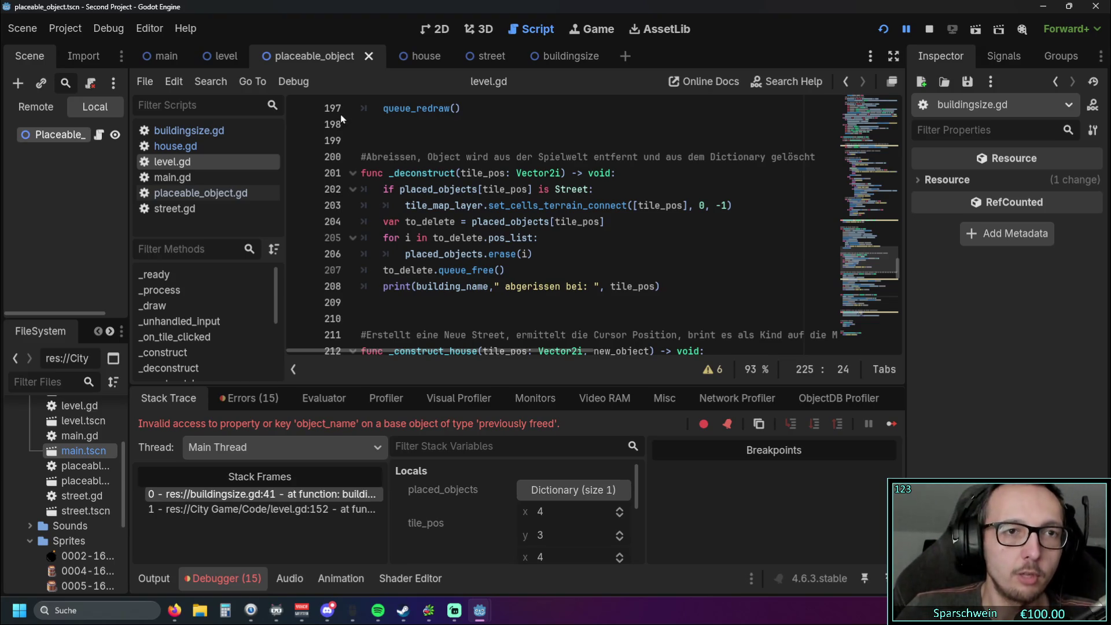
left_click(235, 193)
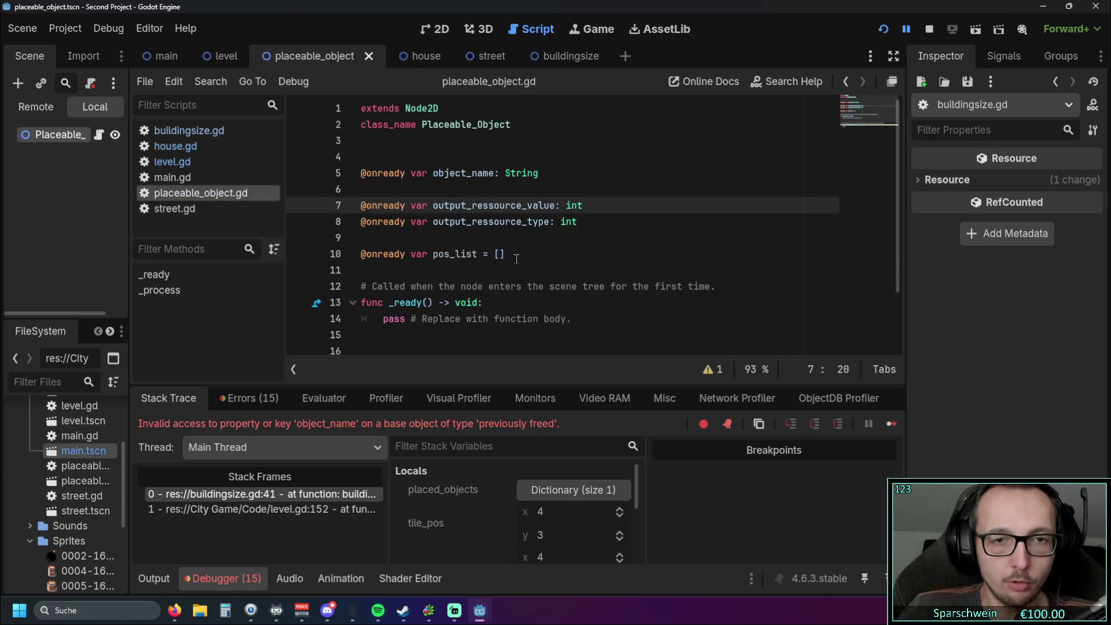
Step: Select the pos_list declaration on line 10 of placeable_object.gd, then return to level.gd
left_click(516, 259)
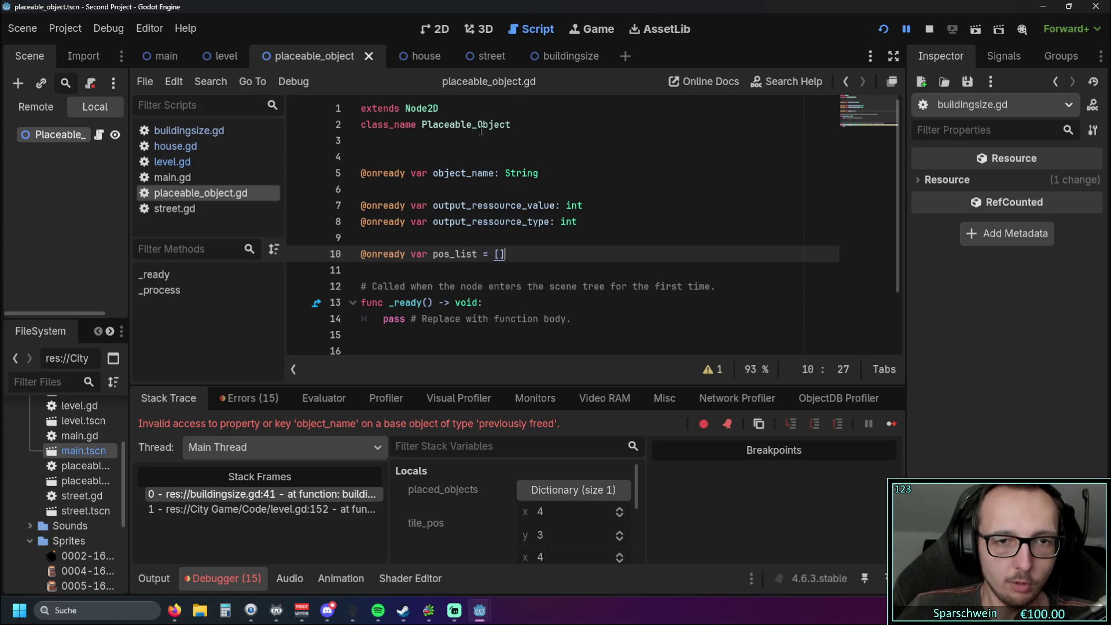
left_click_drag(505, 254, 361, 254)
left_click(463, 266)
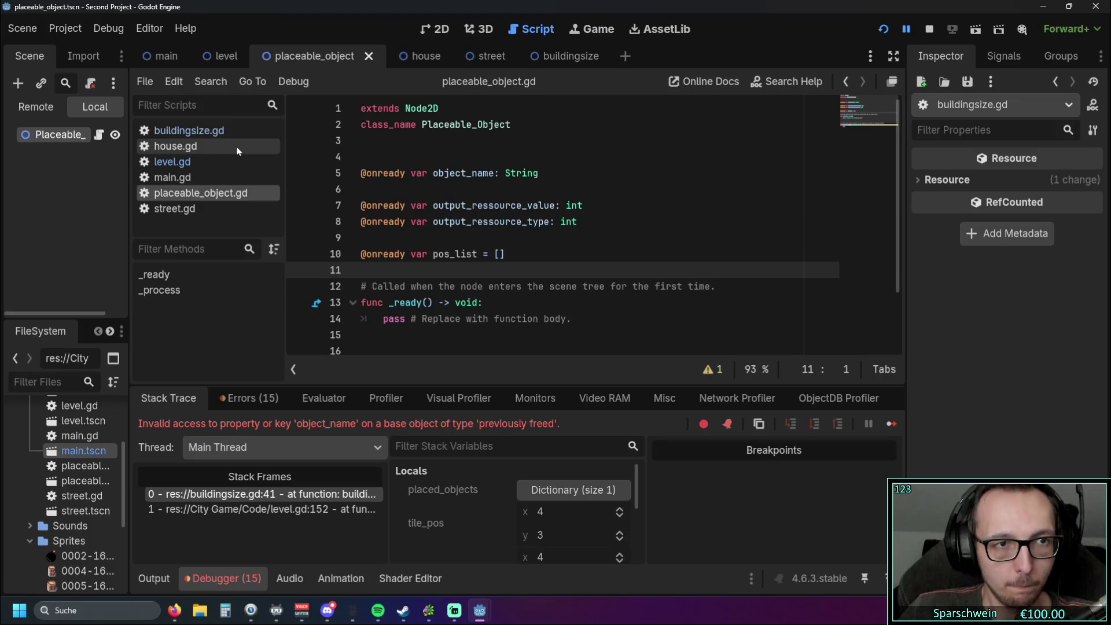
left_click(226, 162)
Step: Copy the 'new_object.pos_list = pos_list' line and paste it, outdented, into _construct_street
scroll(546, 232, "up", 5)
scroll(547, 232, "up", 3)
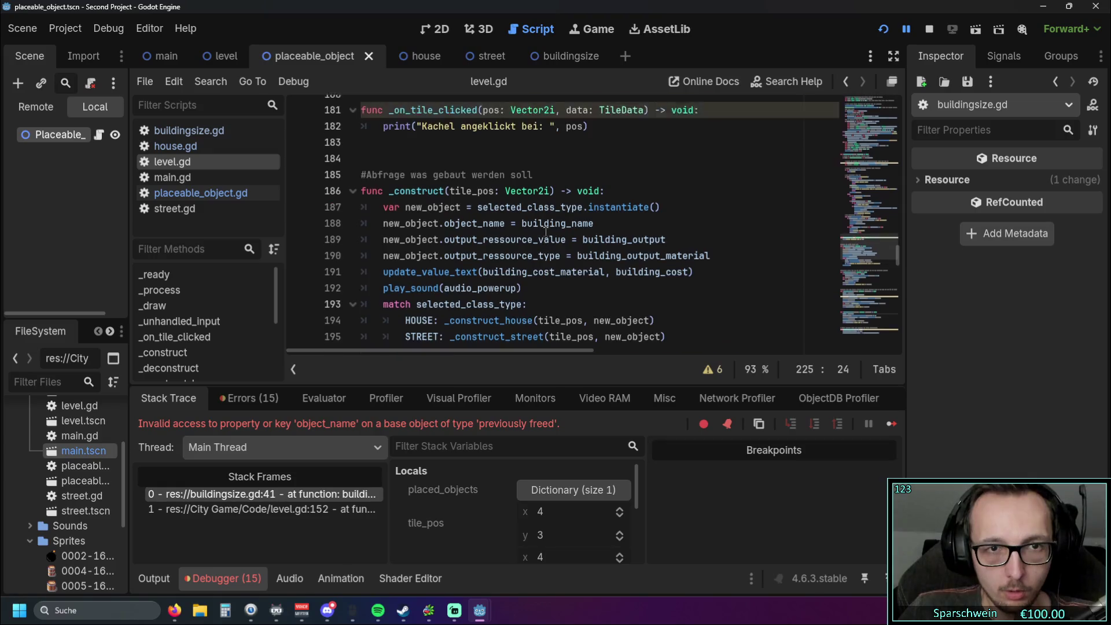
scroll(545, 232, "down", 5)
scroll(546, 231, "down", 10)
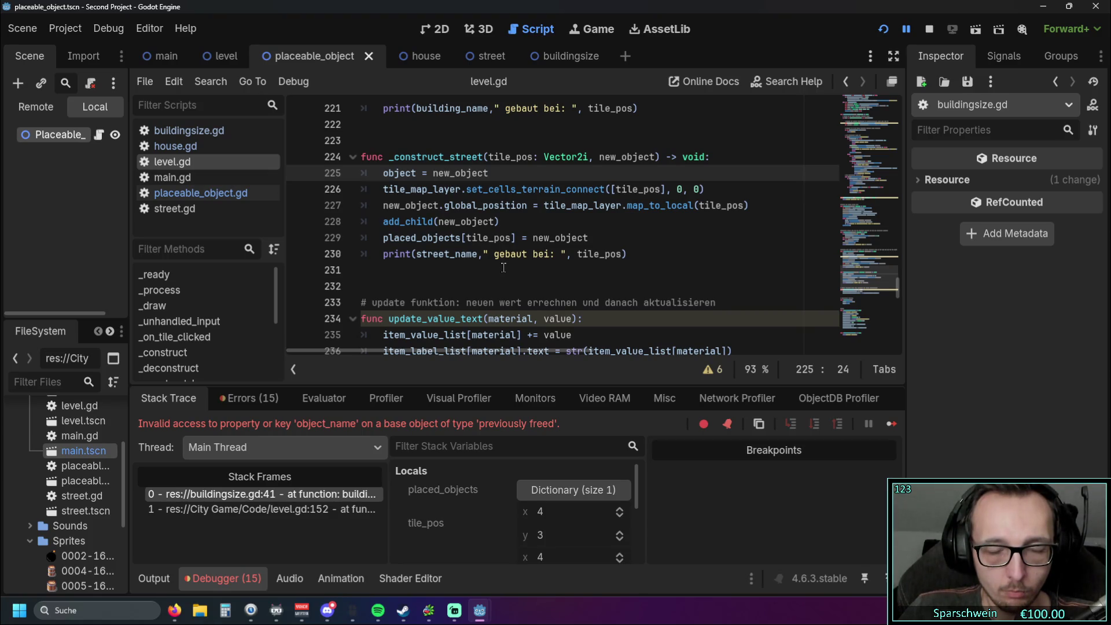
scroll(503, 267, "up", 2)
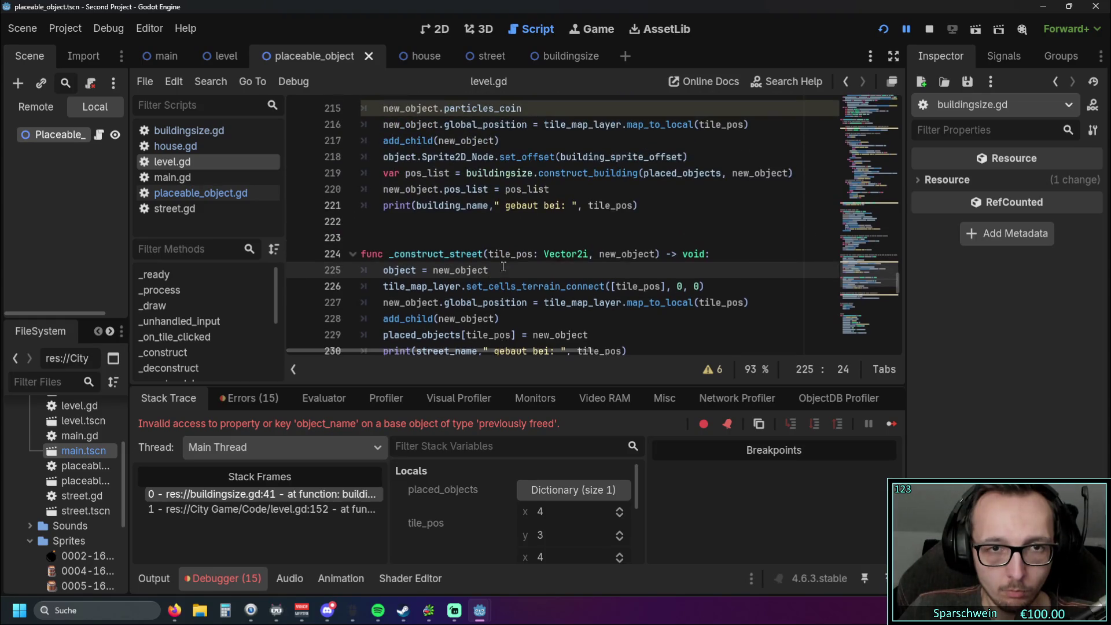
scroll(503, 266, "down", 1)
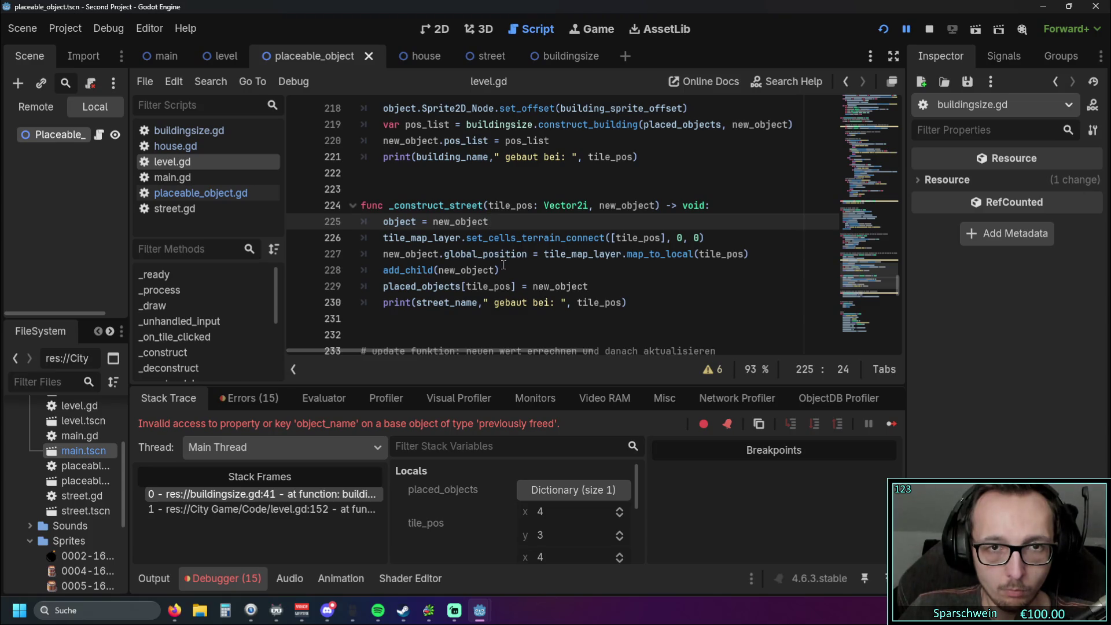
left_click_drag(544, 143, 328, 144)
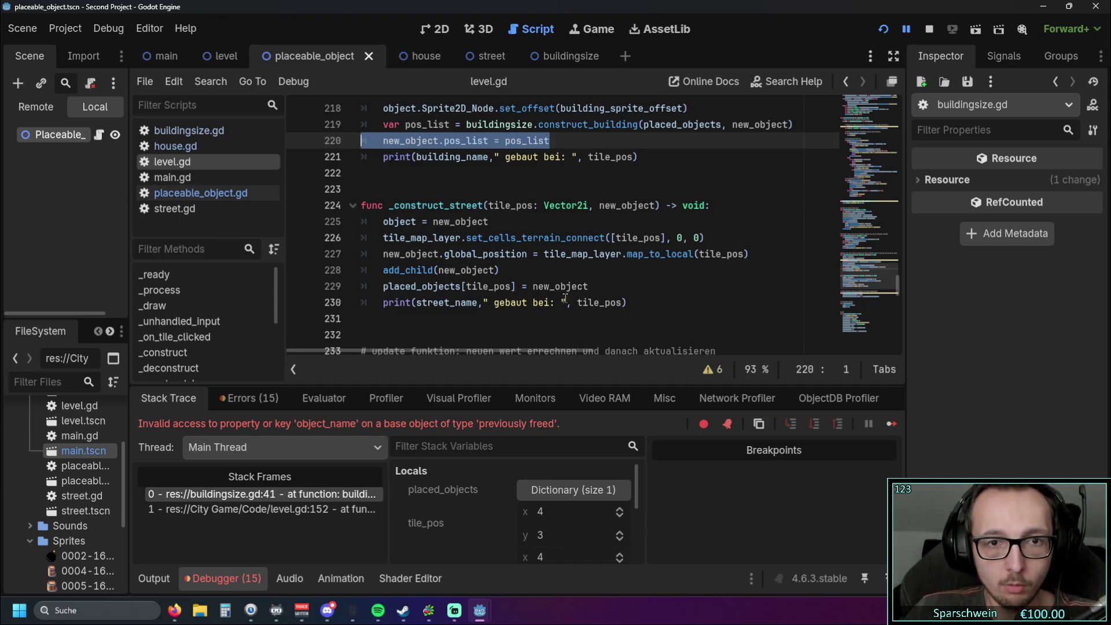
key("ctrl+c")
left_click(592, 286)
key("Return")
key("ctrl+v")
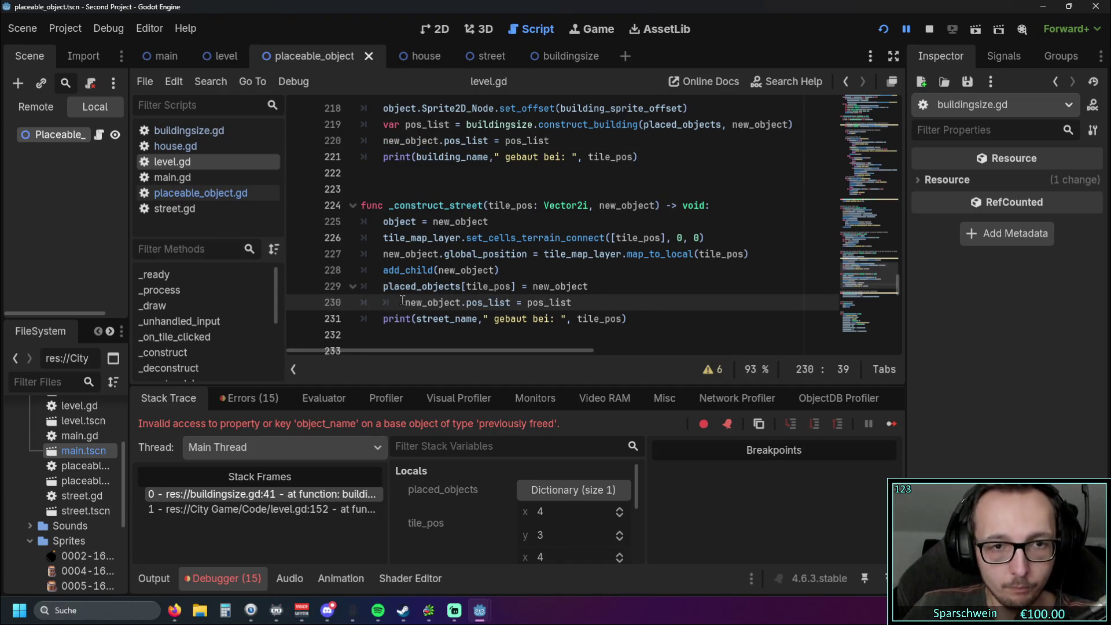
key("shift+Tab")
key("Down")
key("Down")
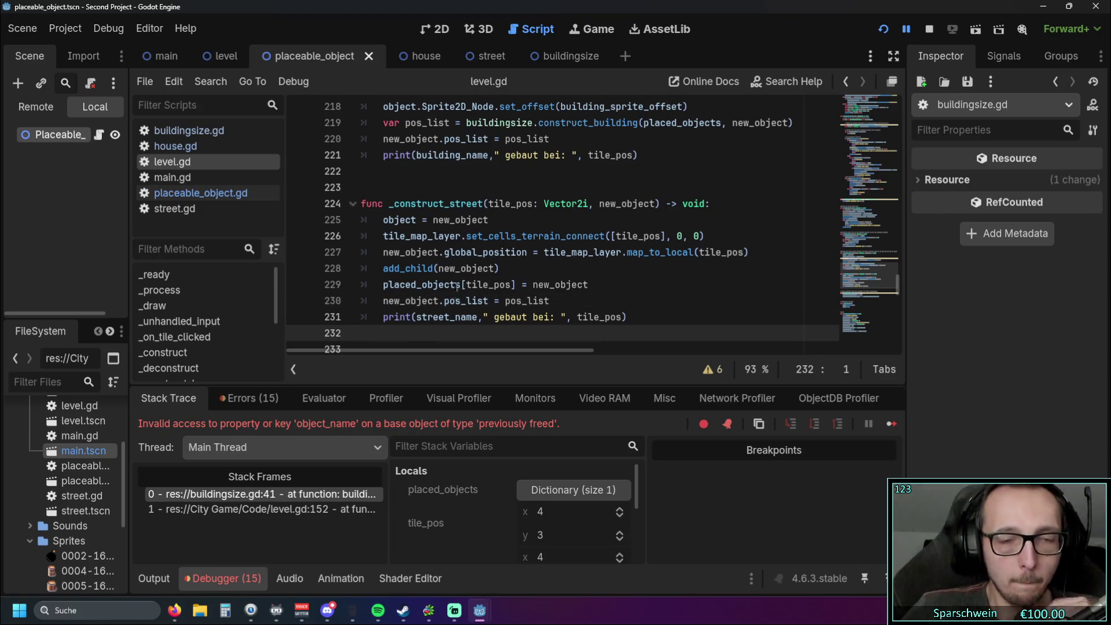
Step: Delete the pos_list line from _construct_street and remove the leftover empty line
scroll(522, 240, "up", 1)
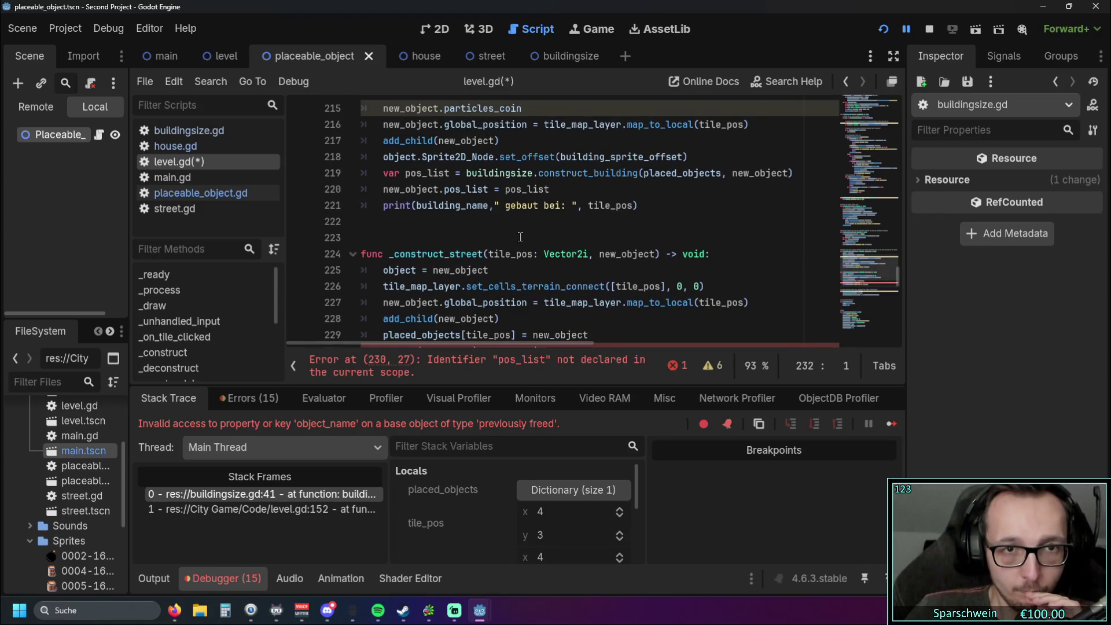
left_click_drag(795, 172, 367, 177)
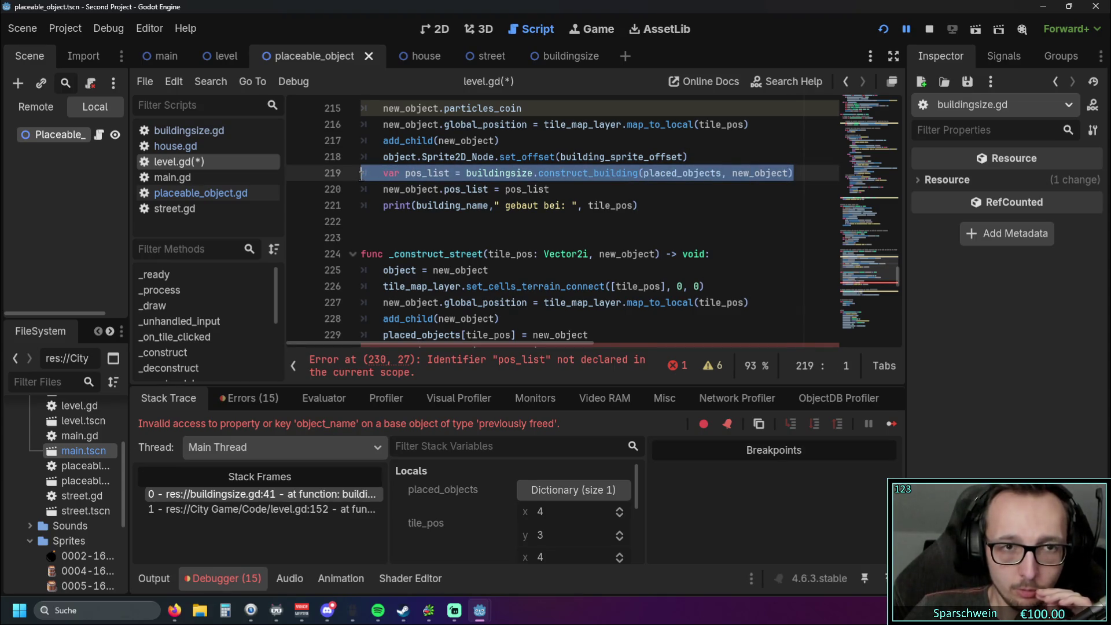
left_click(516, 205)
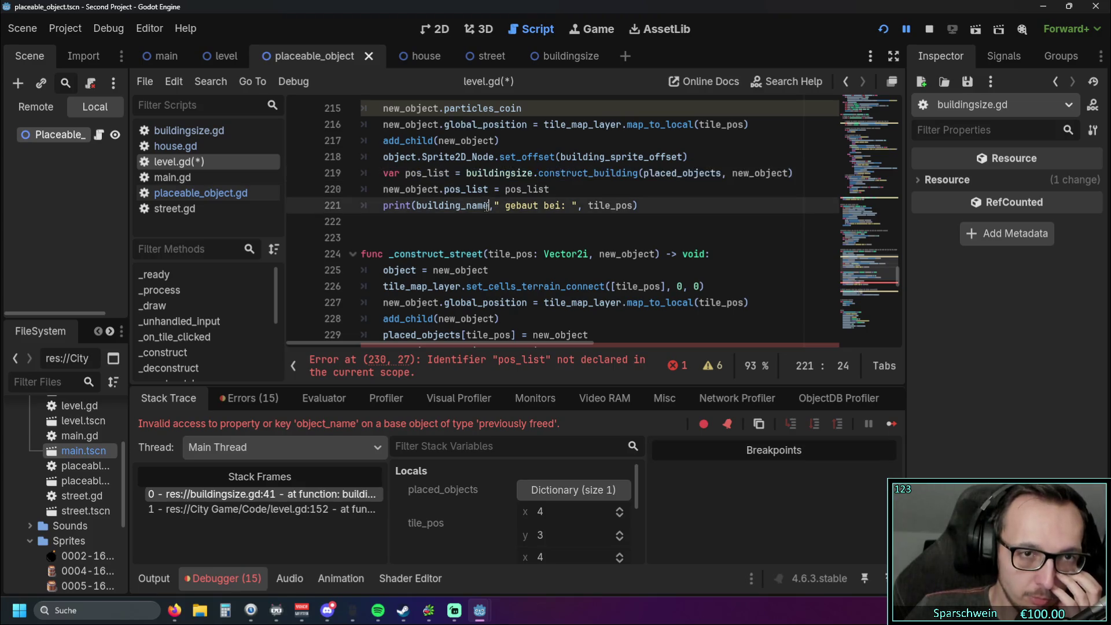
scroll(507, 240, "down", 1)
left_click(565, 300)
key("shift+Home")
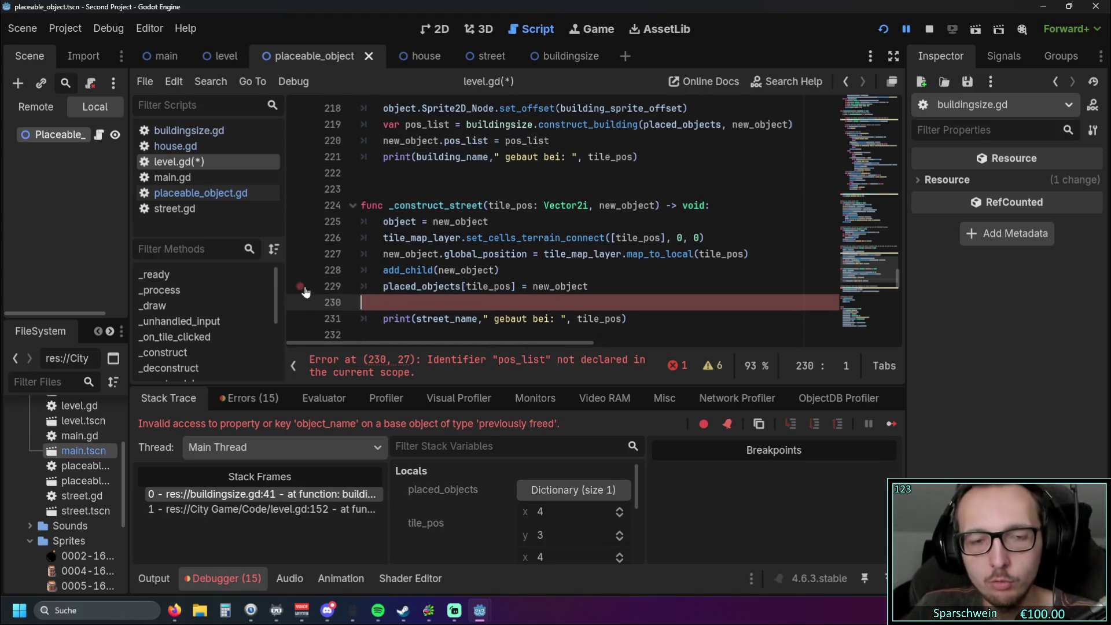
key("BackSpace")
key("BackSpace")
scroll(552, 211, "down", 5)
scroll(552, 211, "down", 2)
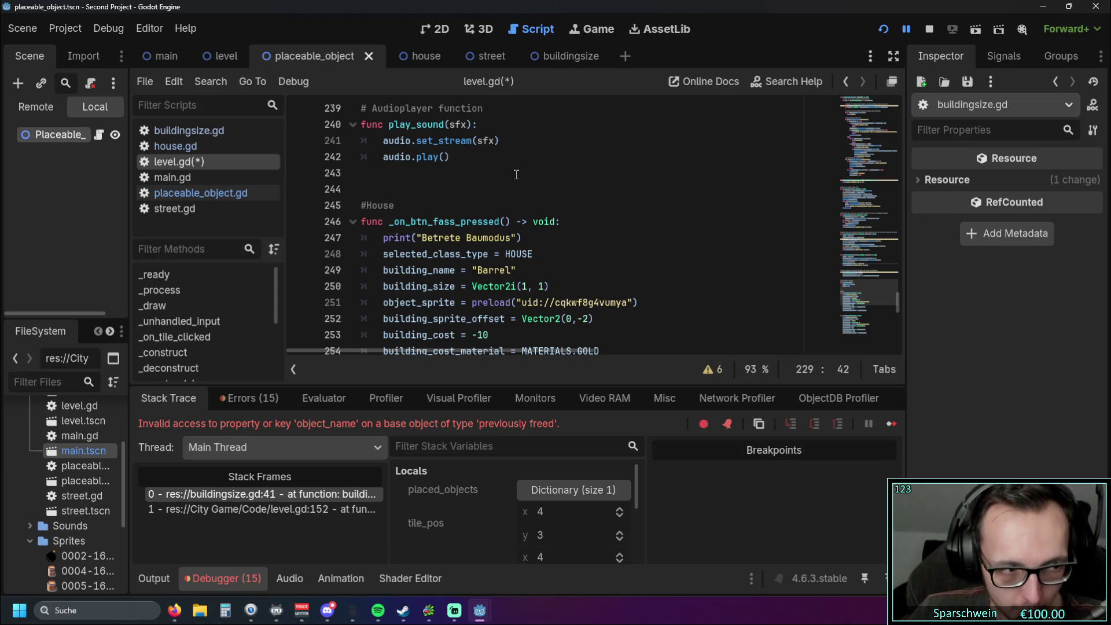
scroll(515, 174, "down", 3)
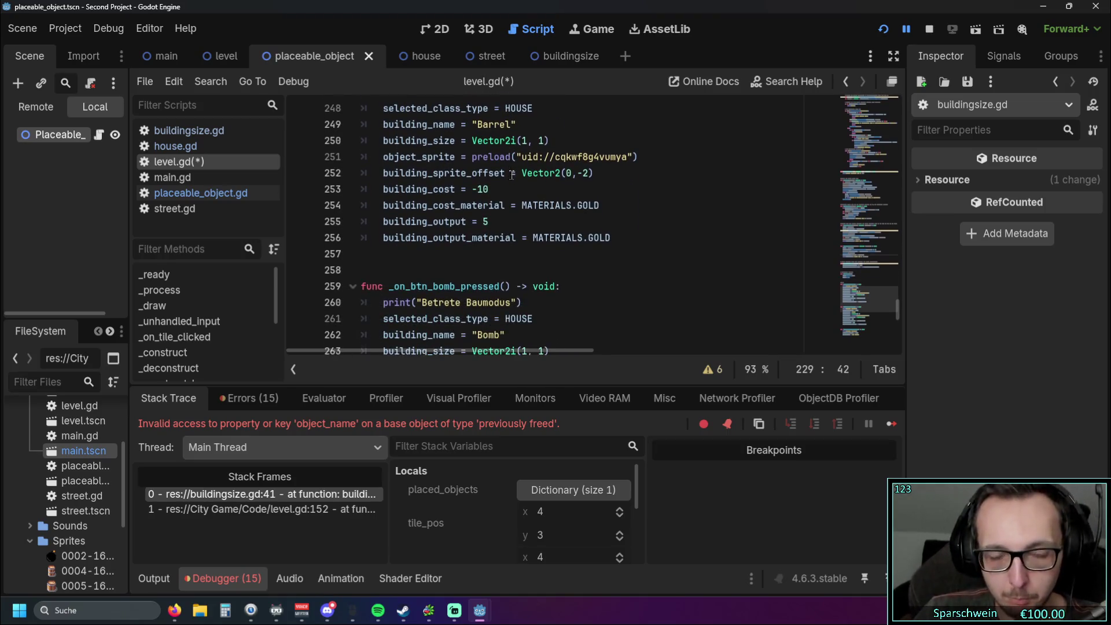
scroll(502, 175, "up", 6)
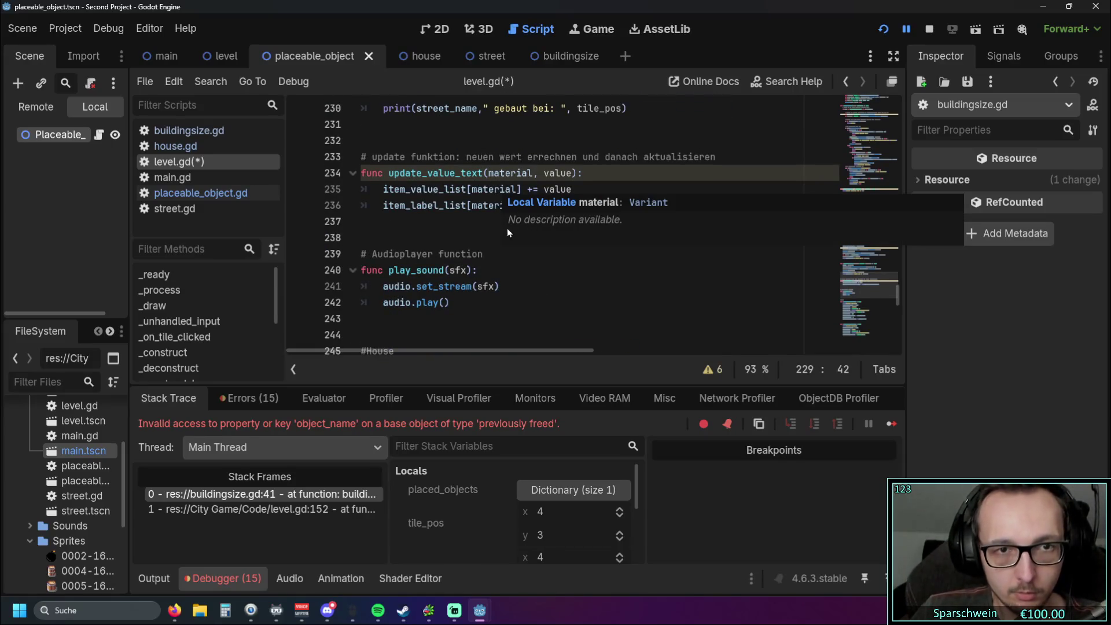
scroll(509, 227, "down", 7)
scroll(462, 195, "up", 20)
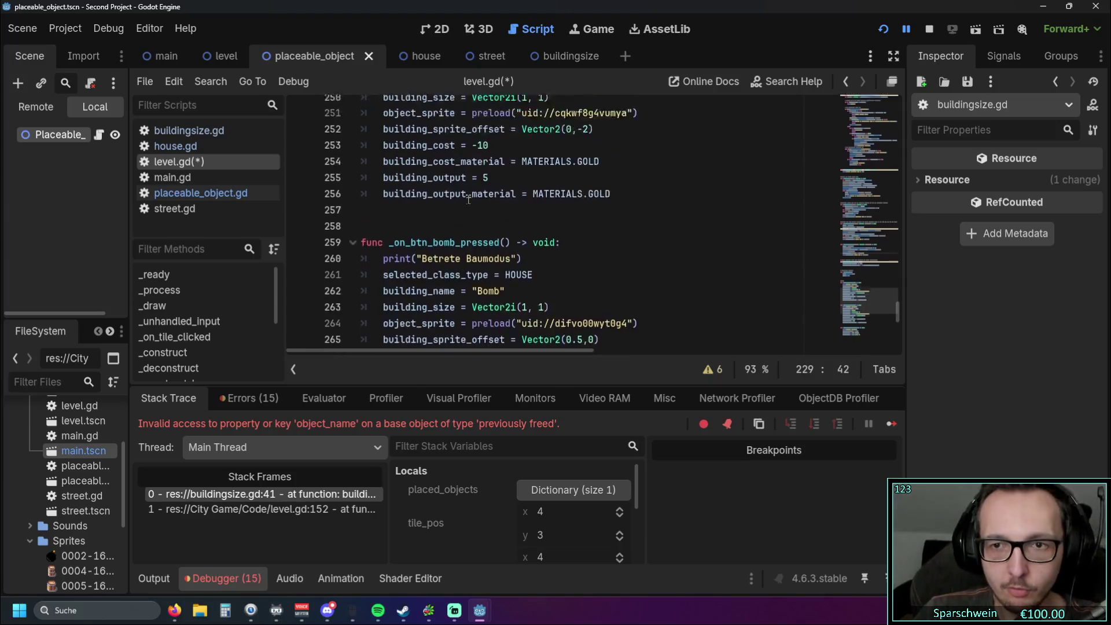
scroll(461, 195, "up", 2)
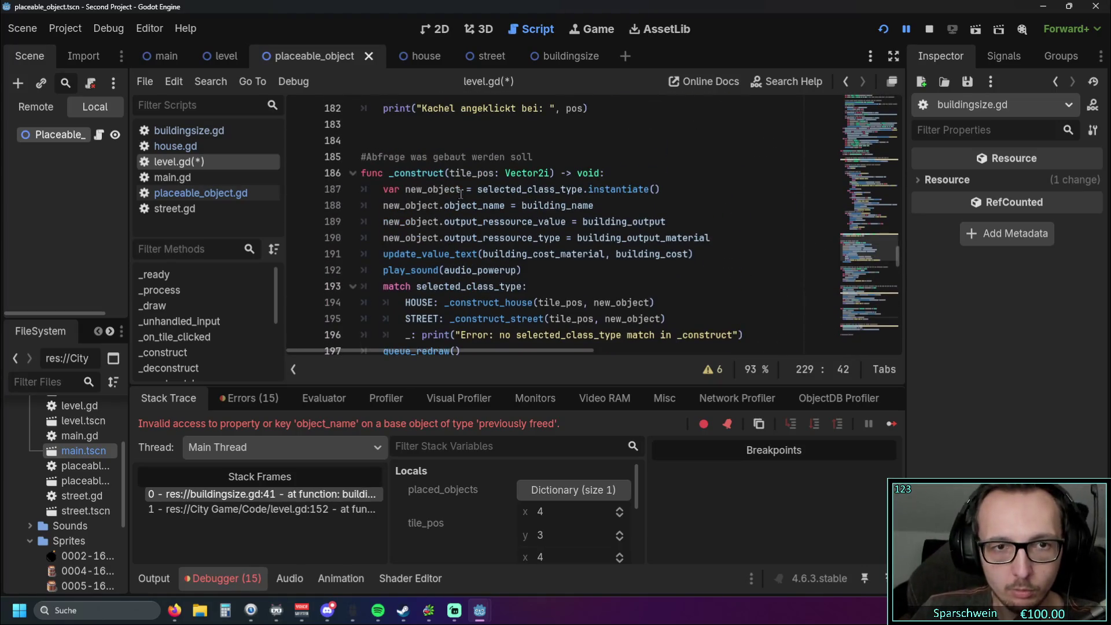
scroll(460, 194, "down", 1)
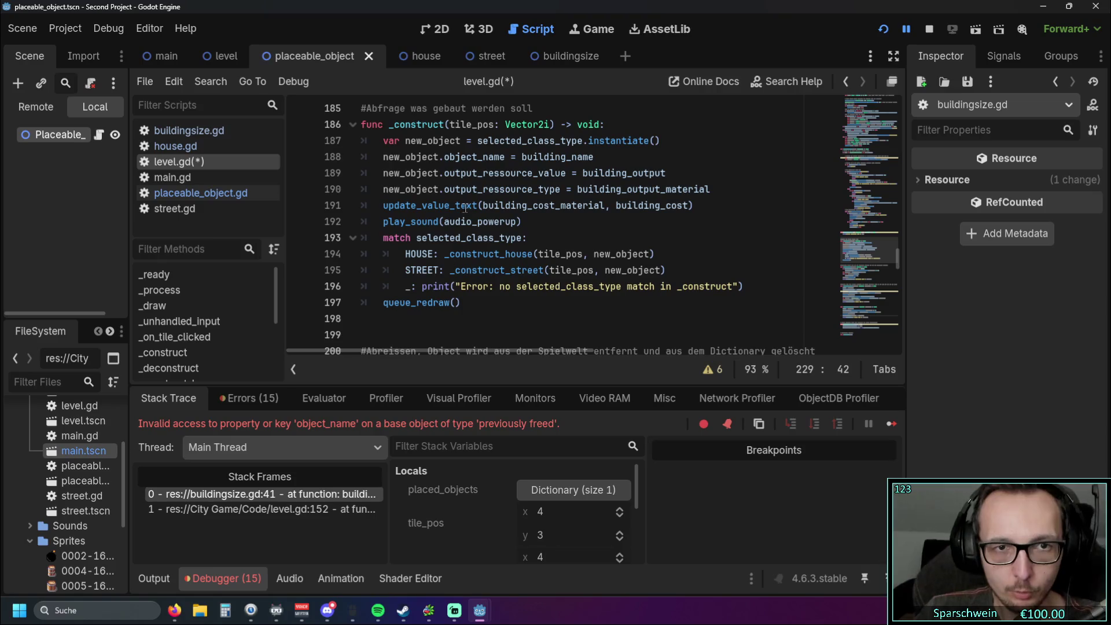
left_click_drag(462, 295, 361, 125)
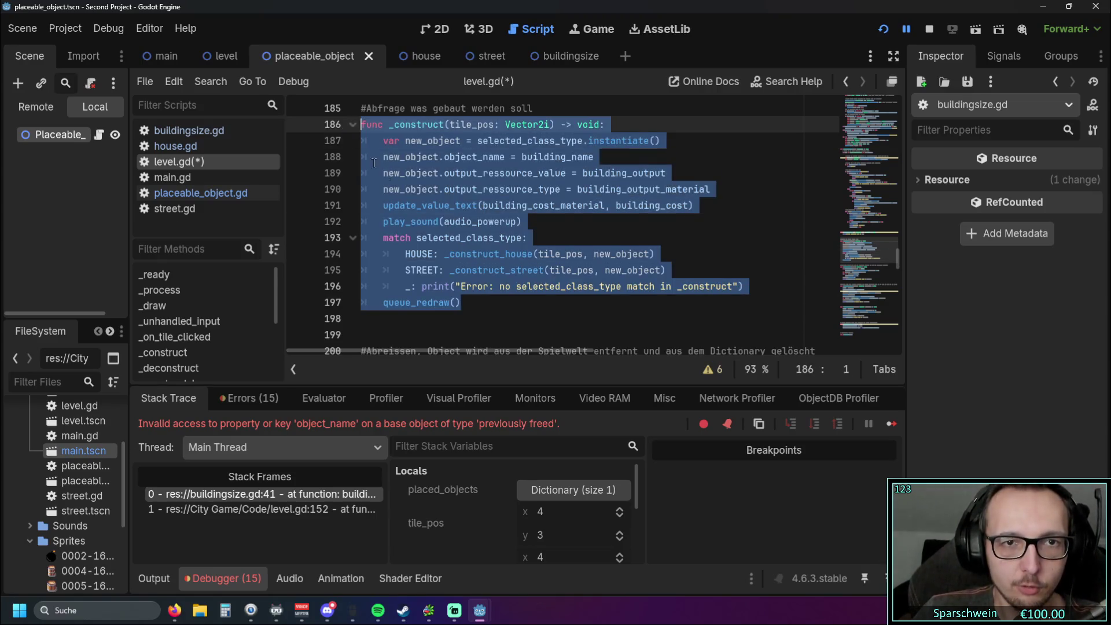
scroll(441, 206, "down", 6)
scroll(441, 206, "down", 2)
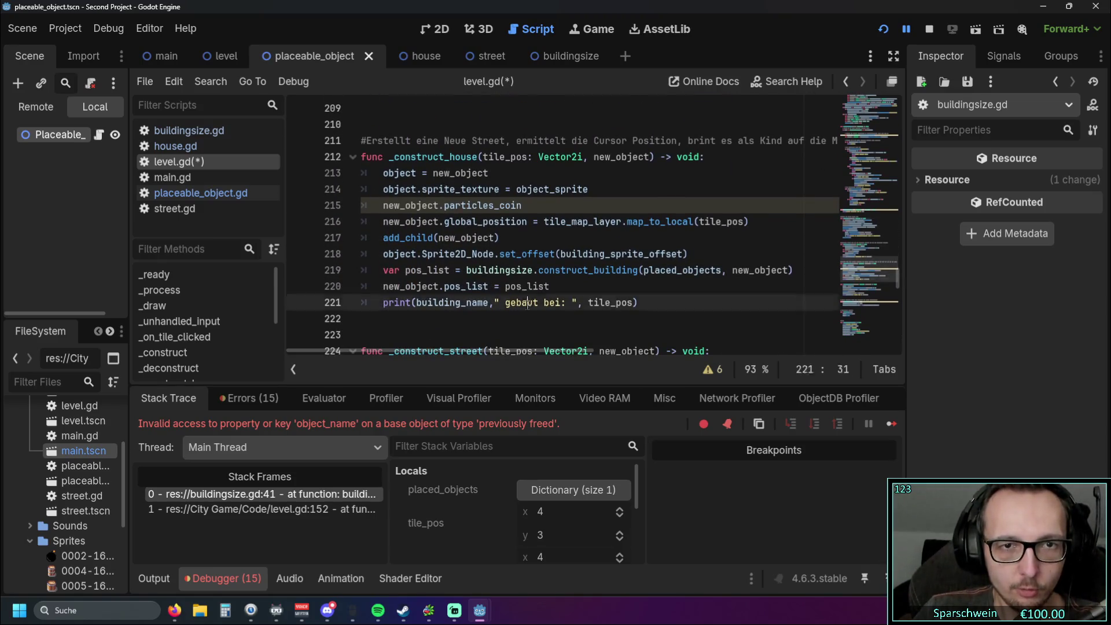
scroll(529, 306, "down", 3)
left_click_drag(530, 304, 442, 225)
left_click(494, 205)
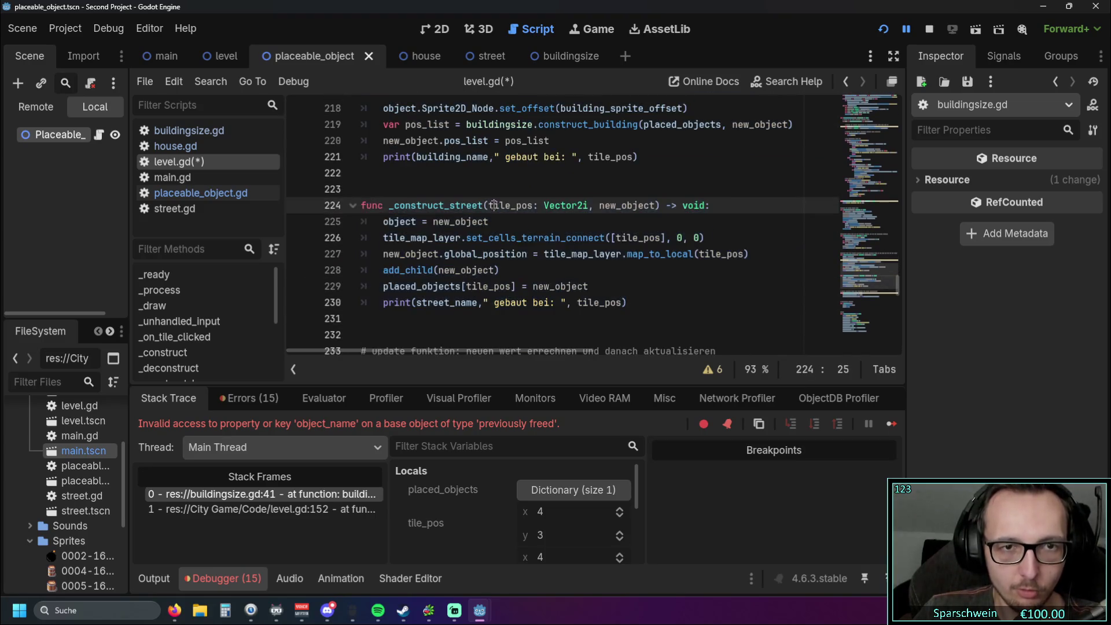
left_click(501, 187)
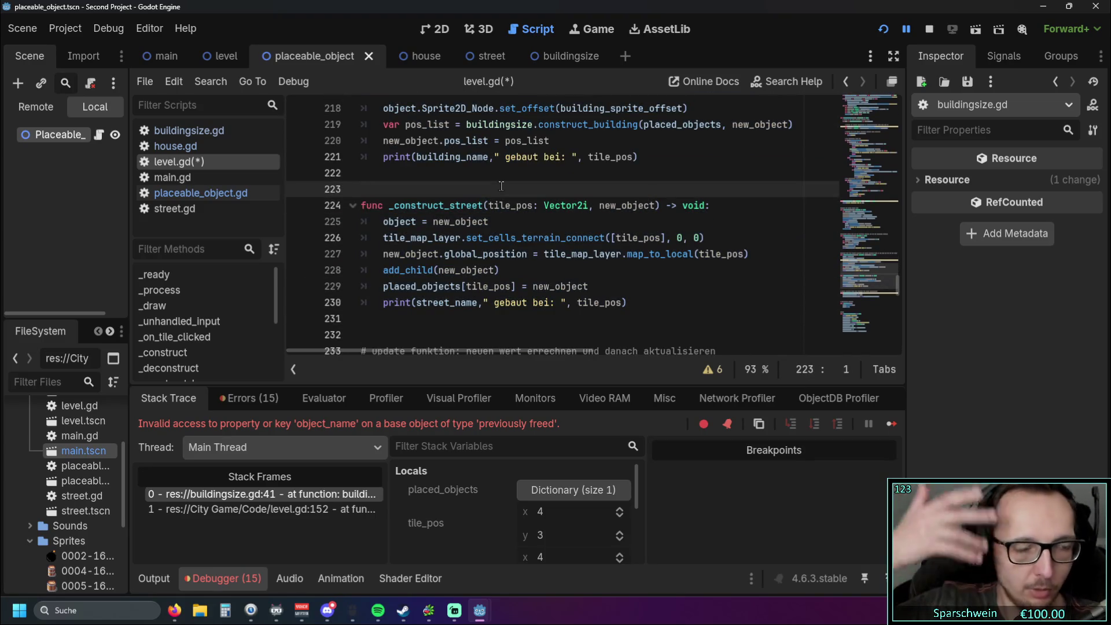
scroll(501, 186, "up", 1)
scroll(497, 186, "down", 1)
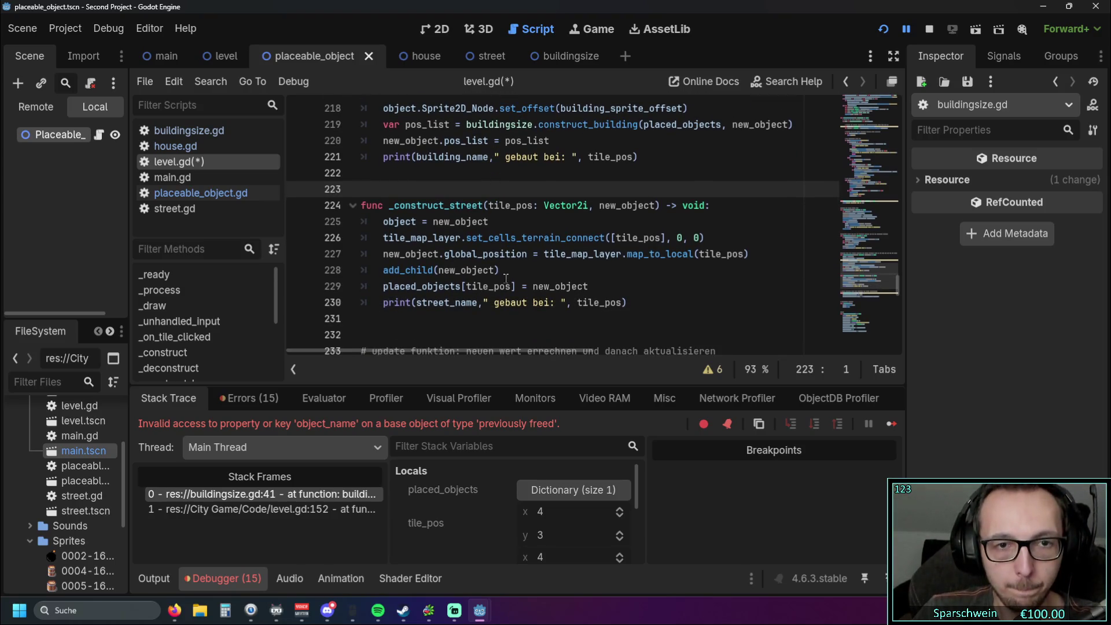
scroll(527, 269, "down", 8)
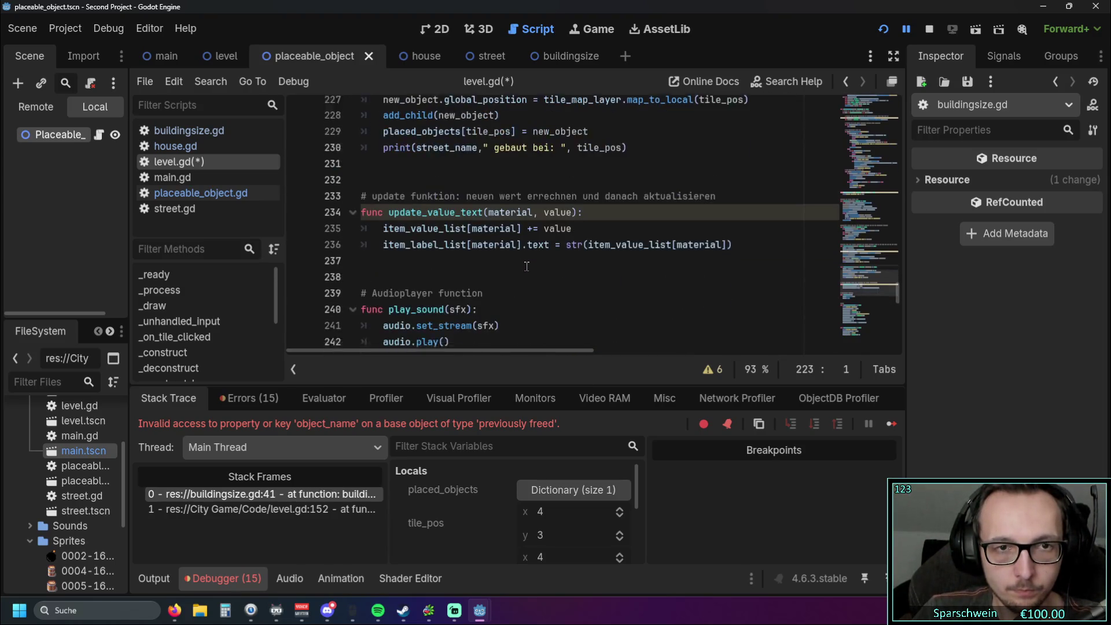
scroll(527, 264, "up", 16)
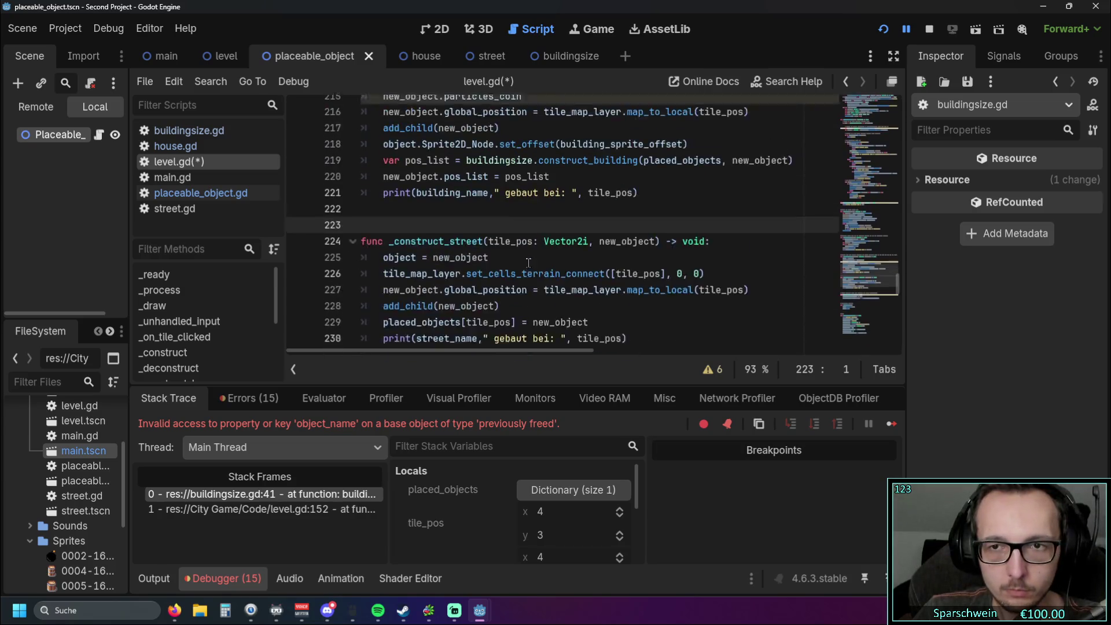
scroll(528, 263, "up", 3)
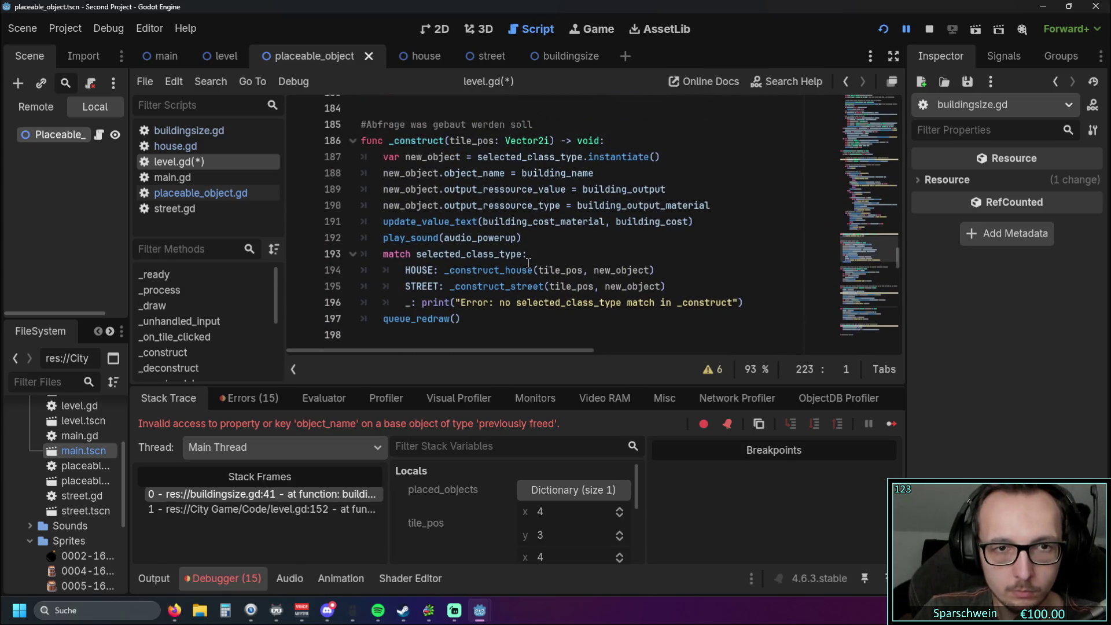
scroll(528, 263, "down", 5)
scroll(528, 261, "up", 1)
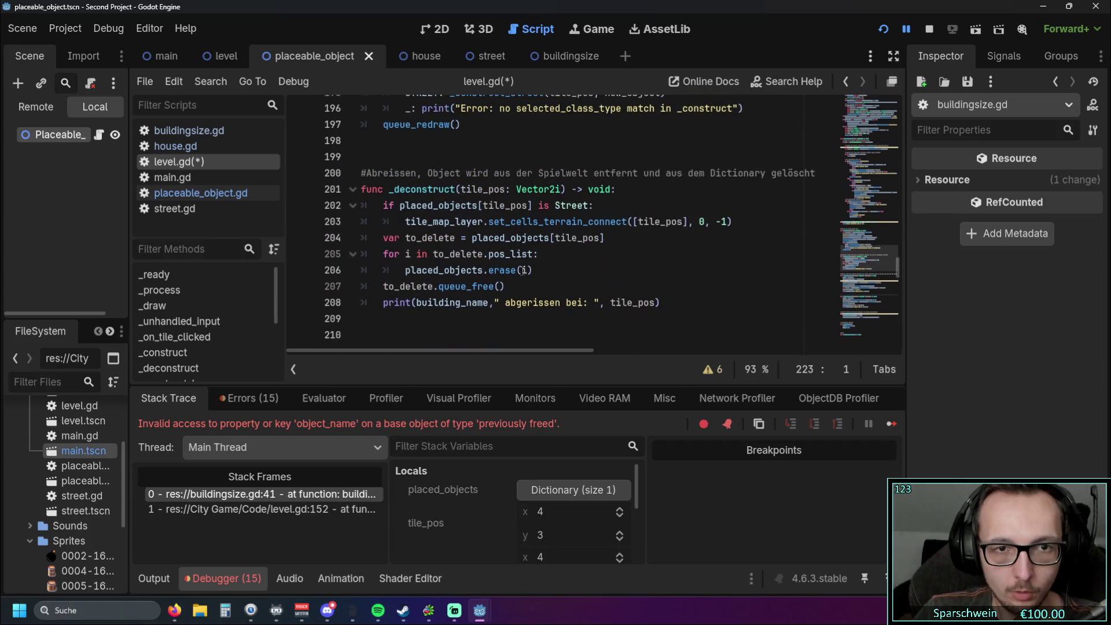
Step: Move the placed_objects.erase(i) call into the 'is Street' branch of _deconstruct
left_click_drag(530, 272, 405, 271)
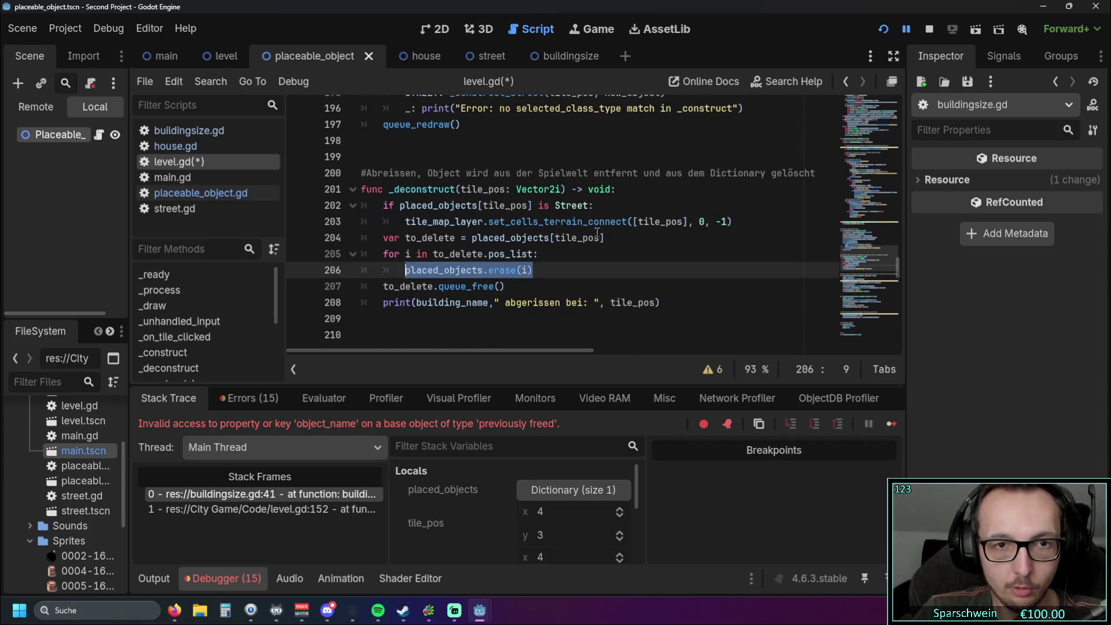
left_click_drag(665, 224, 738, 221)
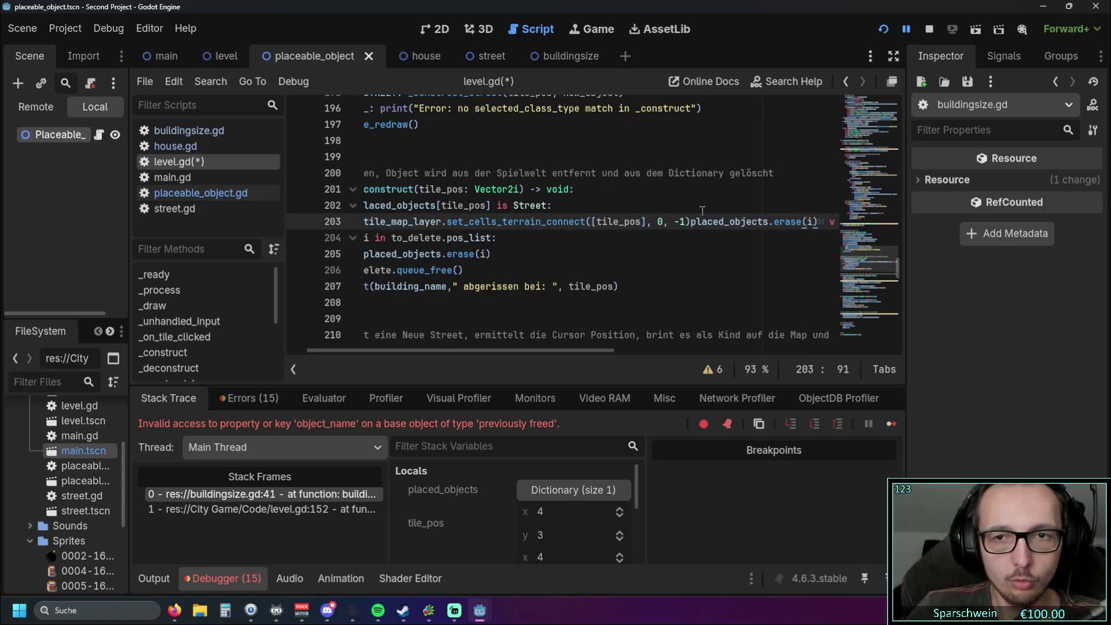
key("BackSpace")
key("BackSpace")
key("BackSpace")
key("BackSpace")
key("BackSpace")
key("BackSpace")
key("Return")
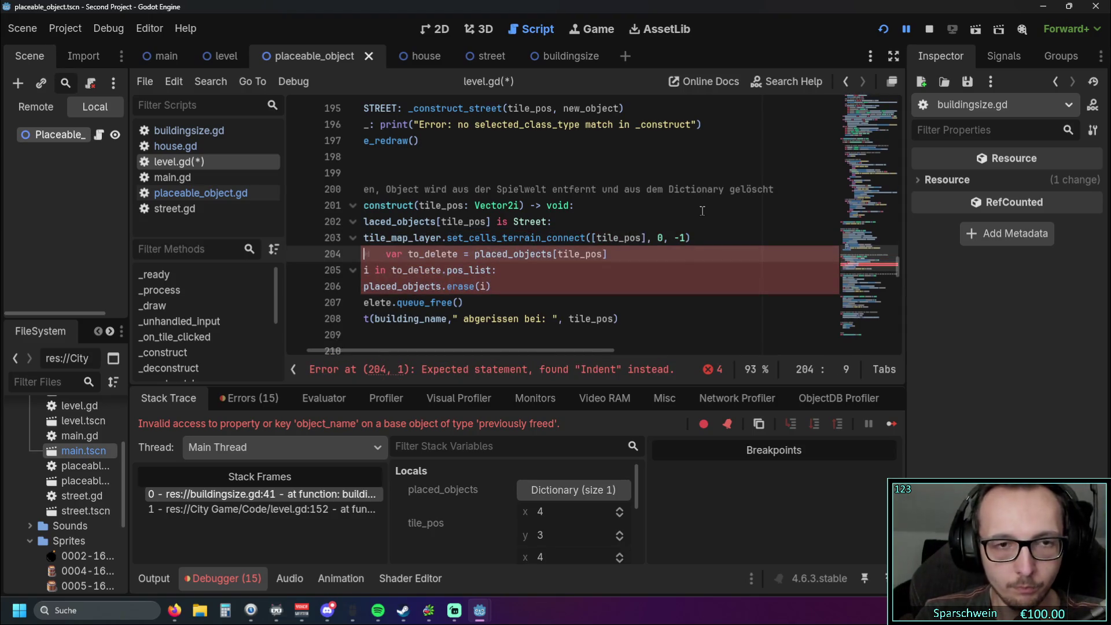
key("BackSpace")
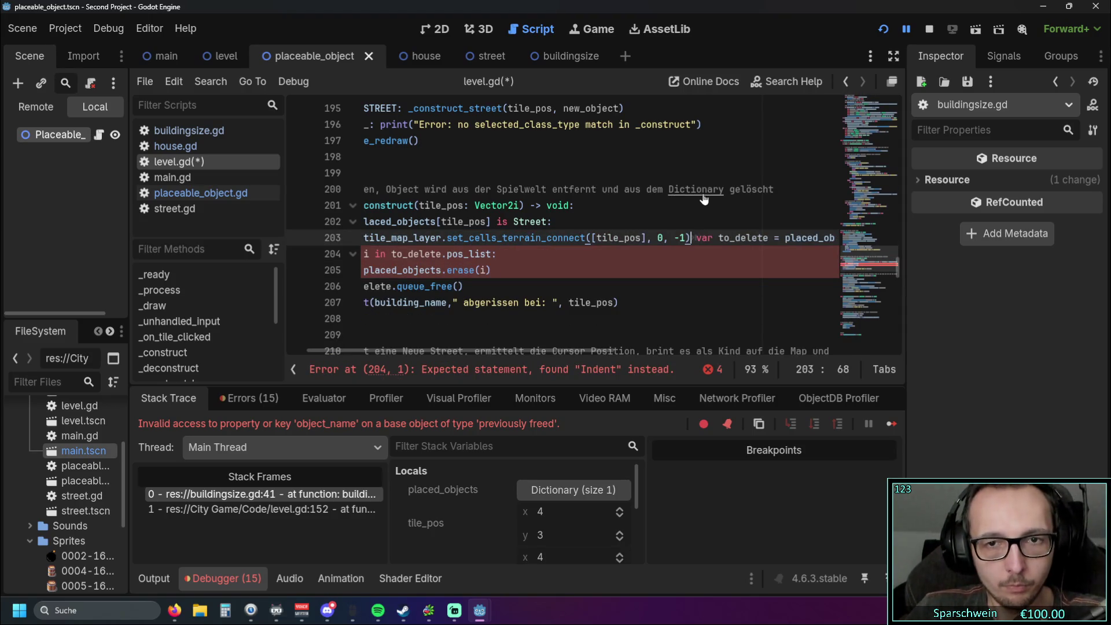
key("ctrl+z")
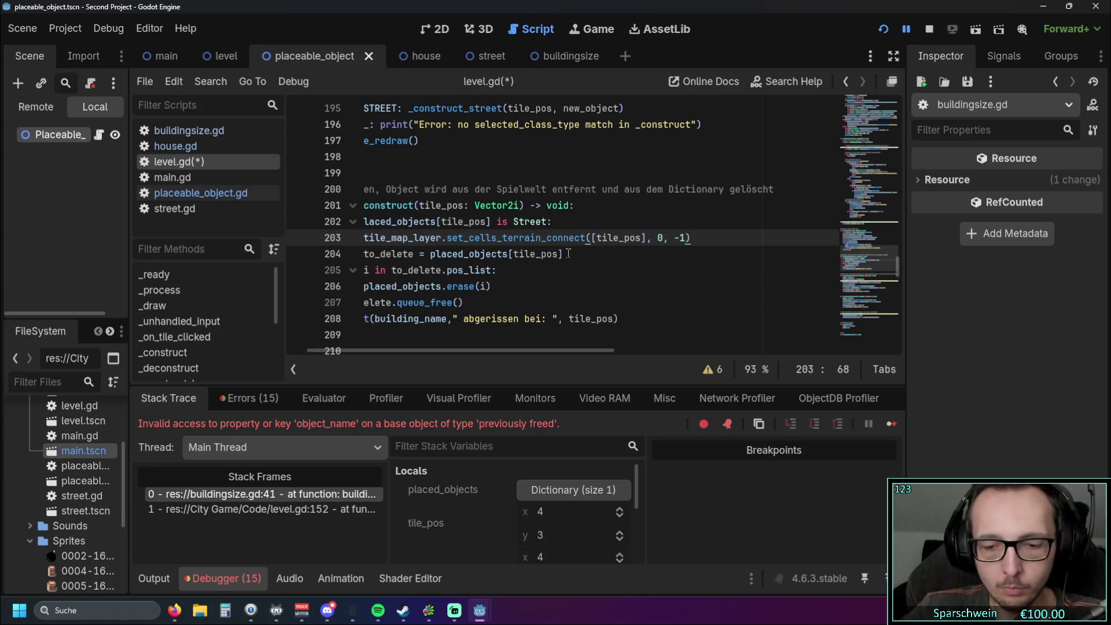
key("ctrl+z")
scroll(457, 351, "left", 2)
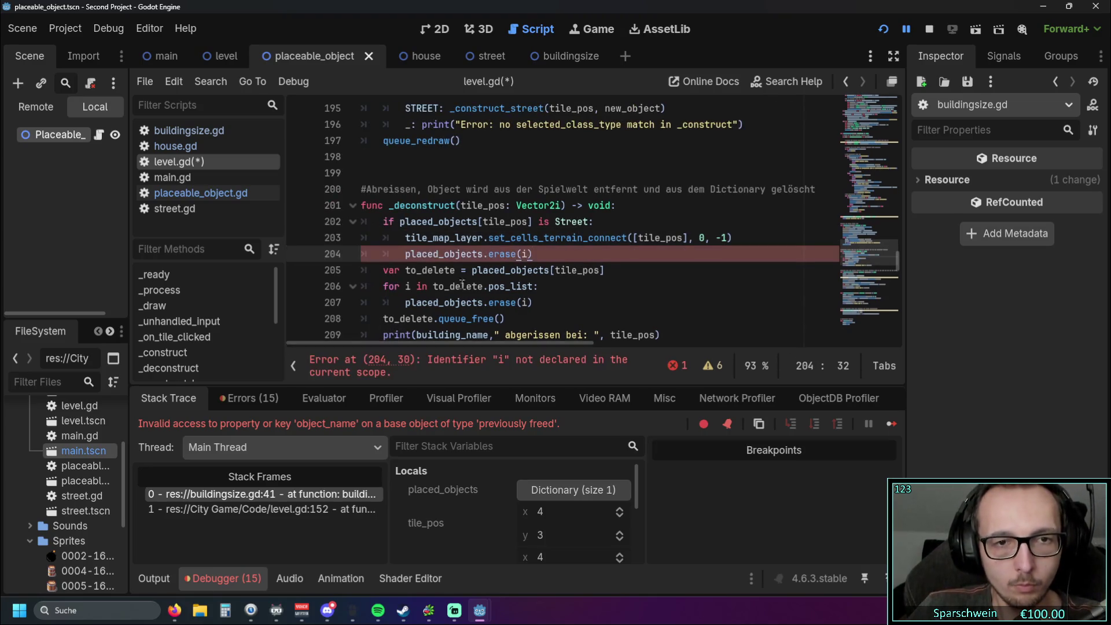
Step: Change the new erase call's argument from i to tile_pos, then relaunch the game
left_click(524, 253)
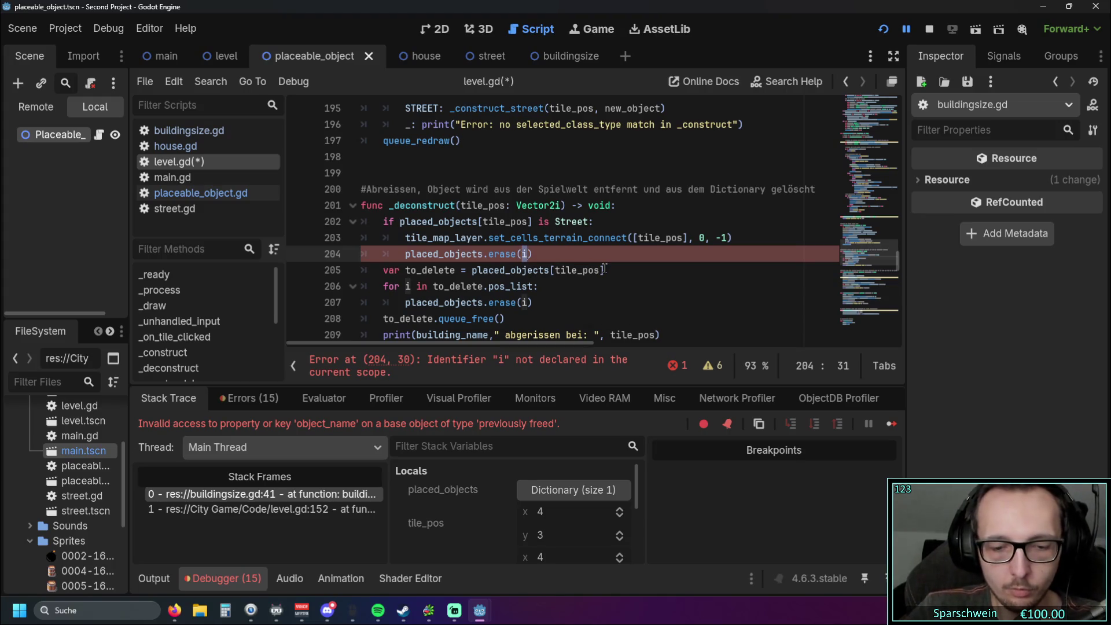
key("BackSpace")
type("tile")
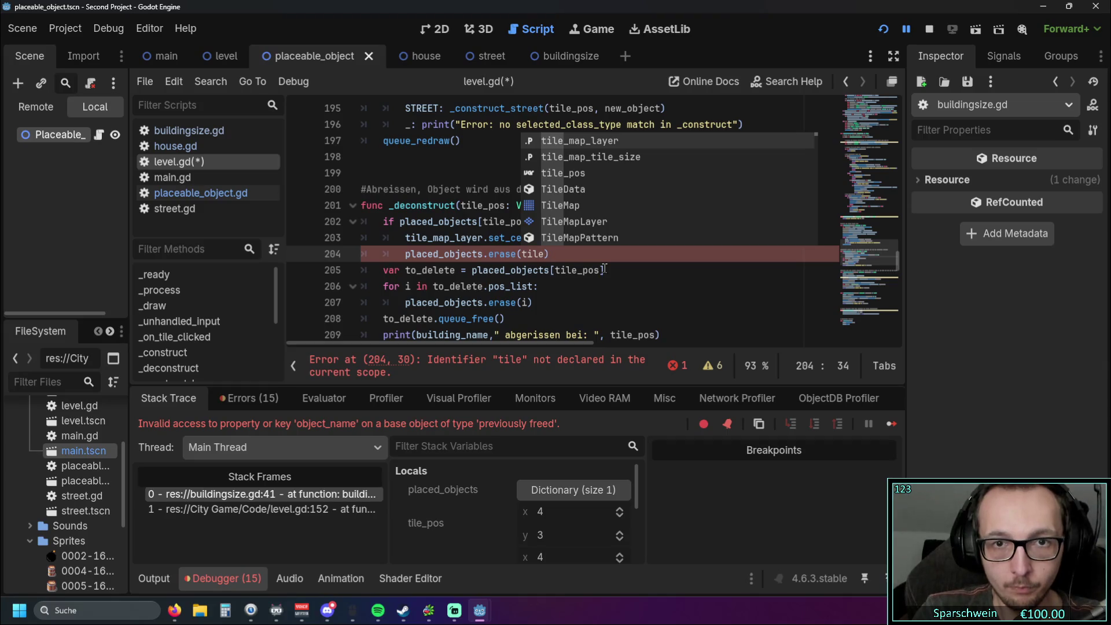
key("Down")
key("Down")
key("Return")
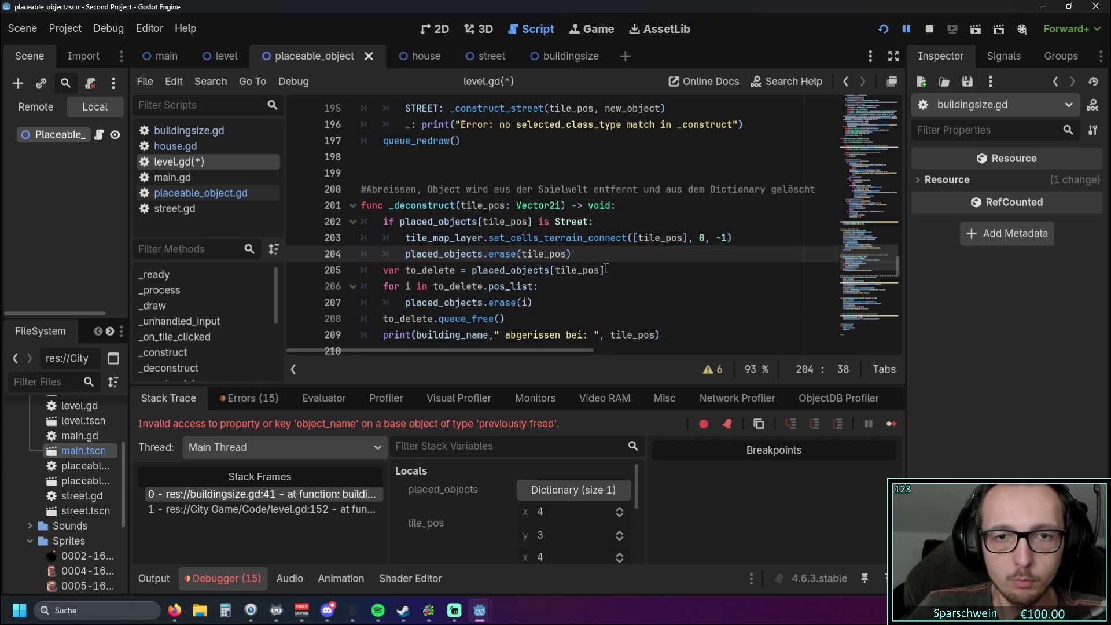
key("Down")
key("Down")
key("Down")
left_click(883, 28)
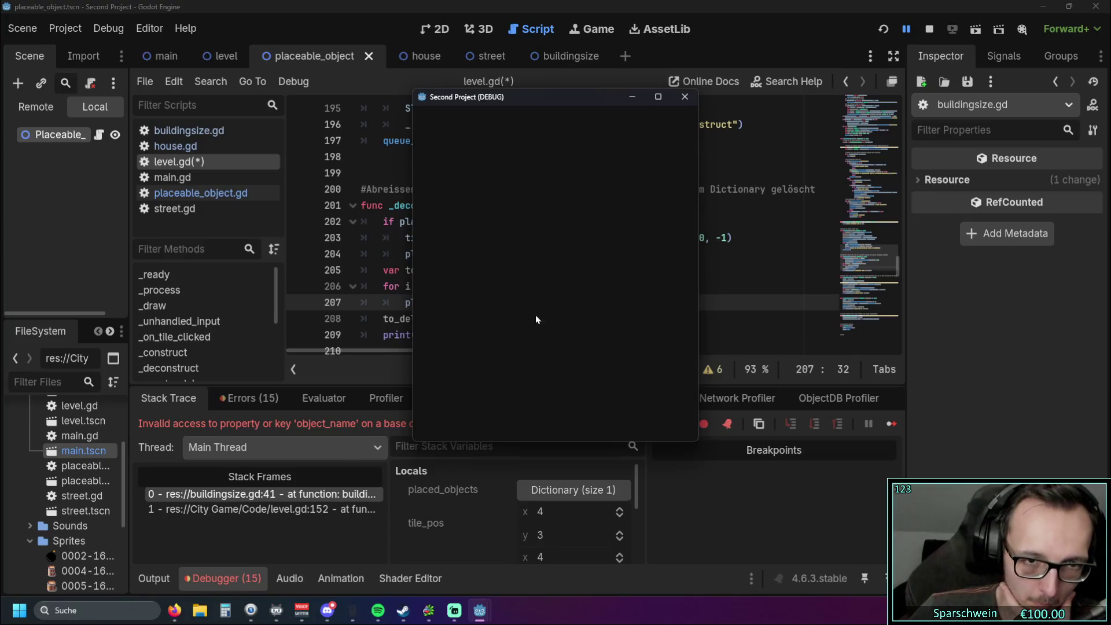
Step: Build a street row at tiles (3, 3) to (5, 3) and right-click one to demolish it
left_click(586, 421)
left_click(586, 421)
left_click_drag(529, 293, 575, 293)
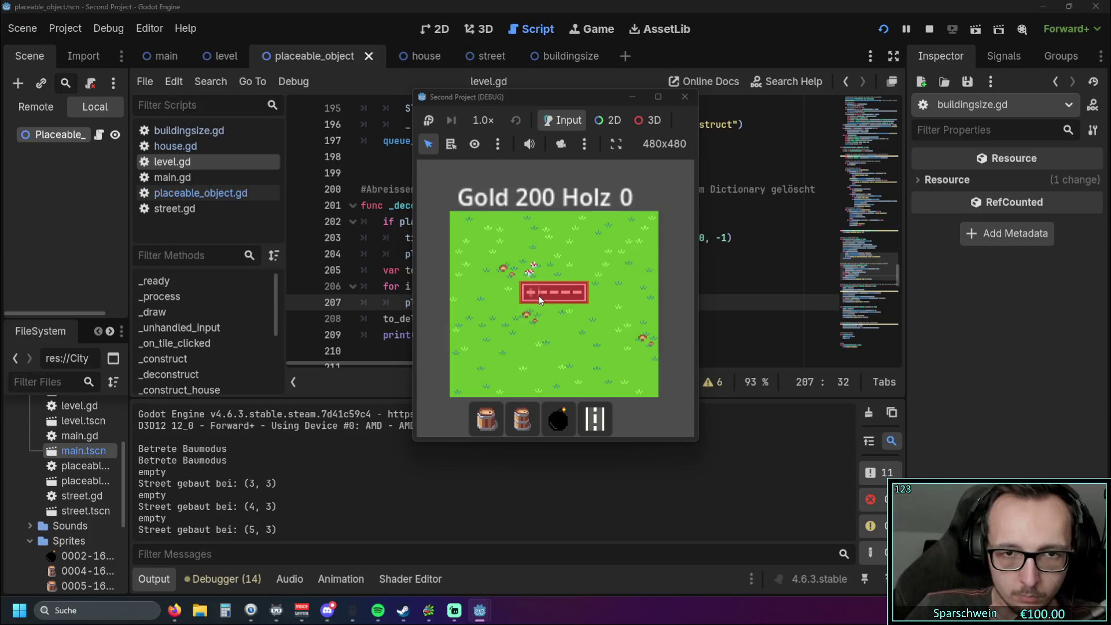
right_click(535, 294)
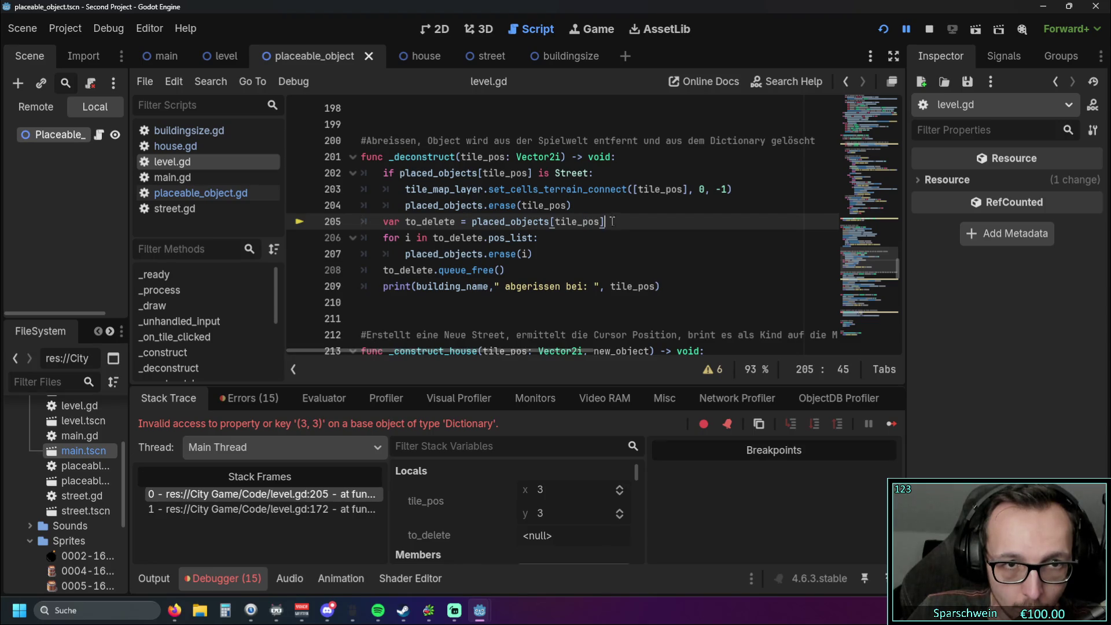
Step: Move the to_delete = placed_objects[tile_pos] line to the top of _deconstruct, above the Street check
left_click_drag(619, 221, 310, 220)
key("ctrl+c")
key("BackSpace")
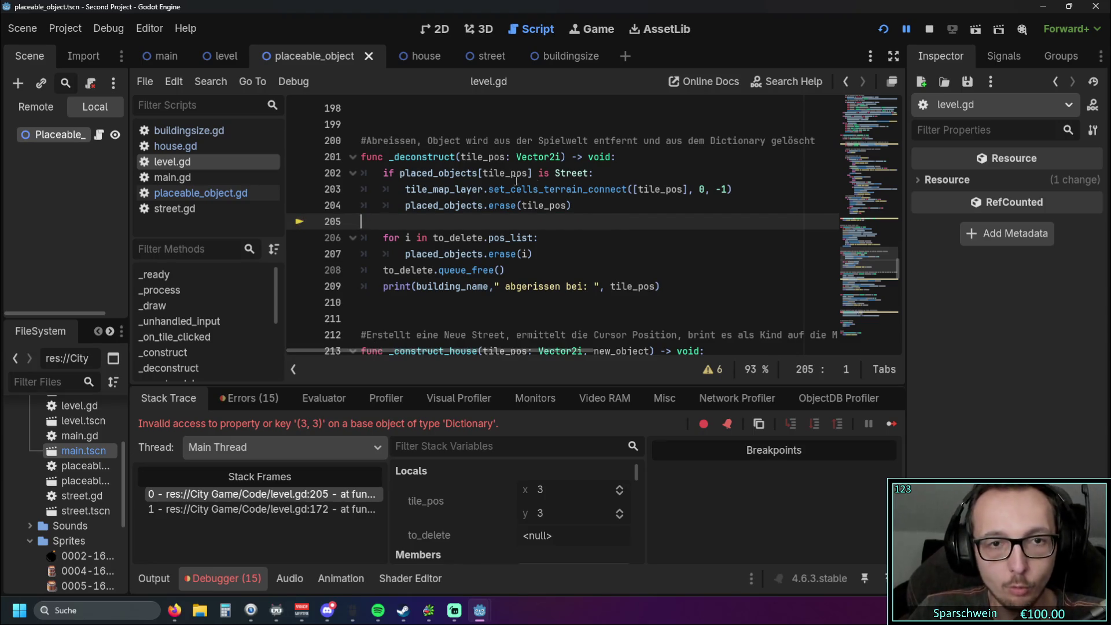
key("BackSpace")
left_click(630, 157)
key("Return")
key("ctrl+v")
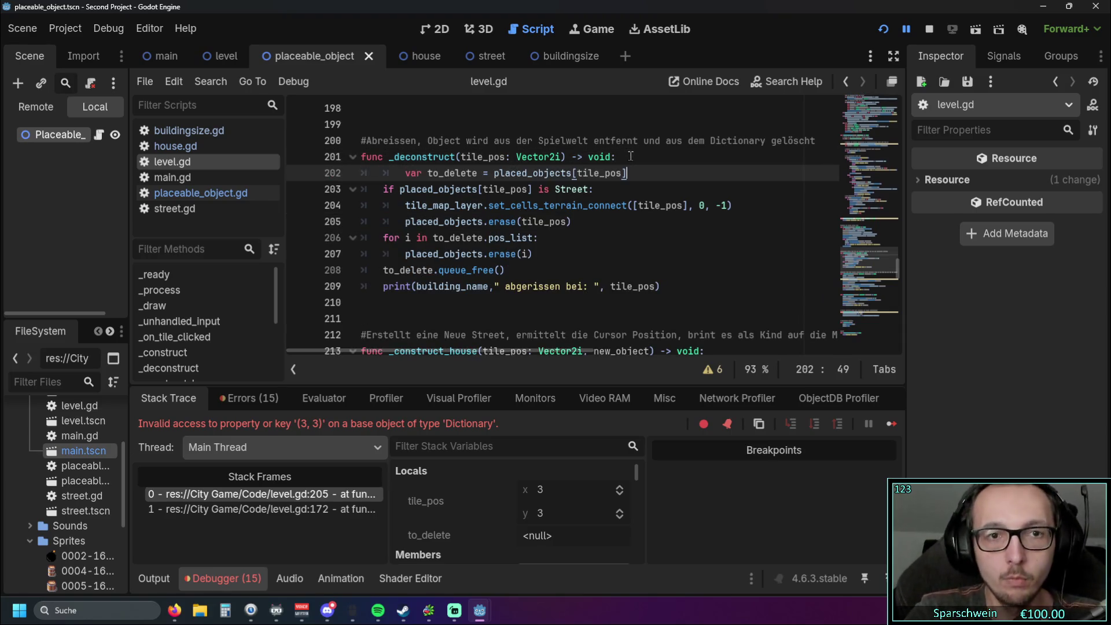
key("BackSpace")
key("BackSpace")
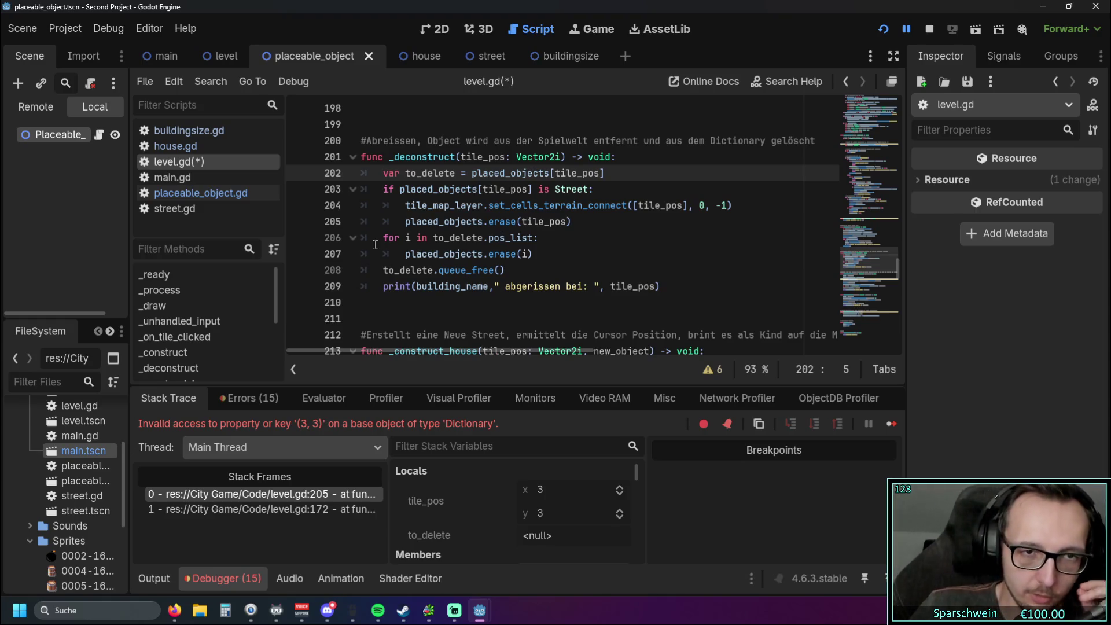
left_click(563, 247)
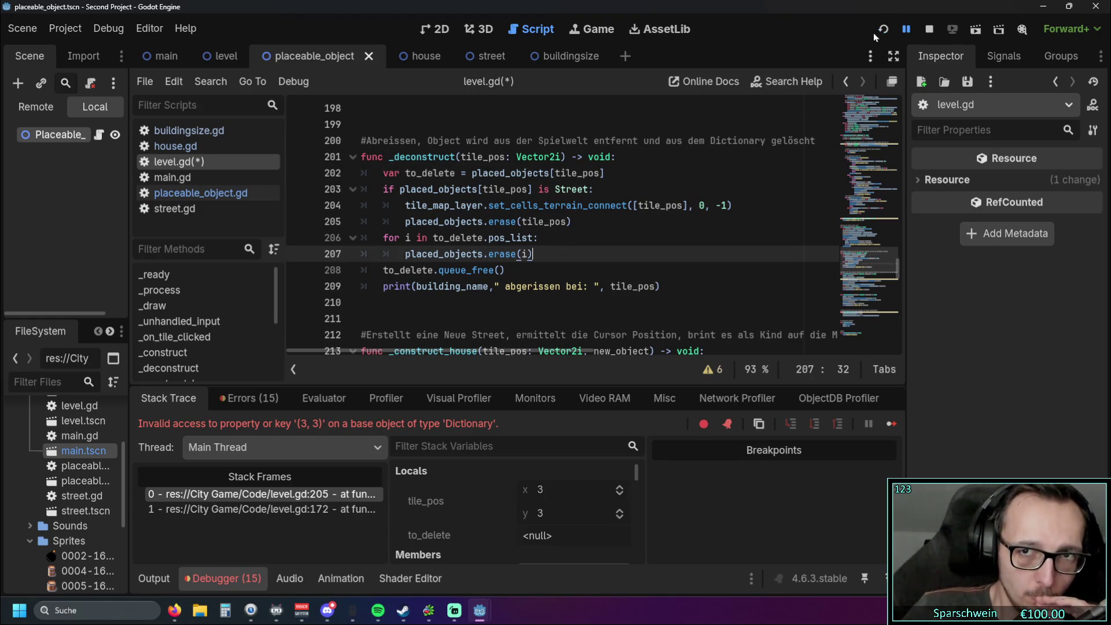
Step: Run the game, lay a street row on row 3, demolish it tile by tile, then rebuild and extend it
left_click(875, 31)
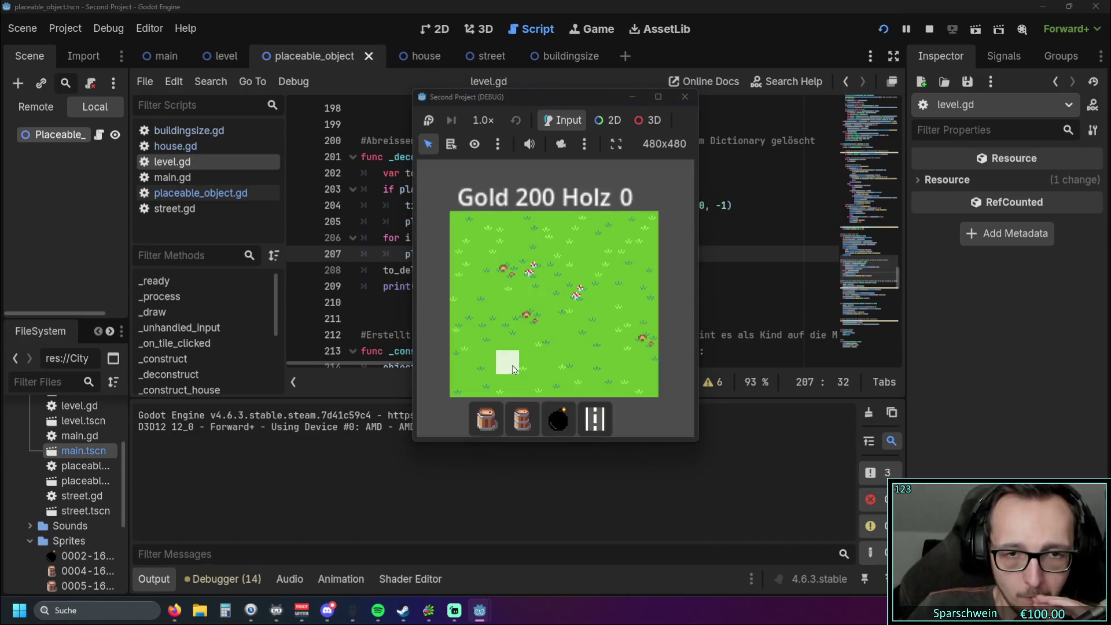
left_click(570, 422)
left_click_drag(506, 292, 570, 292)
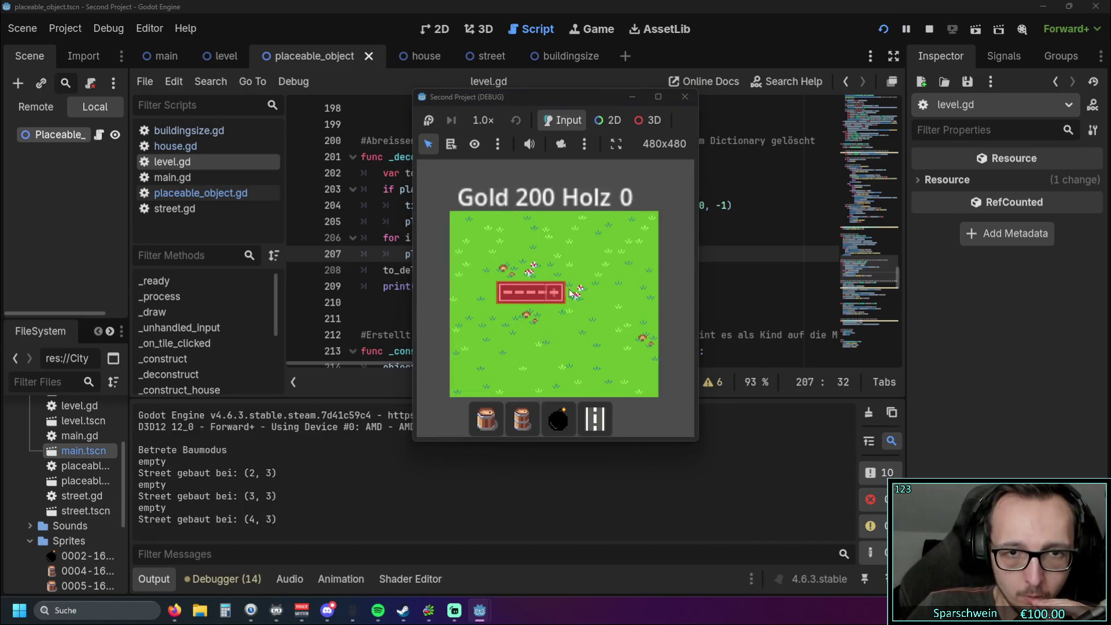
right_click(501, 295)
right_click(531, 292)
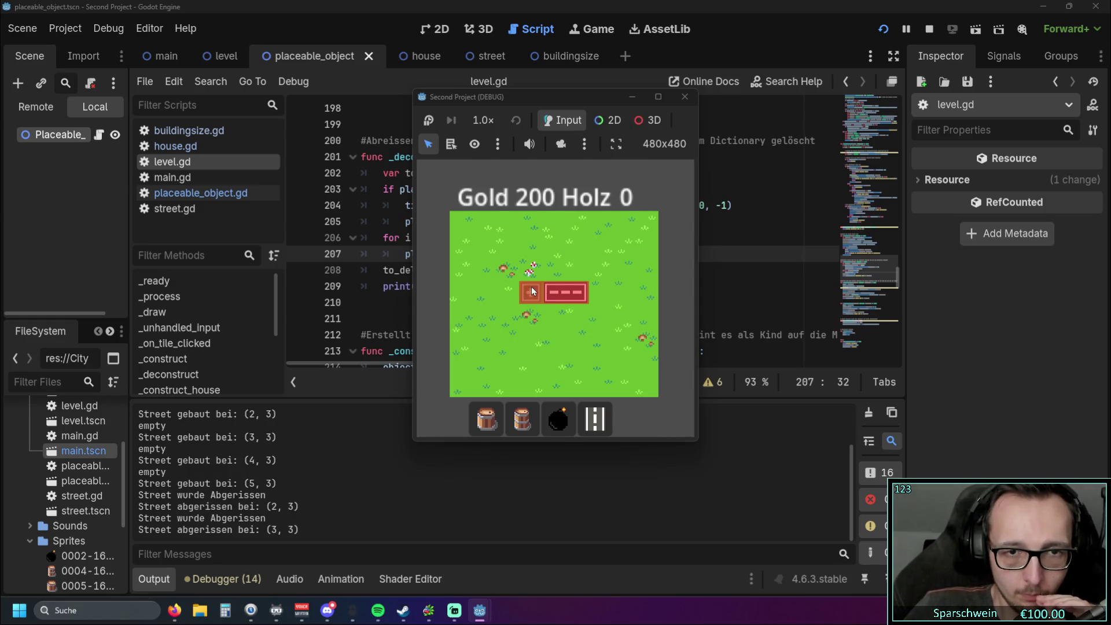
right_click(554, 292)
left_click_drag(553, 292, 506, 292)
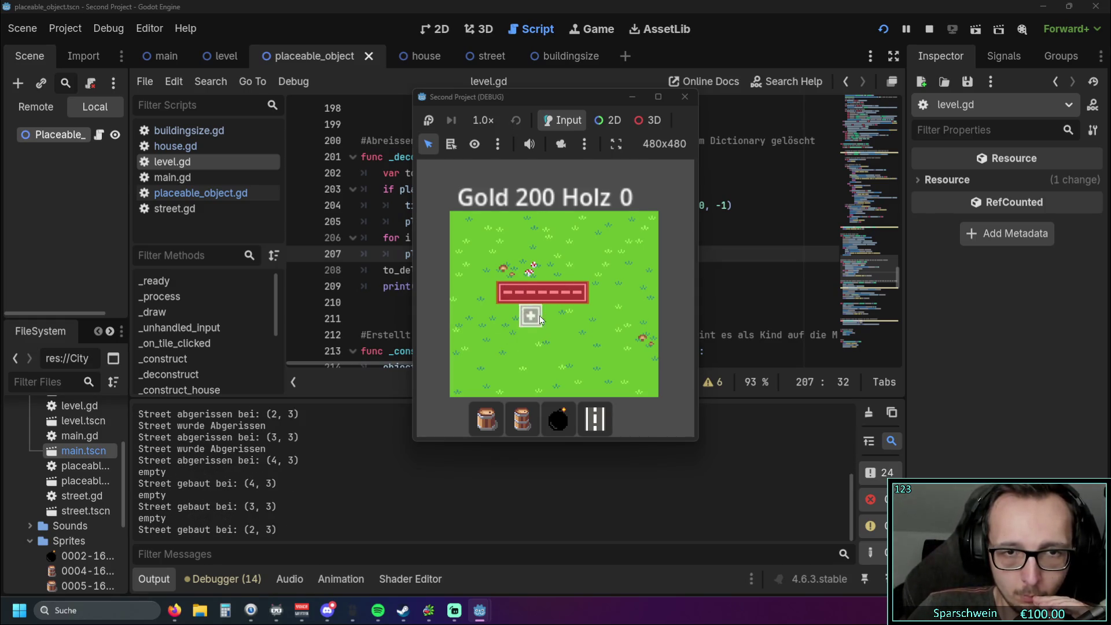
mouse_move(576, 315)
left_mouse_down()
mouse_move(577, 339)
mouse_move(516, 340)
left_mouse_up()
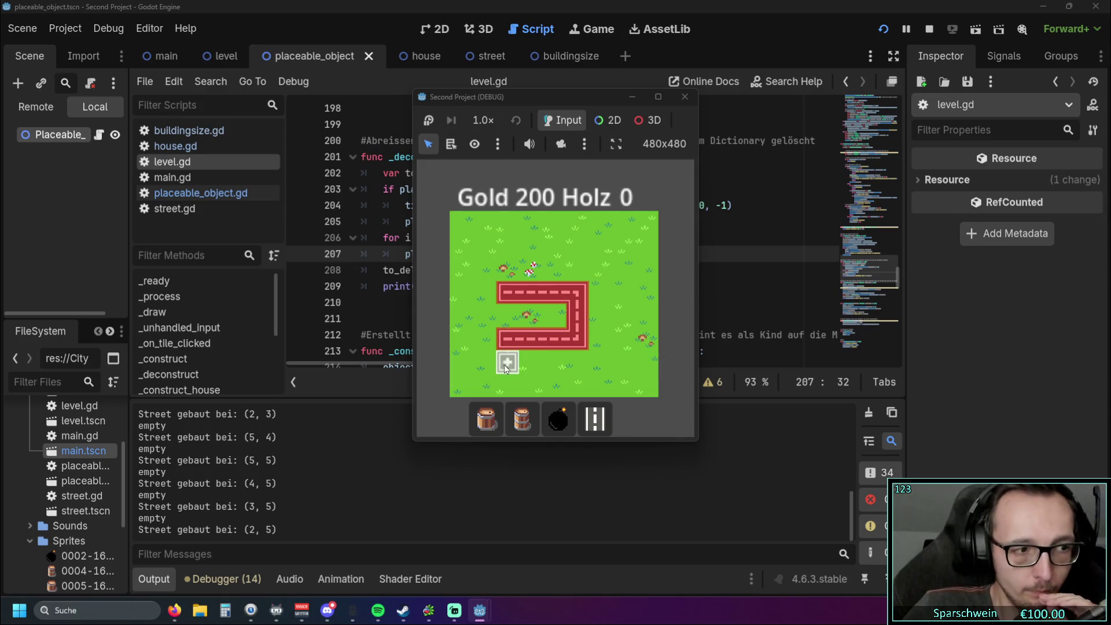
Step: Demolish the vertical street segment in column 5 with the bomb tool, then stop the game
key("Escape")
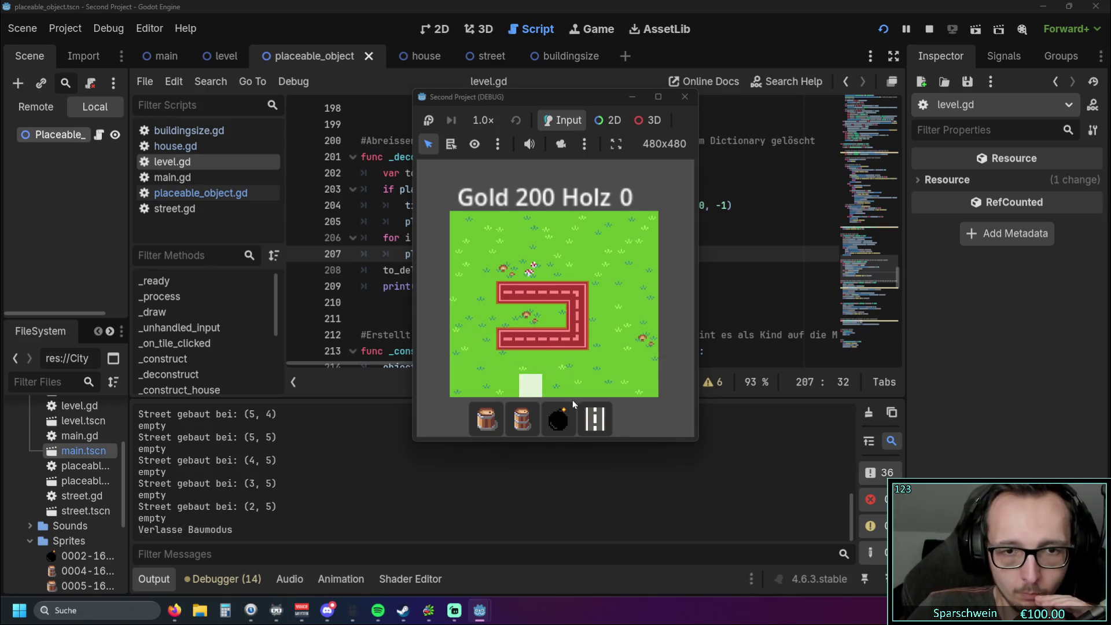
left_click(558, 419)
left_click_drag(577, 339, 577, 293)
key("Escape")
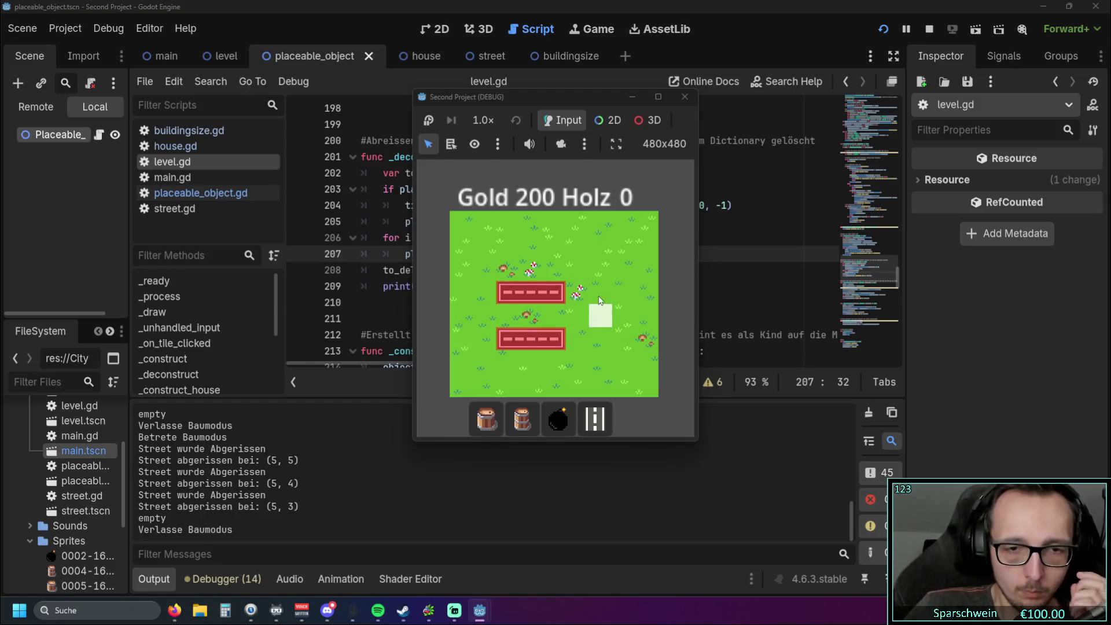
left_click(684, 97)
Step: Change the overlay Color alpha on line 130 from 0.5 to 0.3
scroll(658, 240, "up", 10)
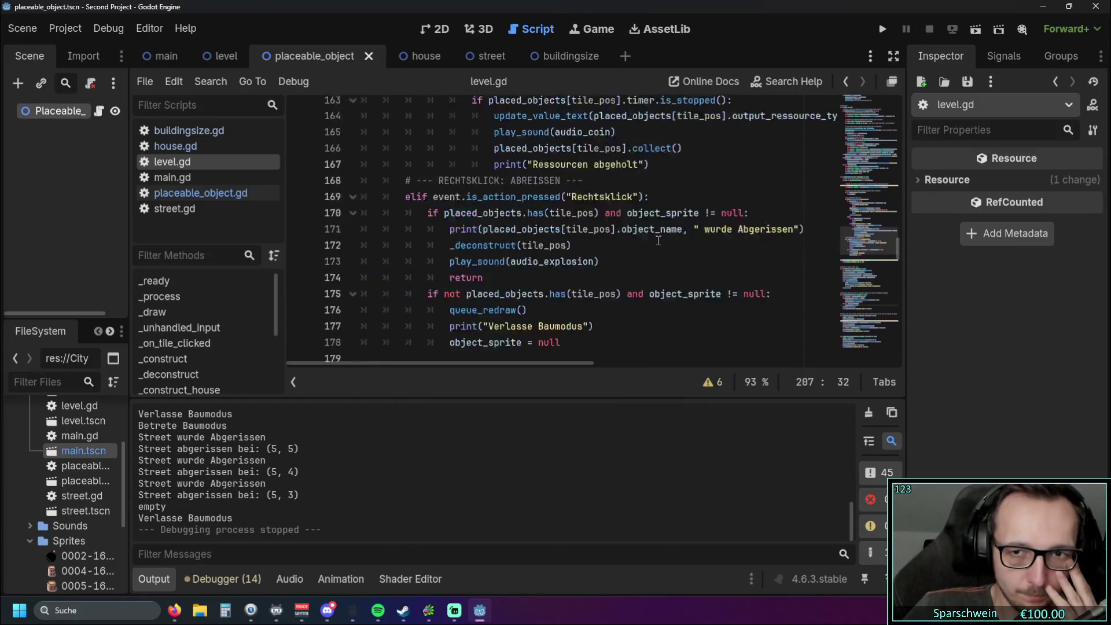
scroll(658, 240, "up", 20)
scroll(655, 237, "up", 10)
scroll(656, 240, "down", 7)
scroll(656, 240, "down", 19)
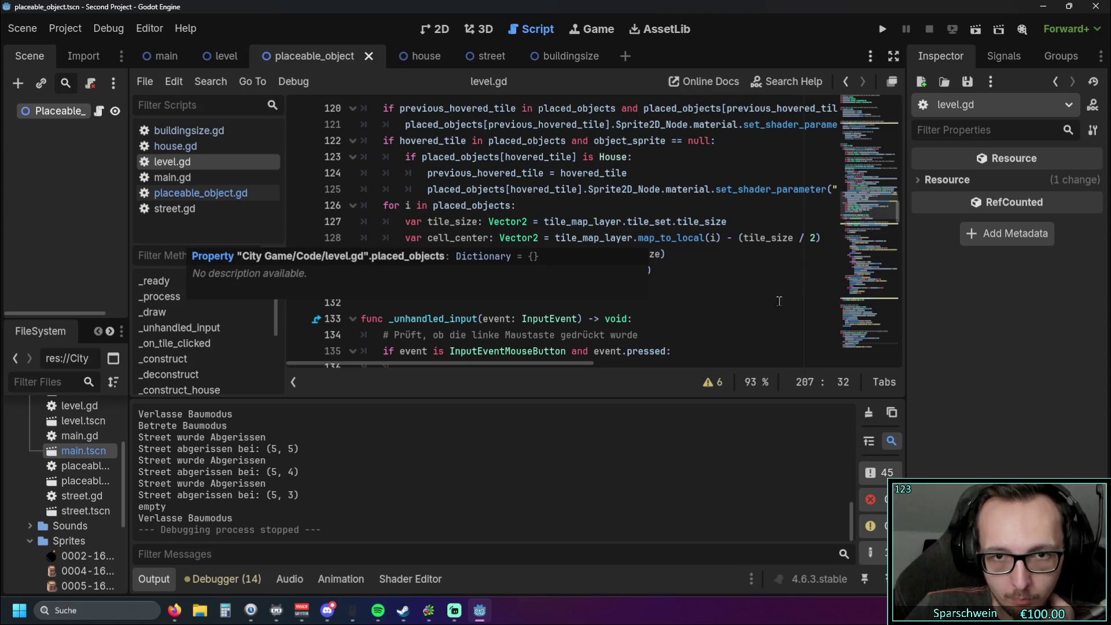
left_click(643, 270)
key("Right")
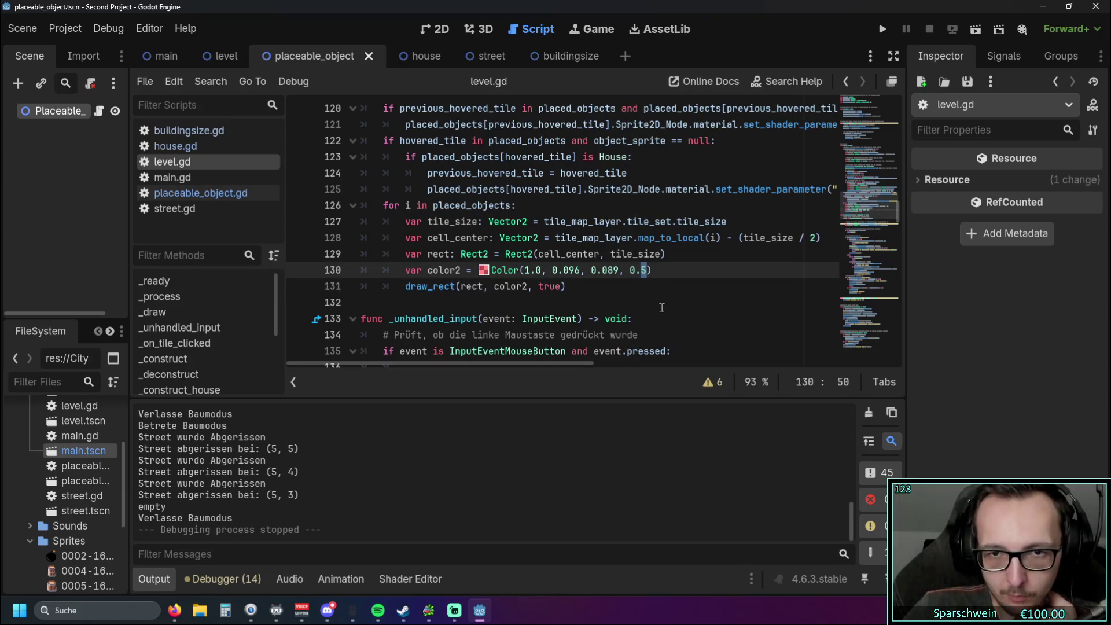
type("3")
left_click(650, 303)
Step: Relaunch the game and lay a street along row 5 and up column 4
left_click(882, 29)
left_click(583, 423)
mouse_move(529, 338)
left_mouse_down()
mouse_move(558, 339)
mouse_move(571, 325)
mouse_move(553, 269)
mouse_move(512, 270)
mouse_move(607, 270)
left_mouse_up()
Step: Extend the road and place two Big Buckets, one on each side of it
right_click(578, 270)
left_click(594, 418)
right_click(602, 326)
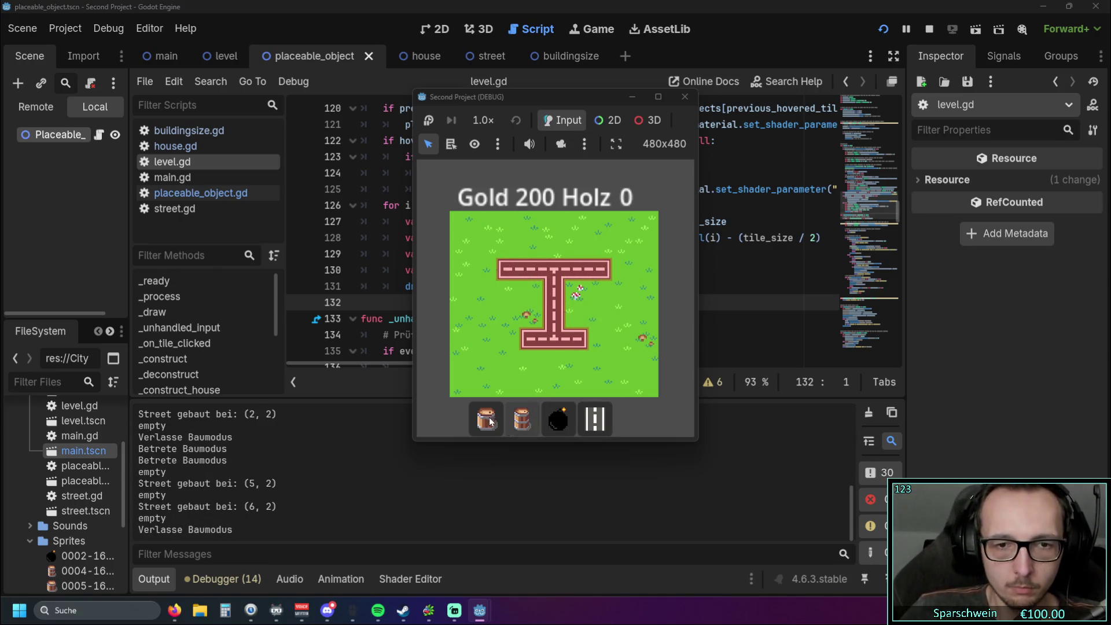
left_click(486, 420)
left_click(583, 303)
left_click(505, 290)
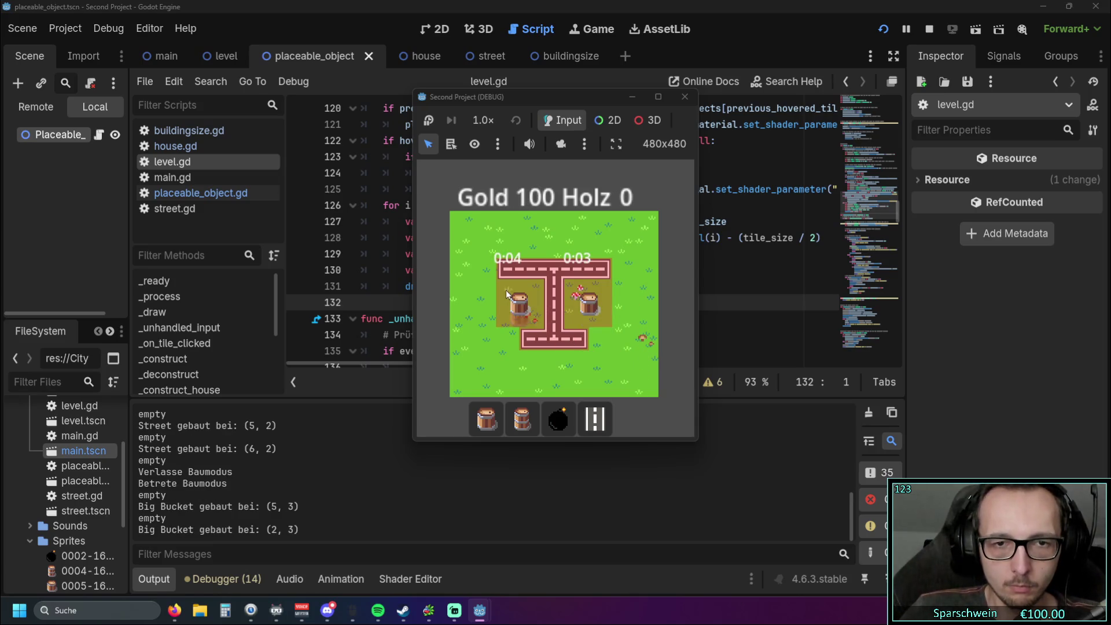
right_click(527, 354)
Step: Place three Barrels along row 1 above the road
left_click(522, 418)
left_click(530, 240)
left_click(553, 240)
left_click(577, 240)
right_click(609, 241)
Step: Collect gold from the two side buckets and the top barrels
left_click(599, 292)
left_click(514, 301)
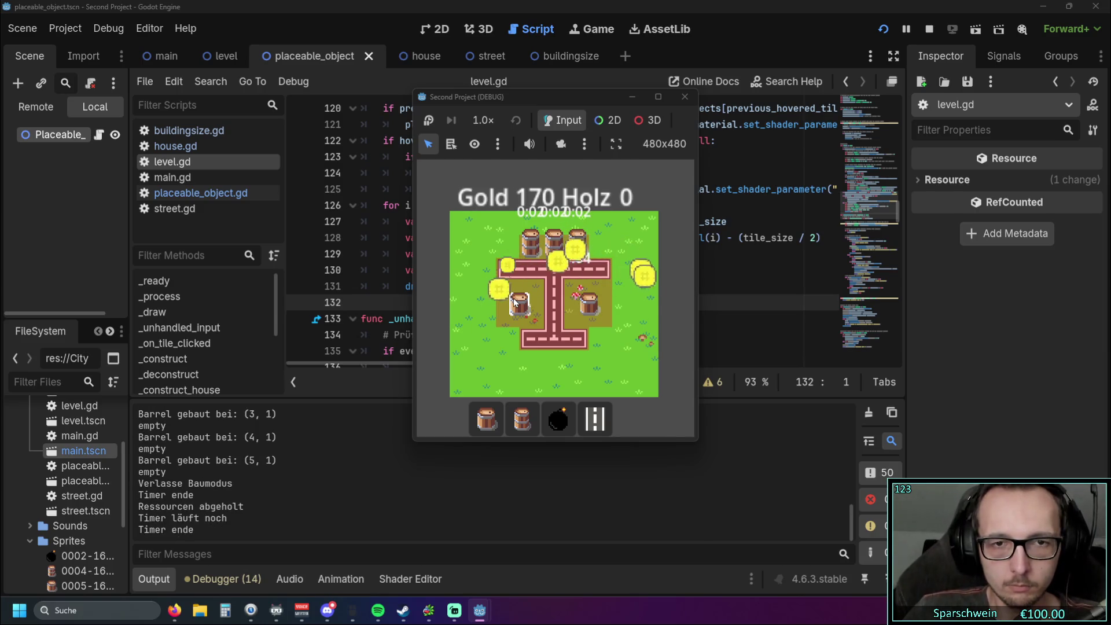
left_click(514, 301)
left_click(548, 256)
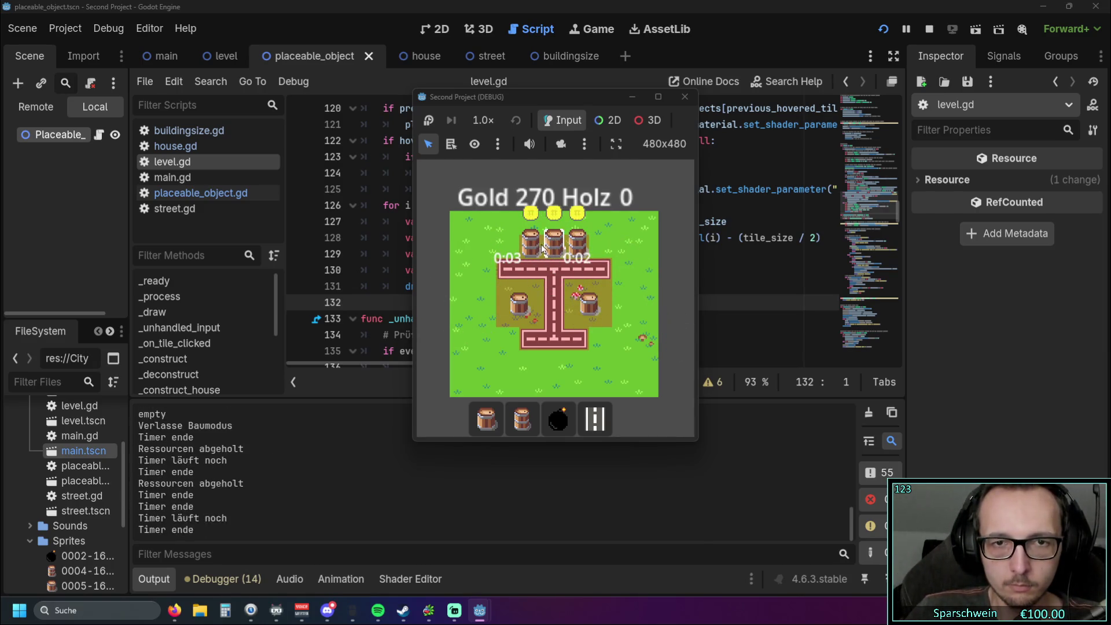
left_click(542, 248)
left_click(543, 297)
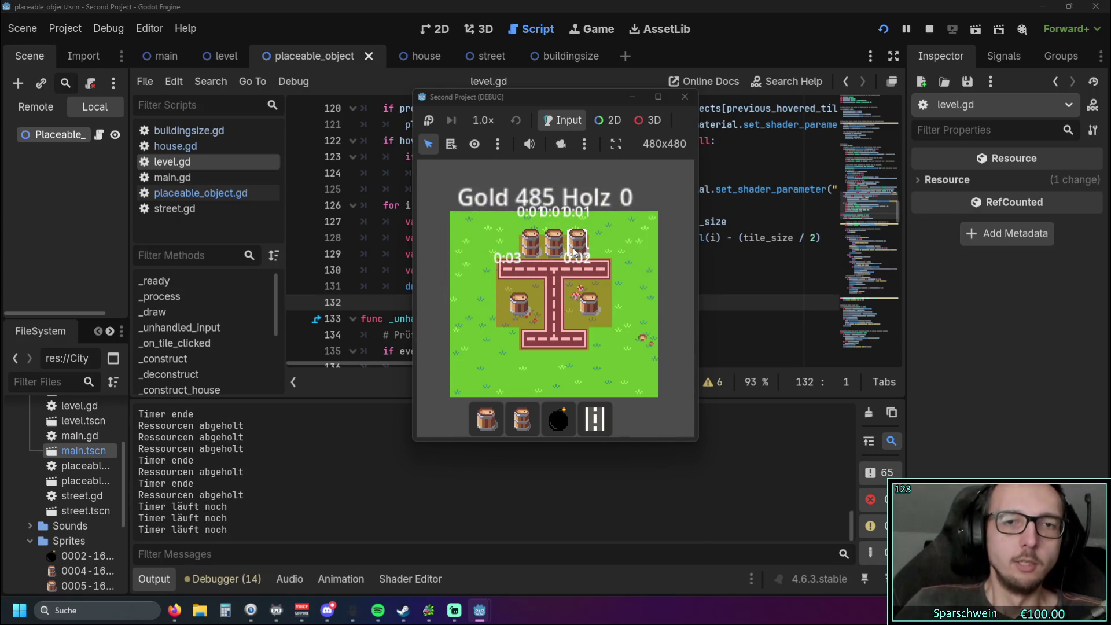
left_click(558, 247)
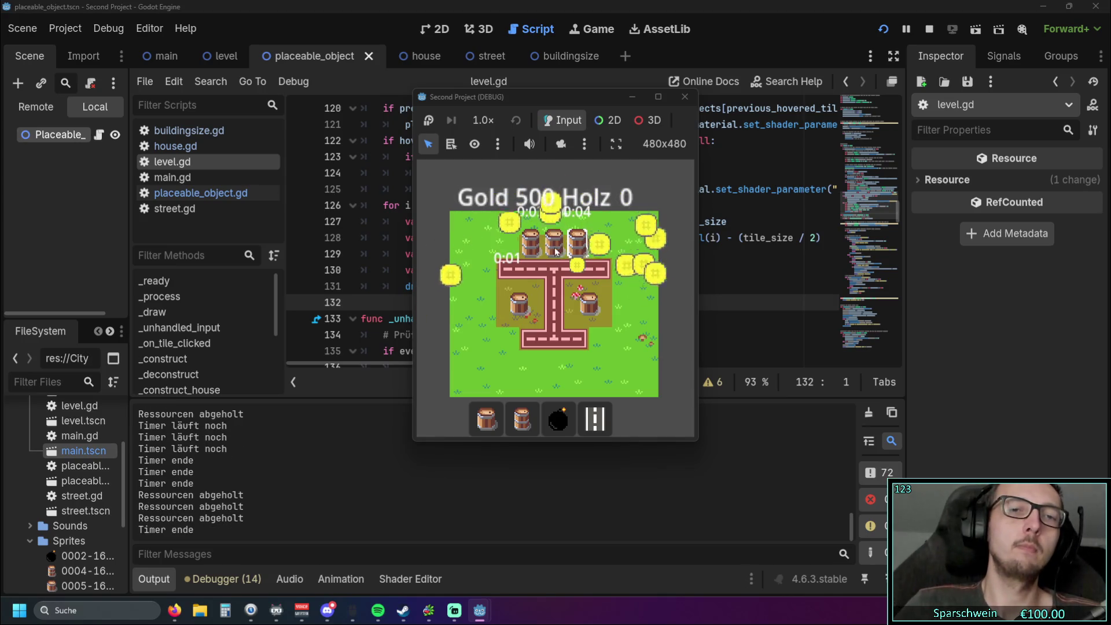
left_click(520, 303)
left_click(575, 310)
left_click(489, 416)
right_click(472, 342)
left_click(530, 250)
left_click(486, 417)
right_click(489, 347)
Step: Keep harvesting the side buckets and the three top barrels to raise the Gold total
left_click(534, 300)
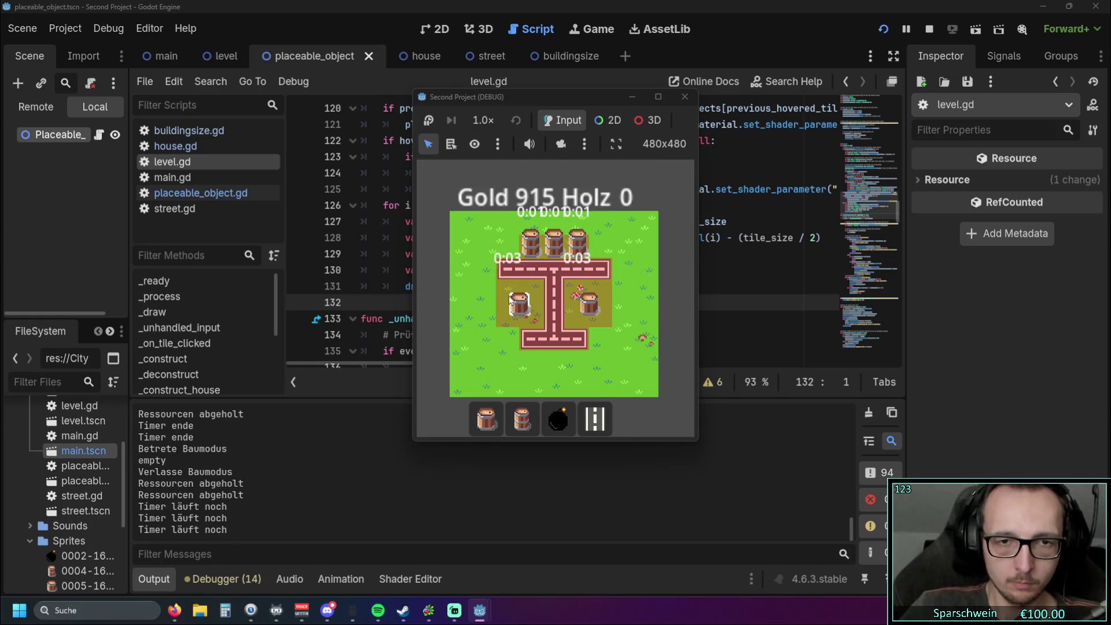
left_click(578, 244)
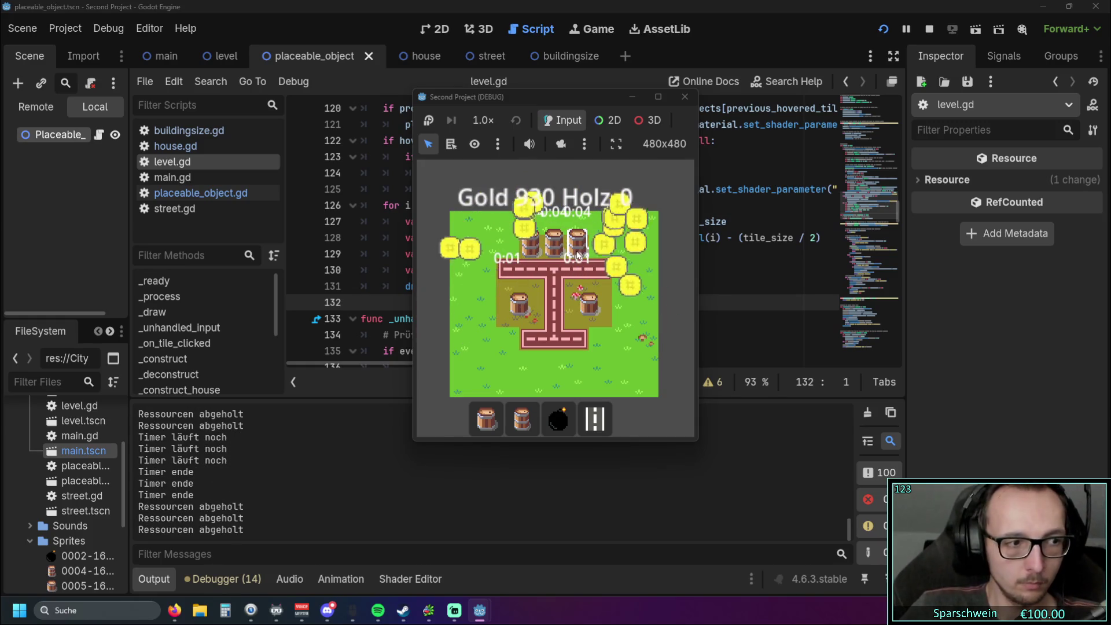
left_click(545, 303)
left_click(572, 306)
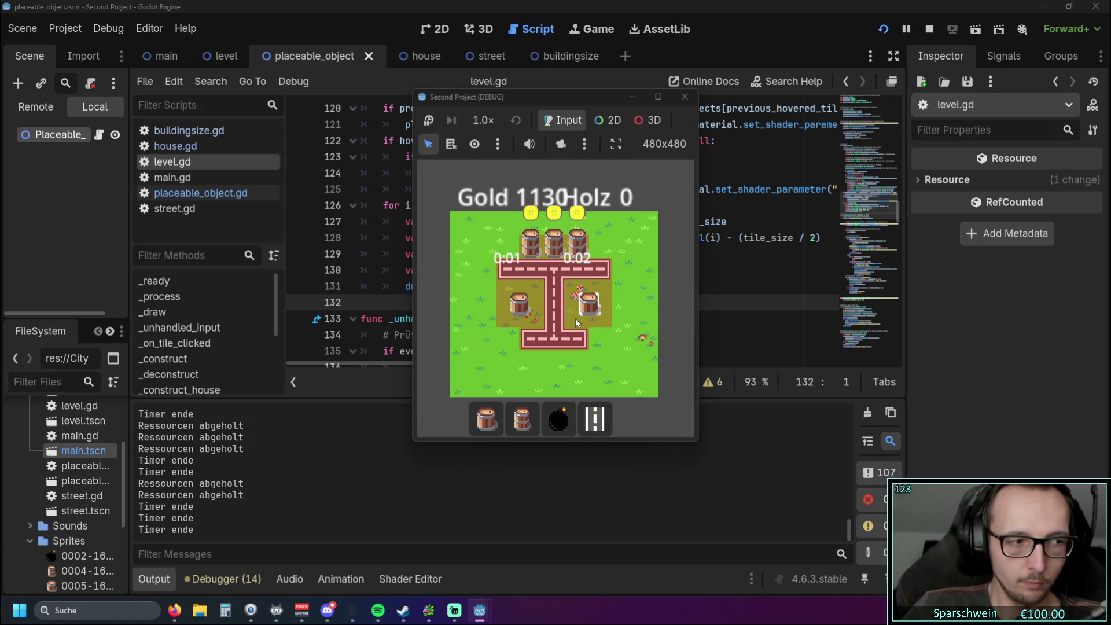
left_click(521, 303)
left_click(589, 303)
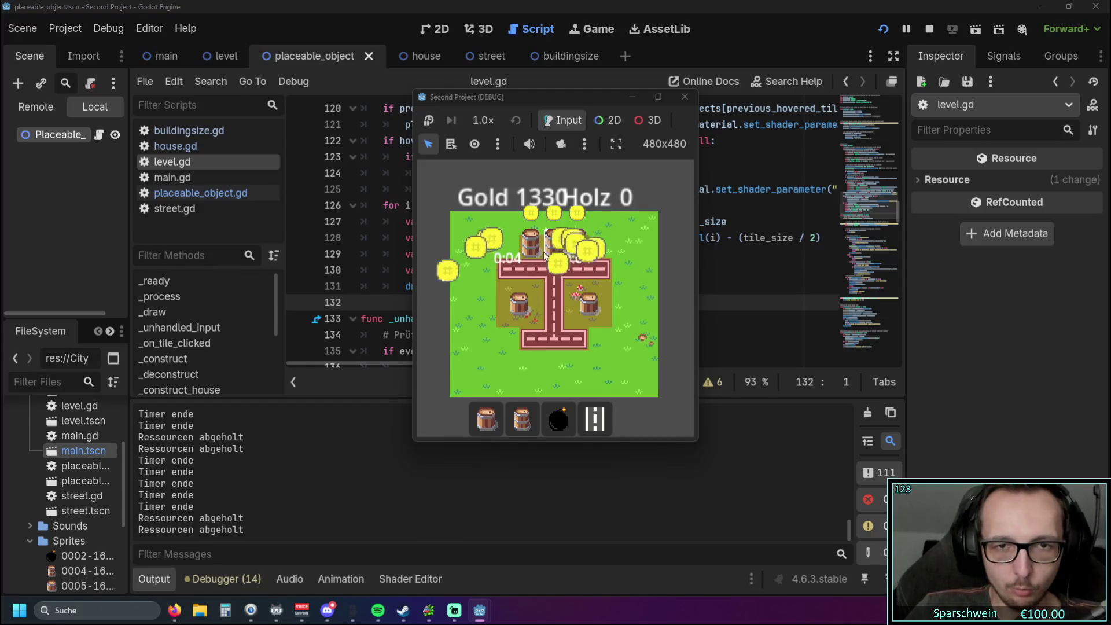
left_click(577, 249)
left_click(554, 244)
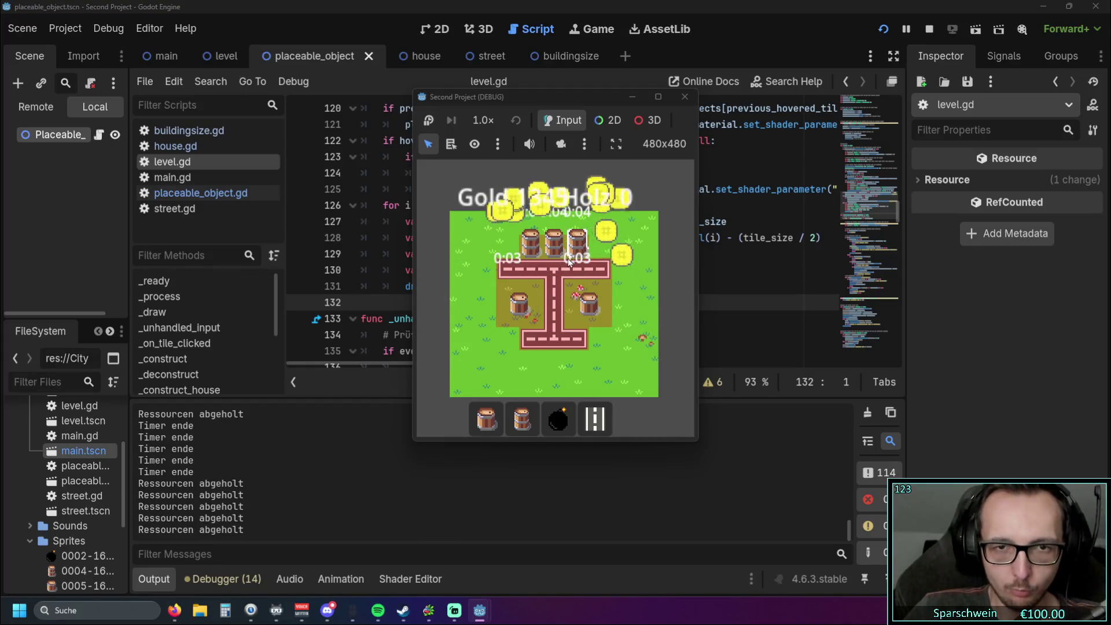
left_click(519, 302)
left_click(589, 302)
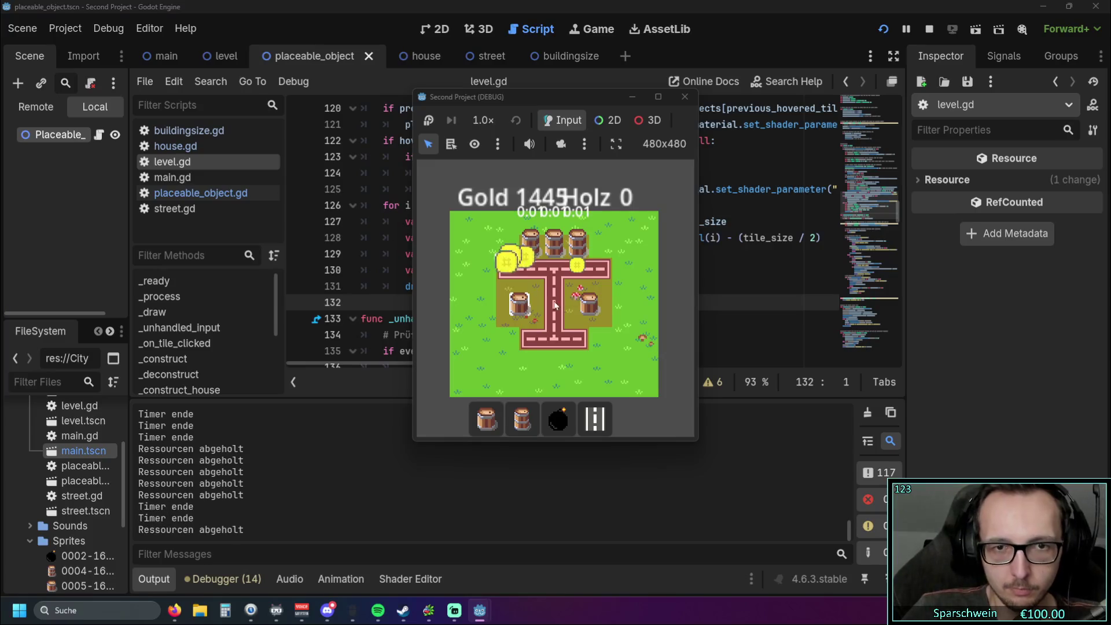
left_click(530, 242)
left_click(553, 241)
left_click(577, 242)
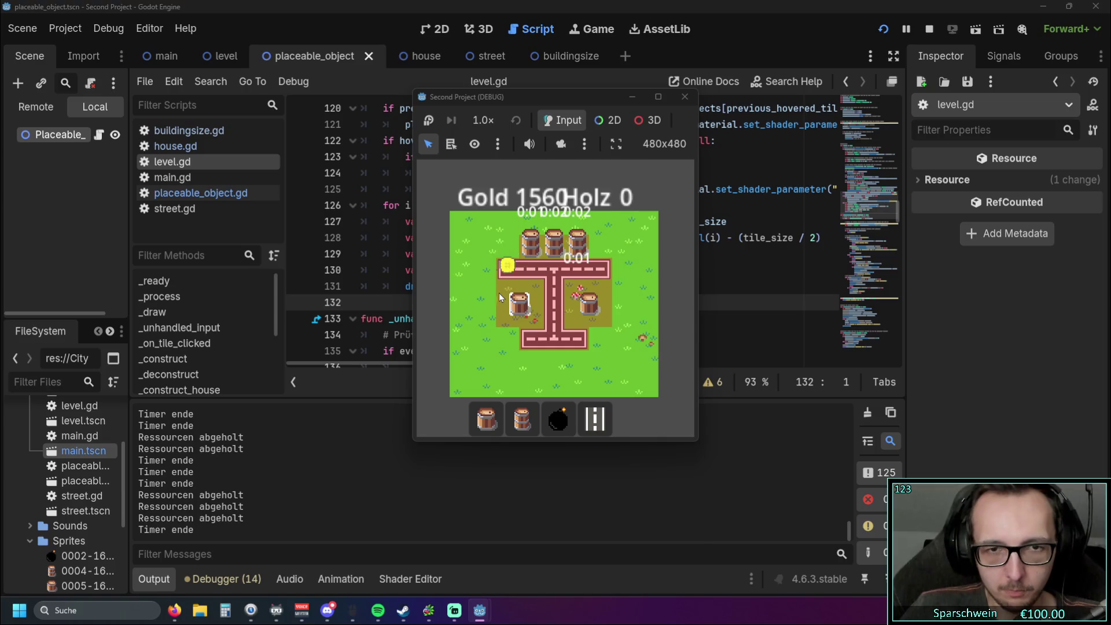
left_click(518, 302)
left_click(589, 302)
left_click(531, 242)
left_click(553, 242)
left_click(576, 242)
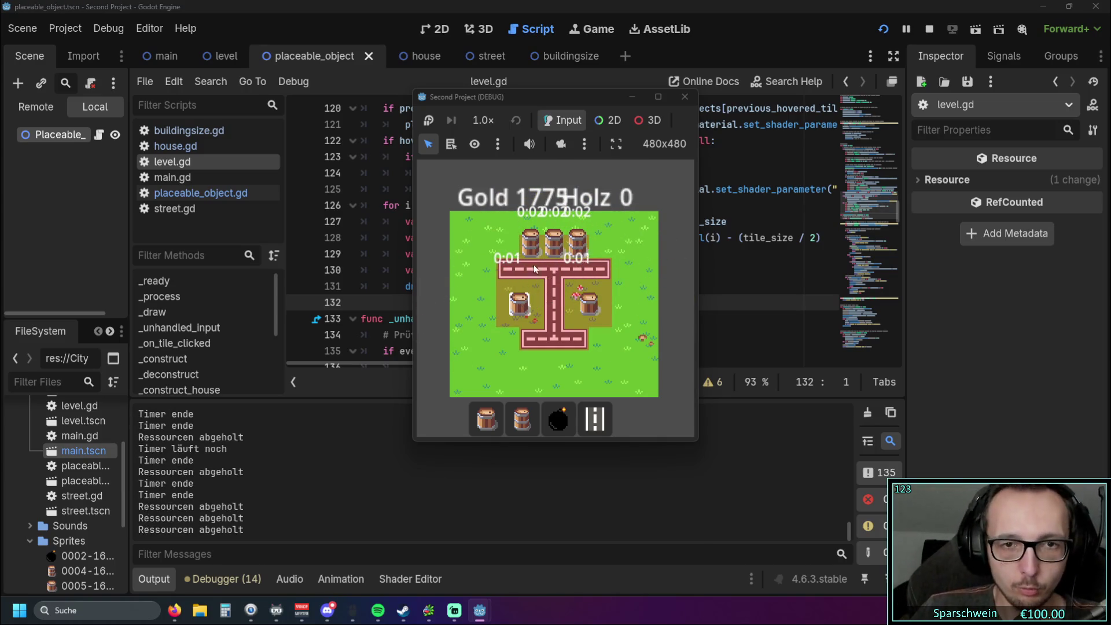
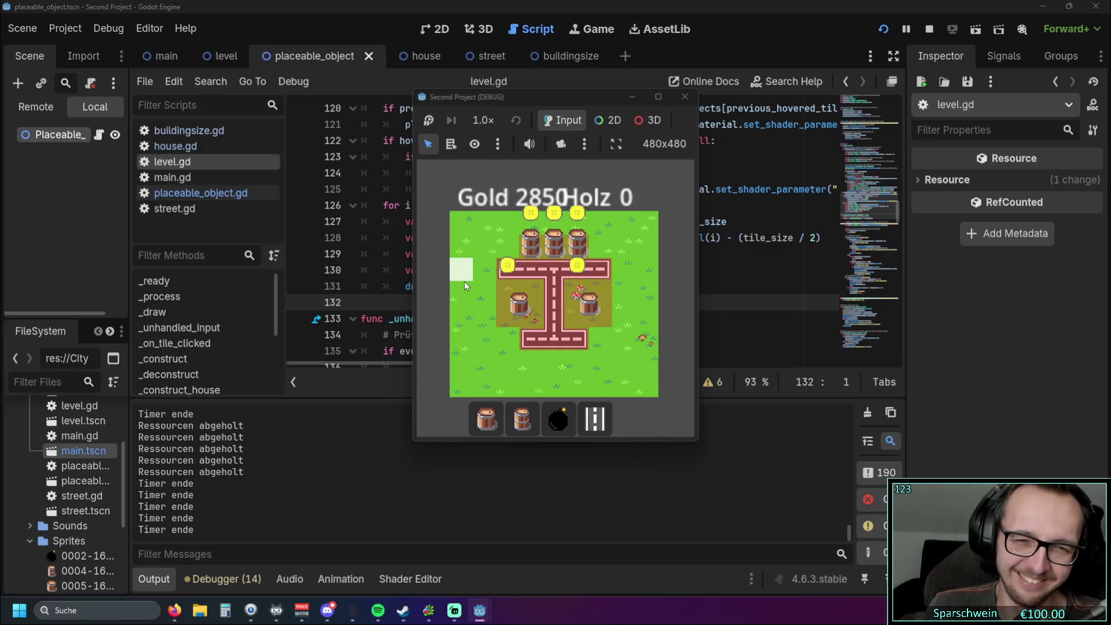
Step: Collect the gold coins from the buildings over several rounds
mouse_move(464, 281)
left_mouse_down()
mouse_move(512, 298)
mouse_move(573, 254)
mouse_move(656, 270)
left_mouse_up()
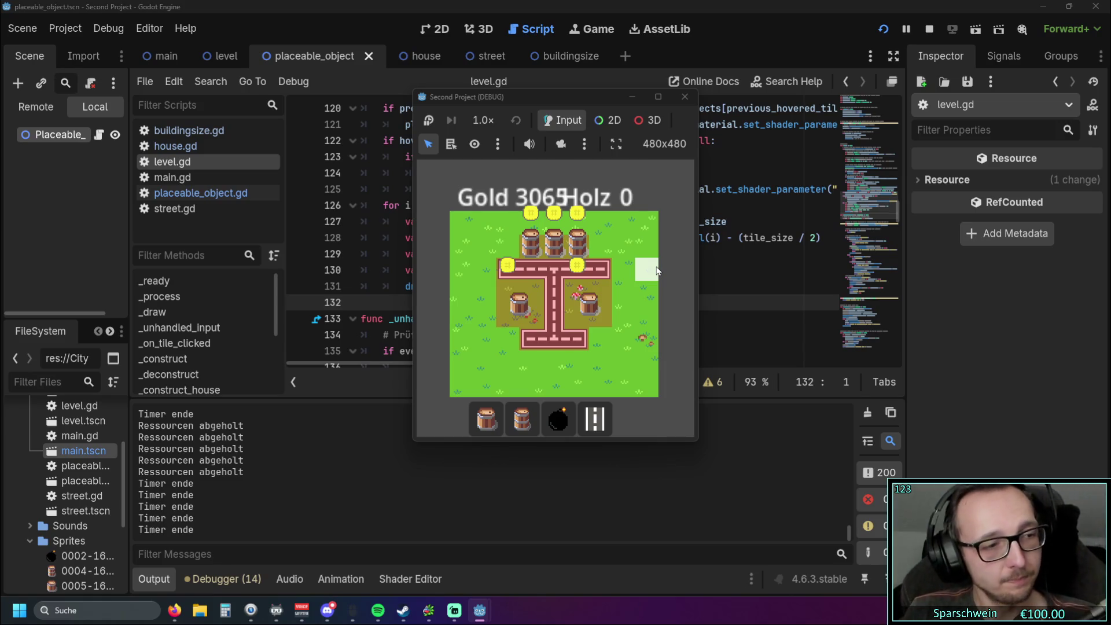
left_click(578, 237)
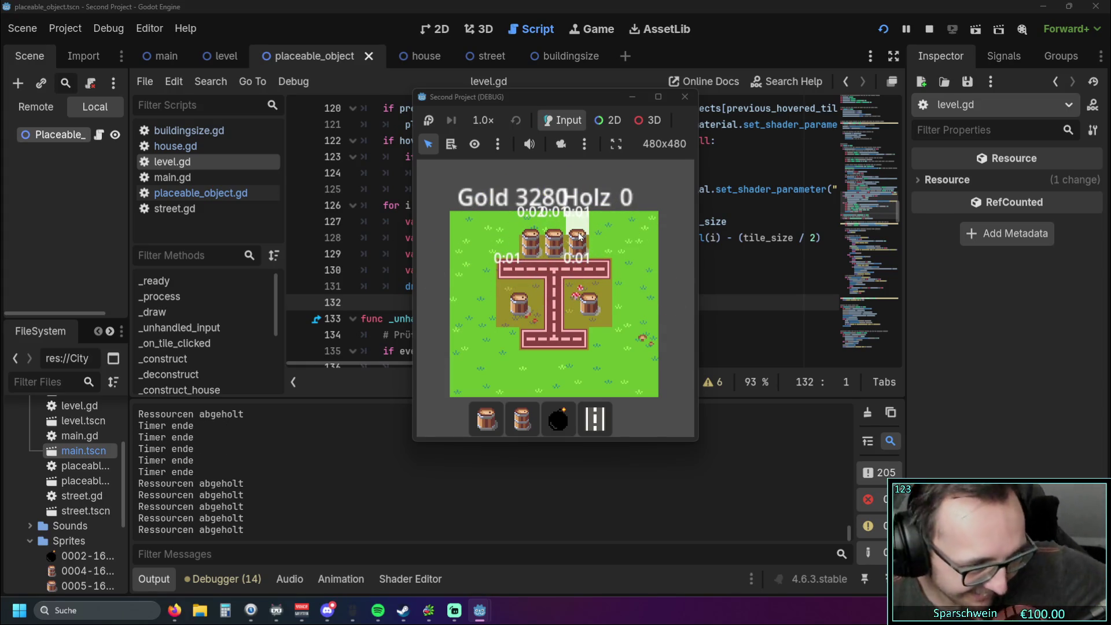
left_click(578, 243)
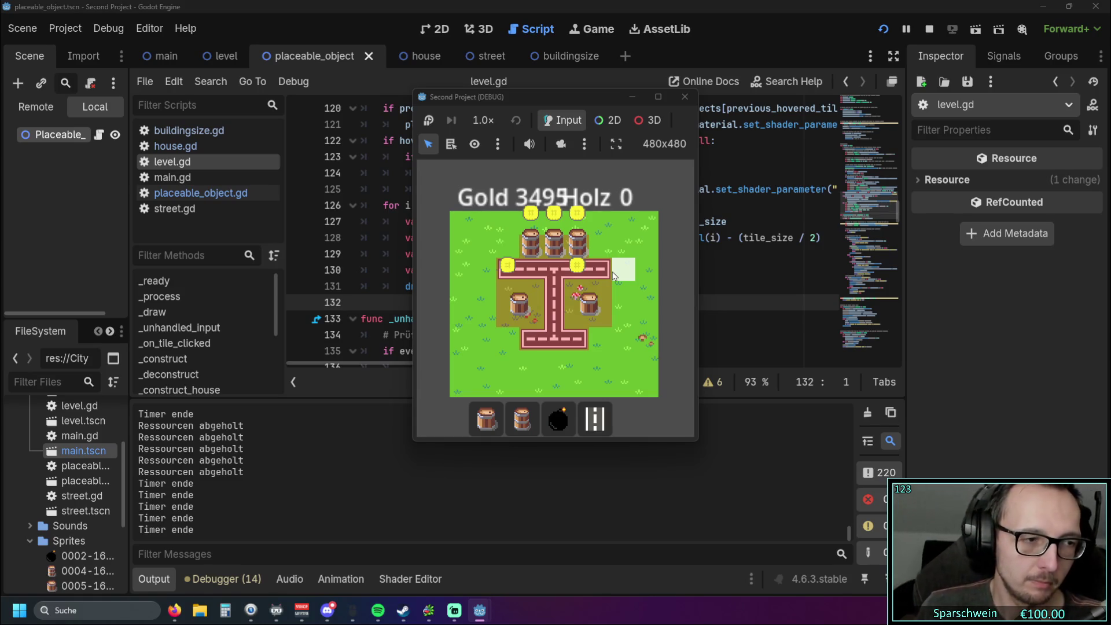
left_click(554, 289)
Step: Demolish the side buckets, the barrels and the street tile at (4, 4)
left_click(595, 417)
left_click(520, 306)
left_click(590, 304)
mouse_move(579, 246)
left_mouse_down()
mouse_move(529, 255)
mouse_move(554, 277)
mouse_move(555, 315)
mouse_move(509, 269)
mouse_move(486, 269)
mouse_move(507, 293)
left_mouse_up()
left_click(595, 417)
Step: Rebuild streets at (4, 4) and (4, 2) into an I shape, then place bombs at (3, 3) and (2, 3)
left_click(554, 316)
left_click(554, 269)
left_click(550, 411)
left_click(522, 417)
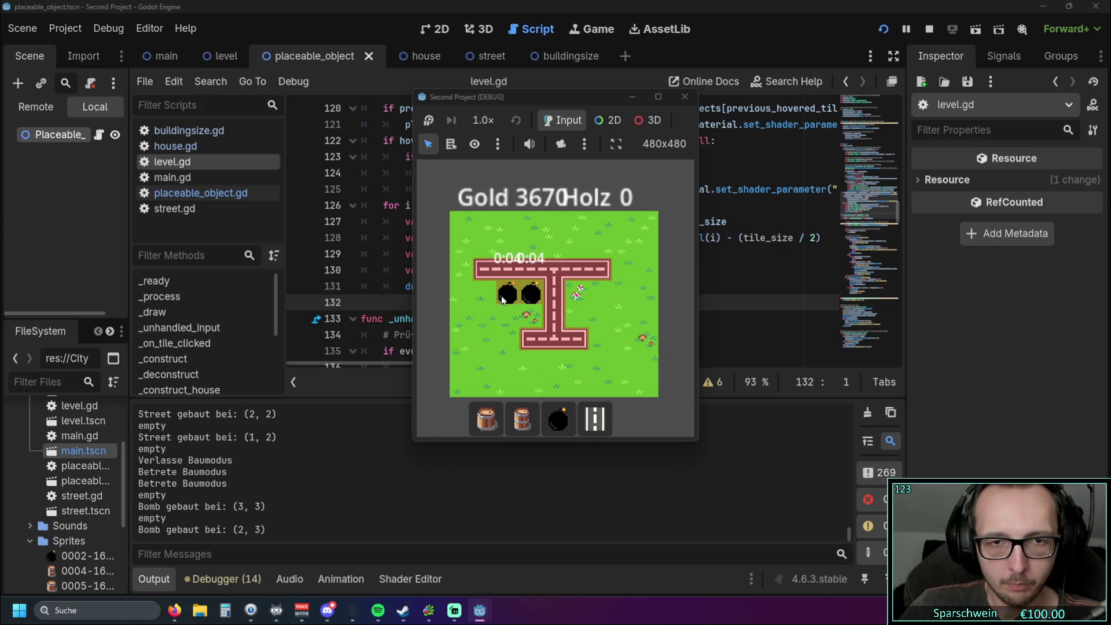
right_click(501, 304)
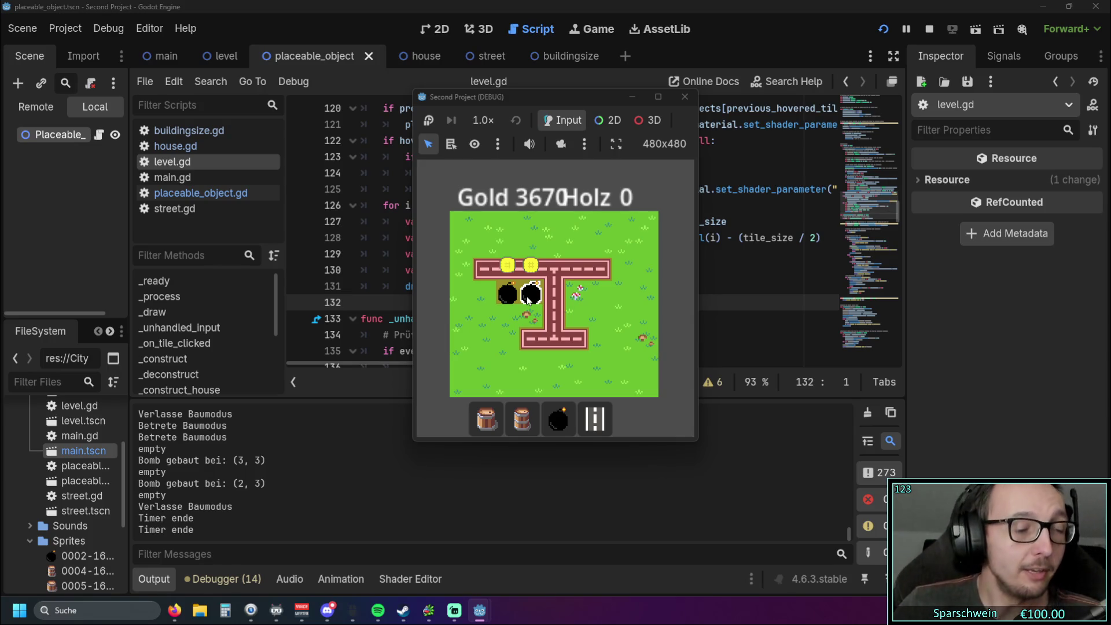
Step: Pick the barrel, leave build mode and close the running game window with F8
left_click(527, 428)
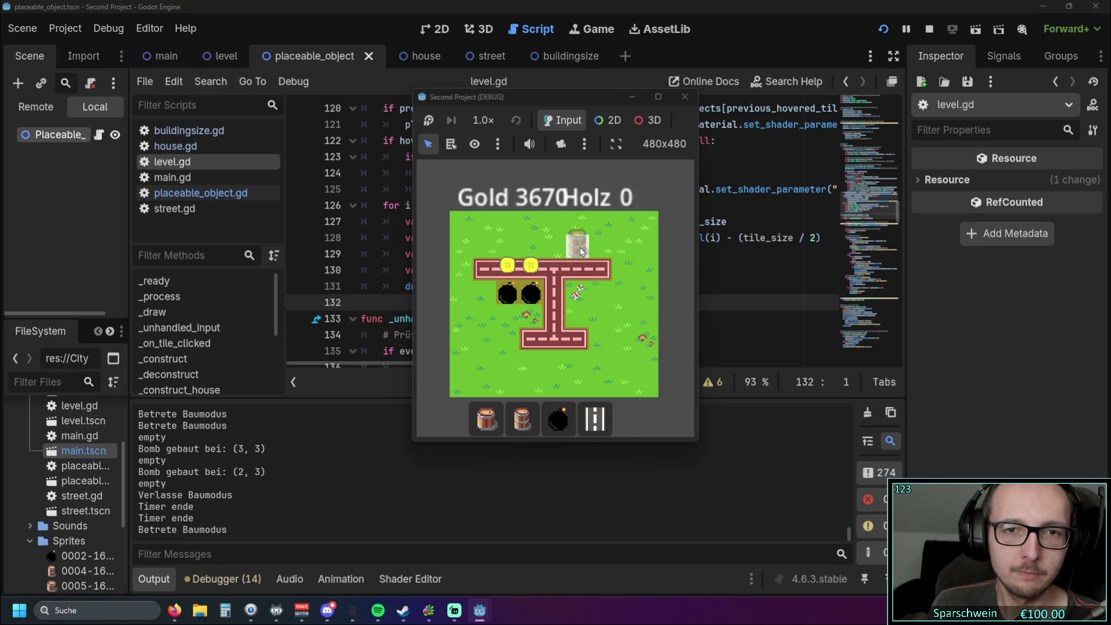
left_click(568, 245)
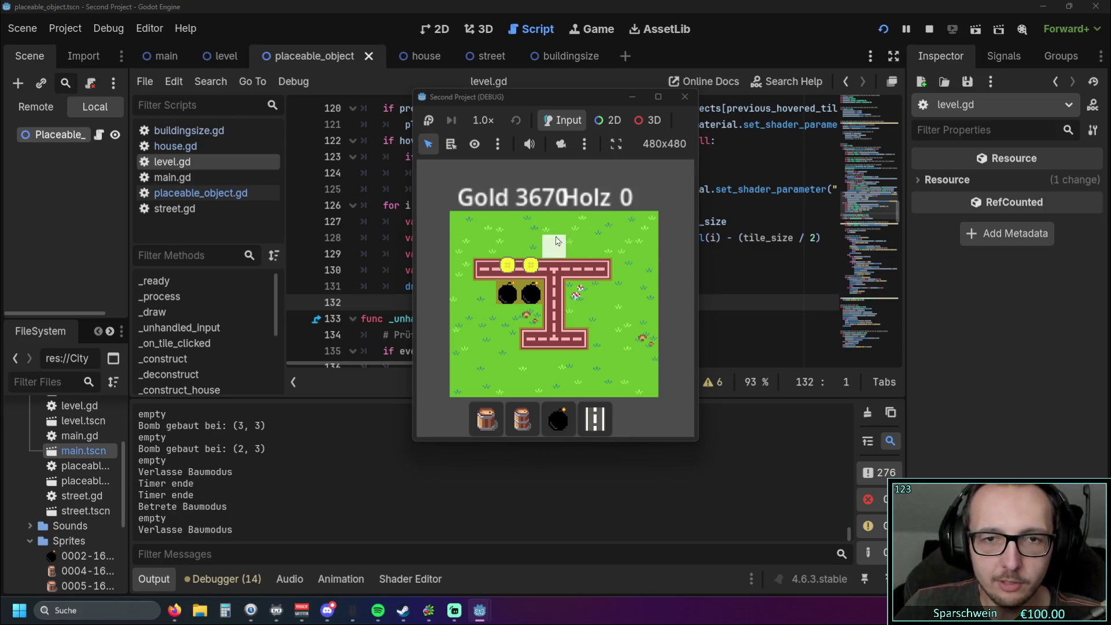
key("F8")
scroll(748, 293, "up", 5)
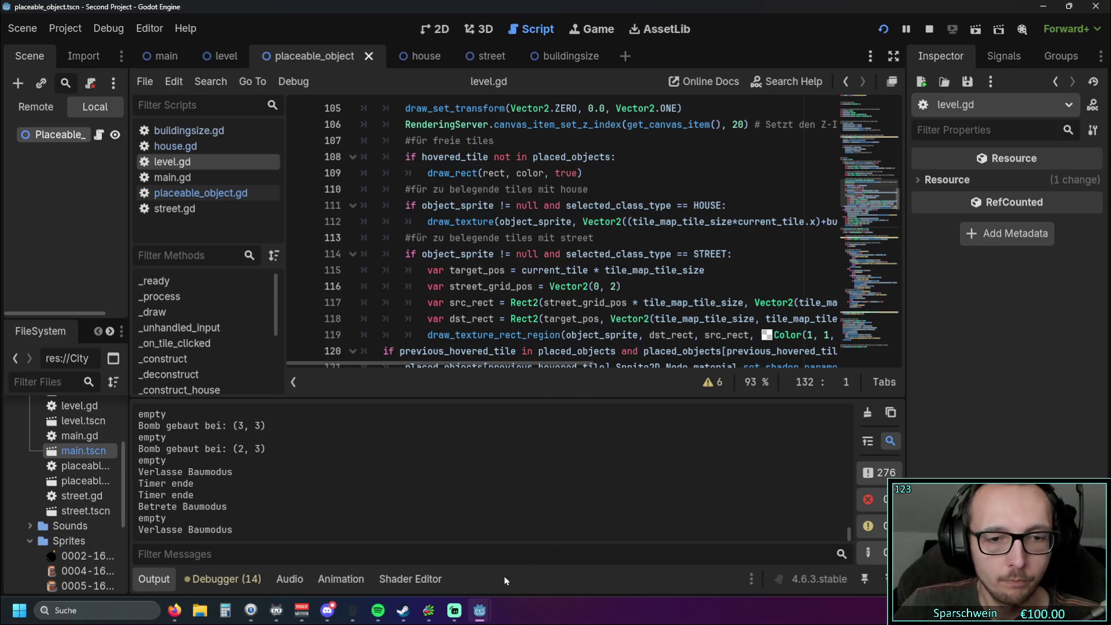
Step: Stop the running game and return to level.gd
mouse_move(485, 611)
left_click(558, 517)
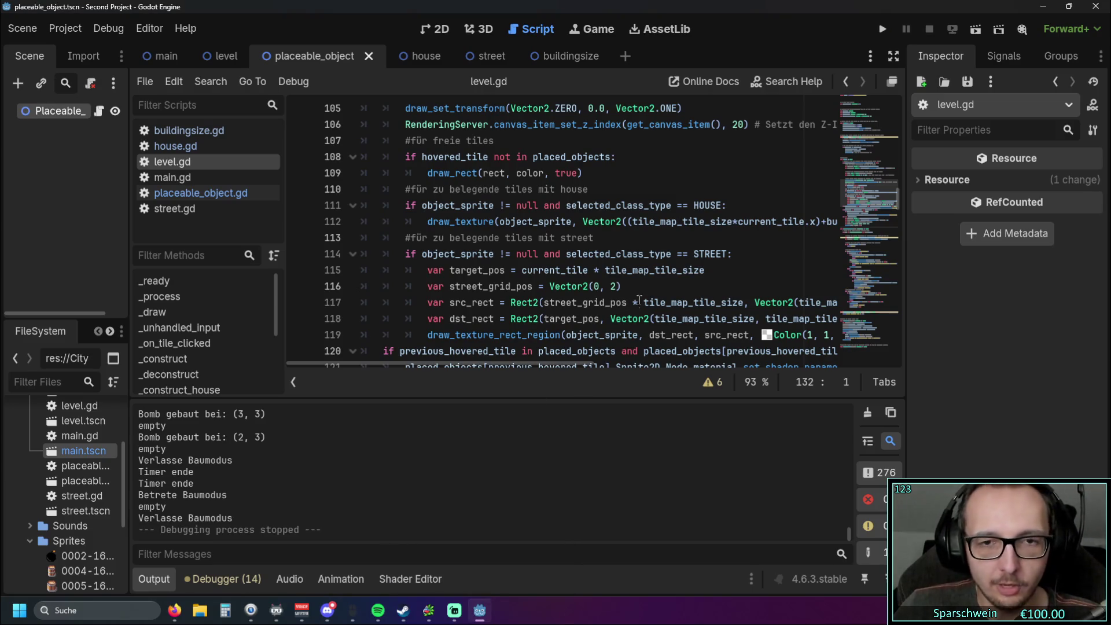
scroll(662, 286, "up", 2)
scroll(660, 286, "down", 6)
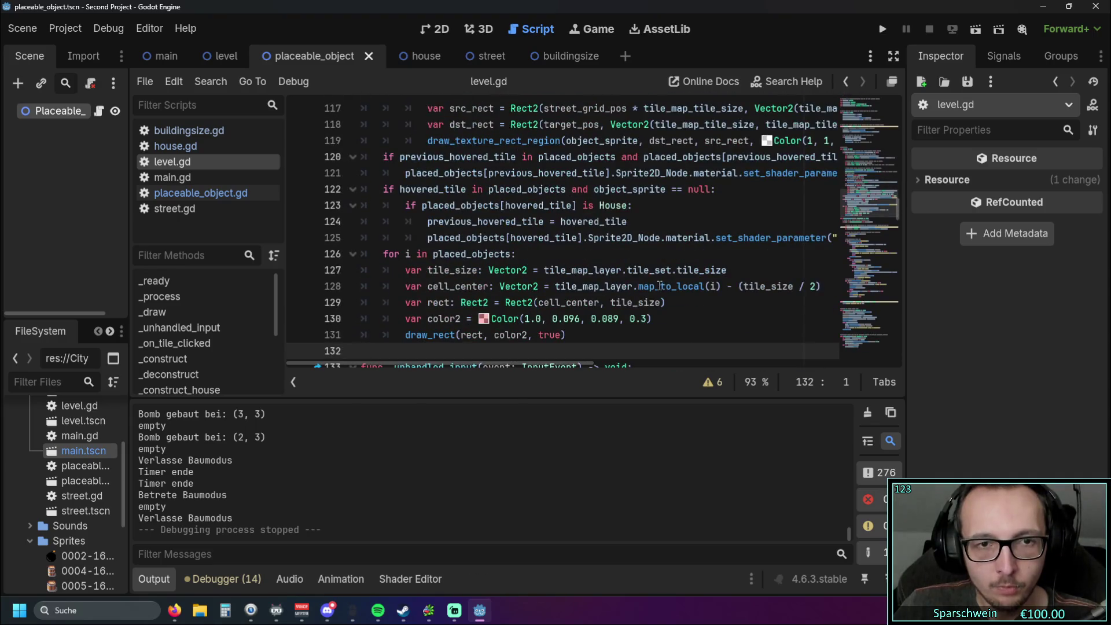
mouse_move(499, 363)
left_mouse_down()
mouse_move(512, 362)
mouse_move(484, 362)
mouse_move(585, 362)
mouse_move(485, 362)
left_mouse_up()
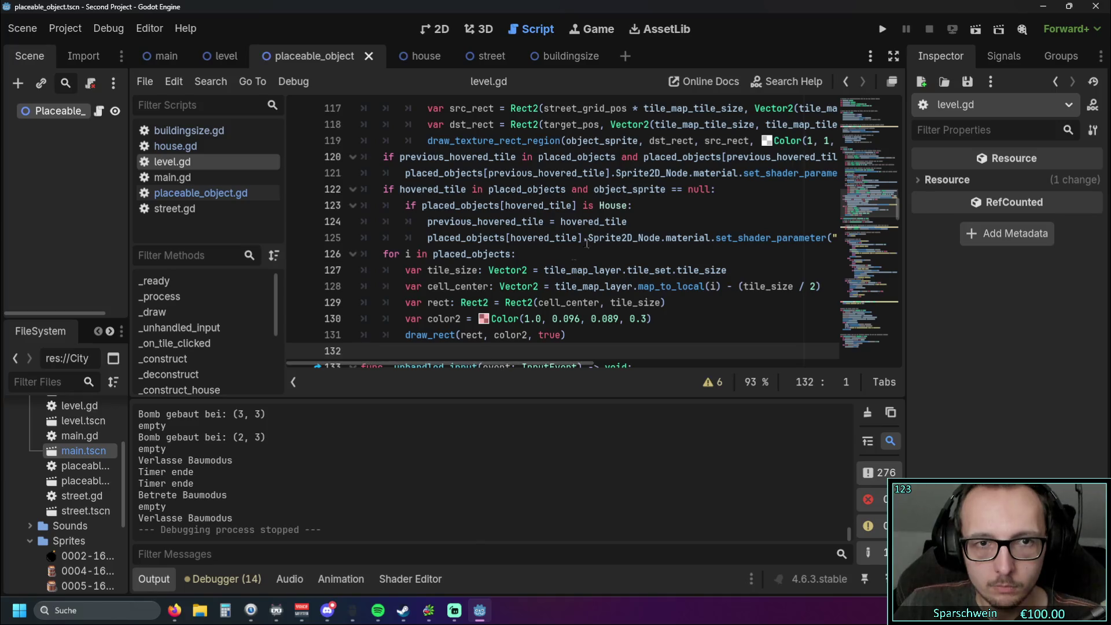
Step: Test the game without the object_sprite == null condition on line 122, then restore it
left_click_drag(712, 190, 568, 189)
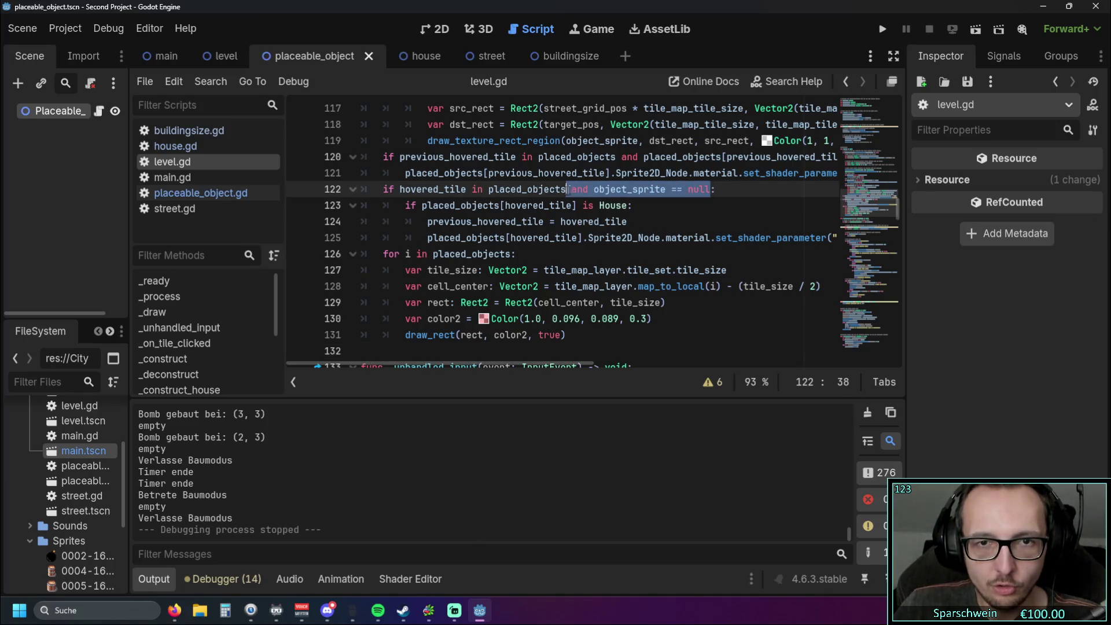
key("BackSpace")
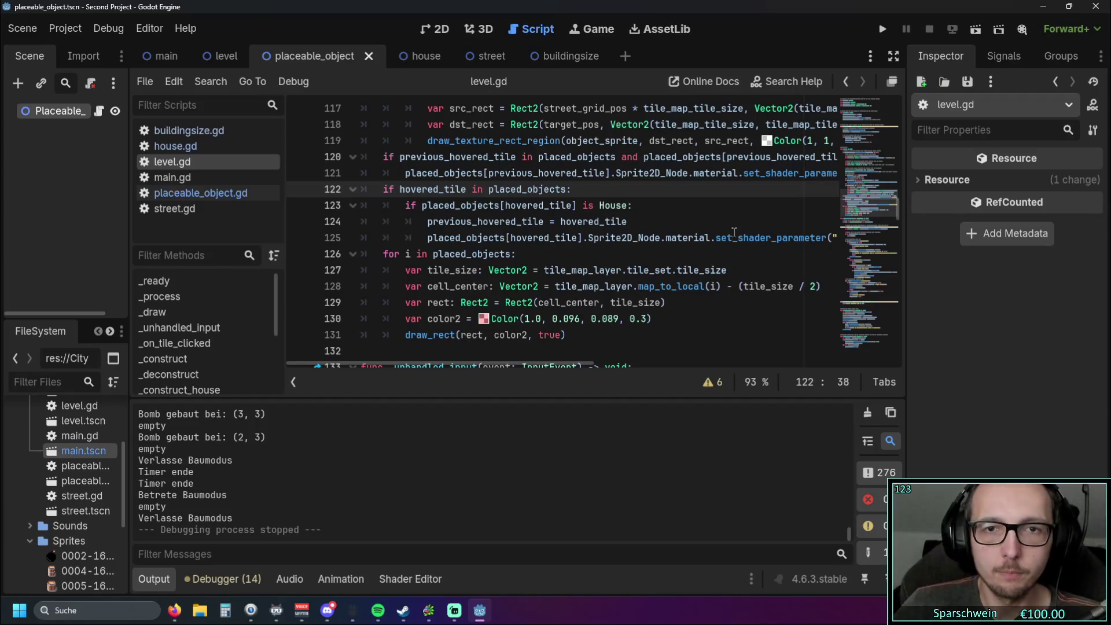
left_click(732, 237)
left_click(882, 30)
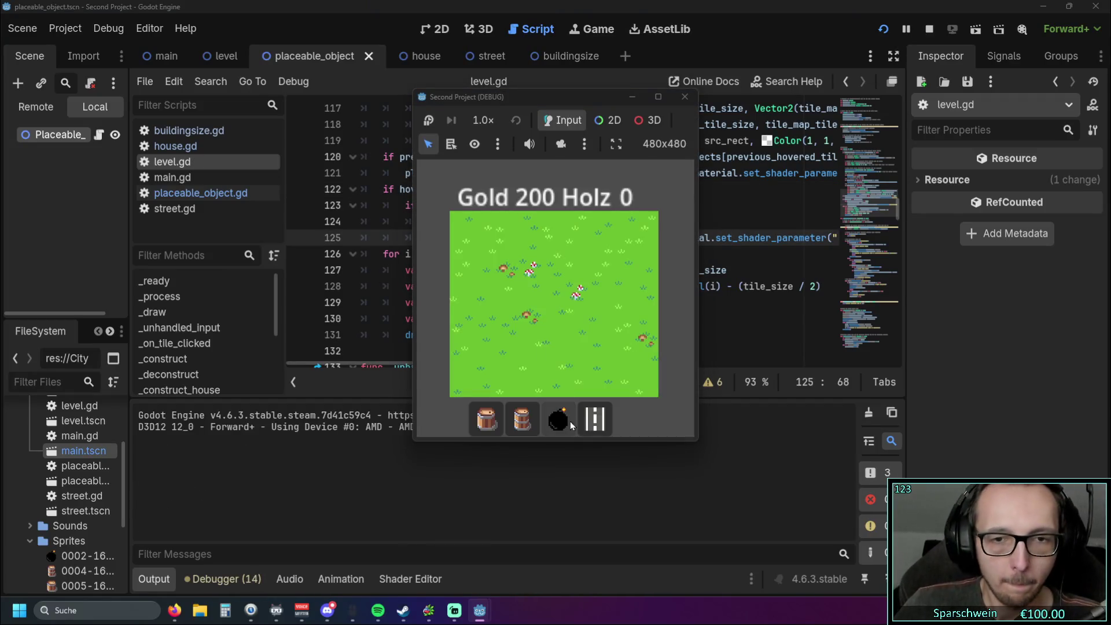
left_click(684, 97)
key("ctrl+z")
Step: Type 'and' before the colon of the if statement on line 108
left_click(671, 270)
scroll(677, 255, "up", 2)
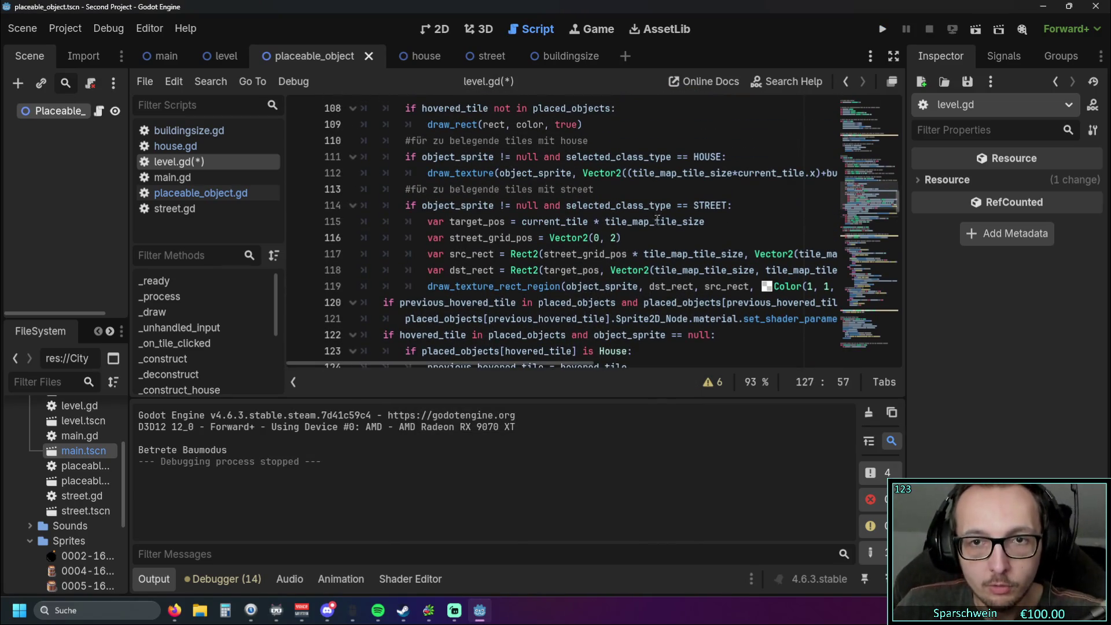
scroll(656, 220, "up", 1)
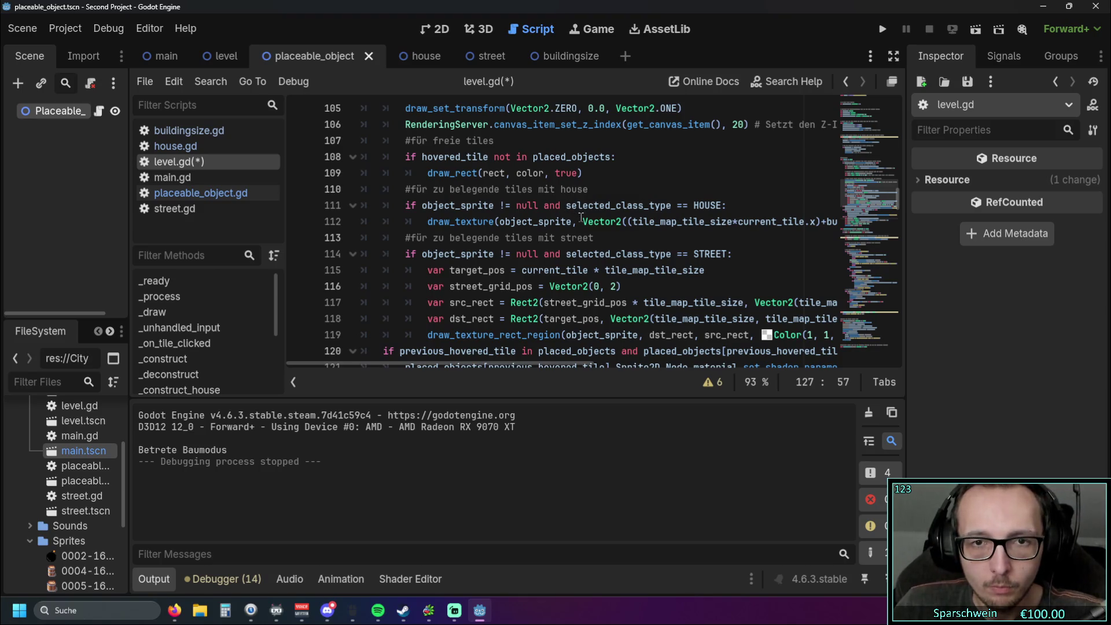
left_click(611, 156)
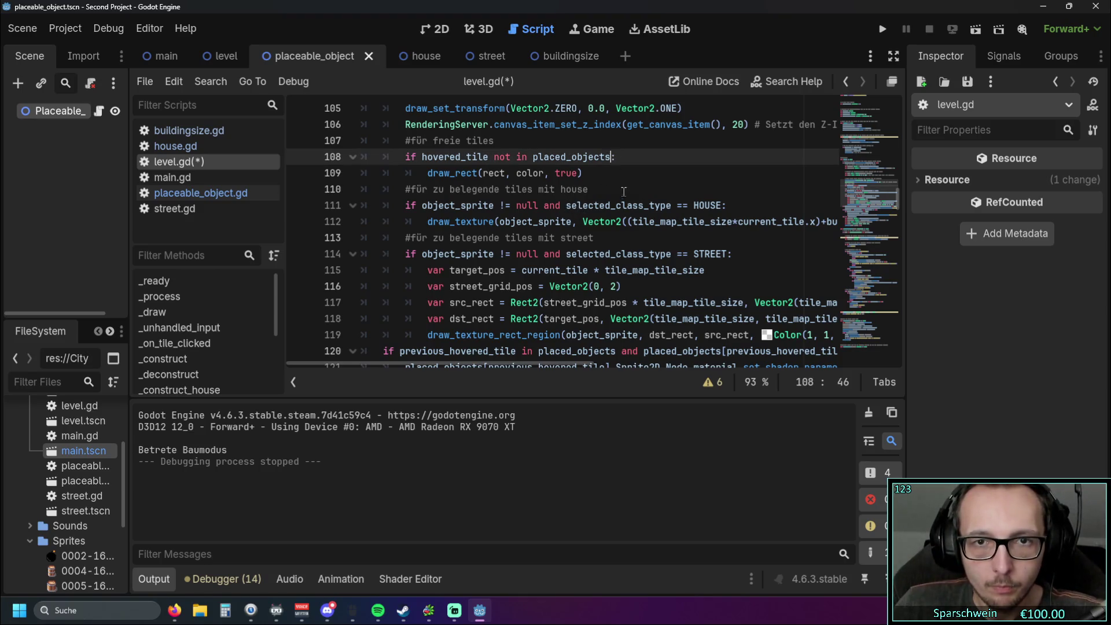
type("and")
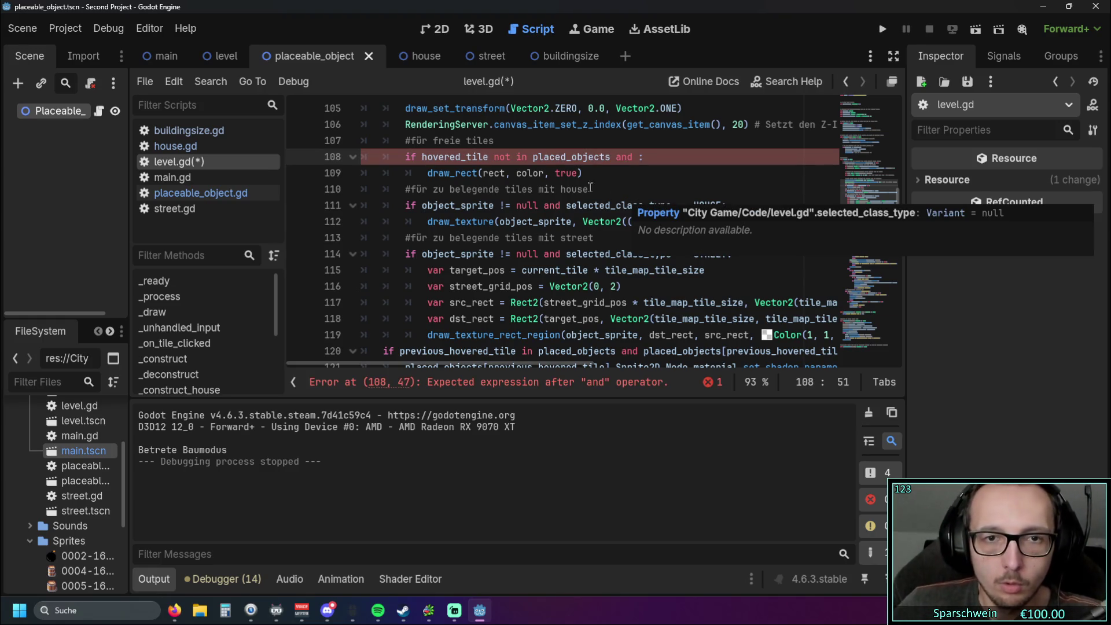
Step: Copy the object_sprite != null condition from line 111 into line 108 and change it to ==
left_click_drag(422, 206, 537, 210)
key("ctrl+c")
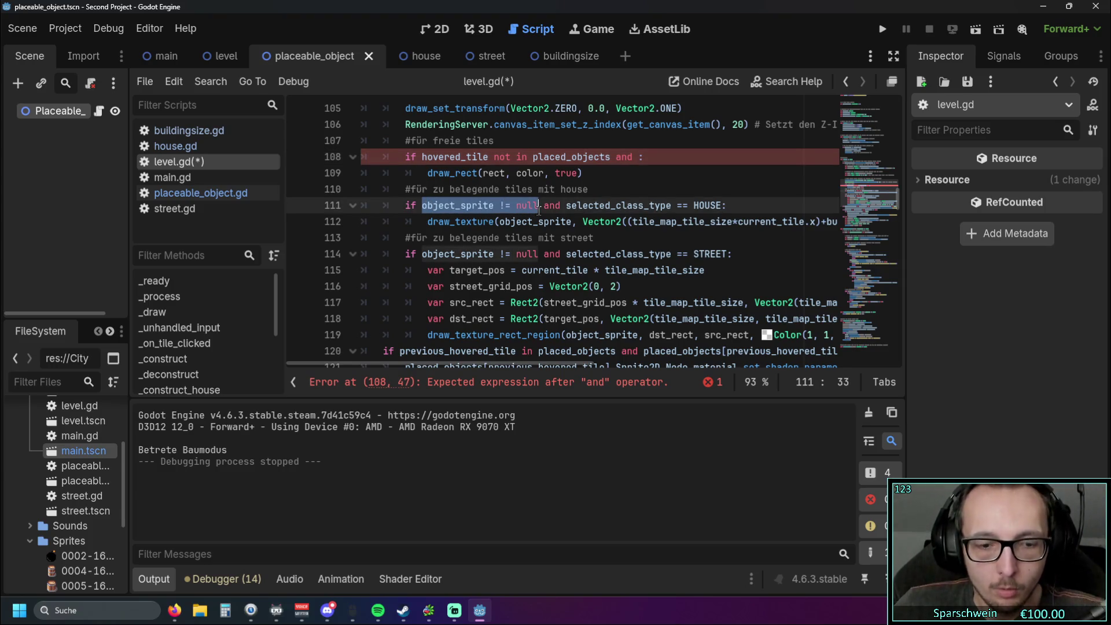
left_click(636, 156)
key("ctrl+v")
left_click(722, 157)
key("BackSpace")
type("=")
left_click(550, 156)
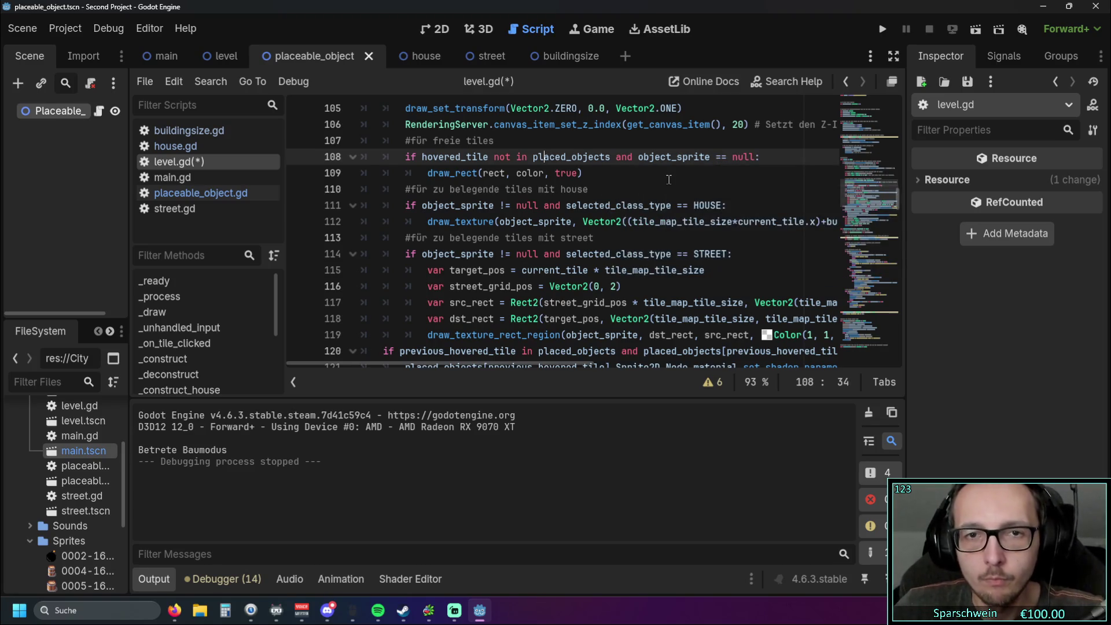
Step: Run the game, build a barrel at (4, 2), then stop the game
left_click(881, 29)
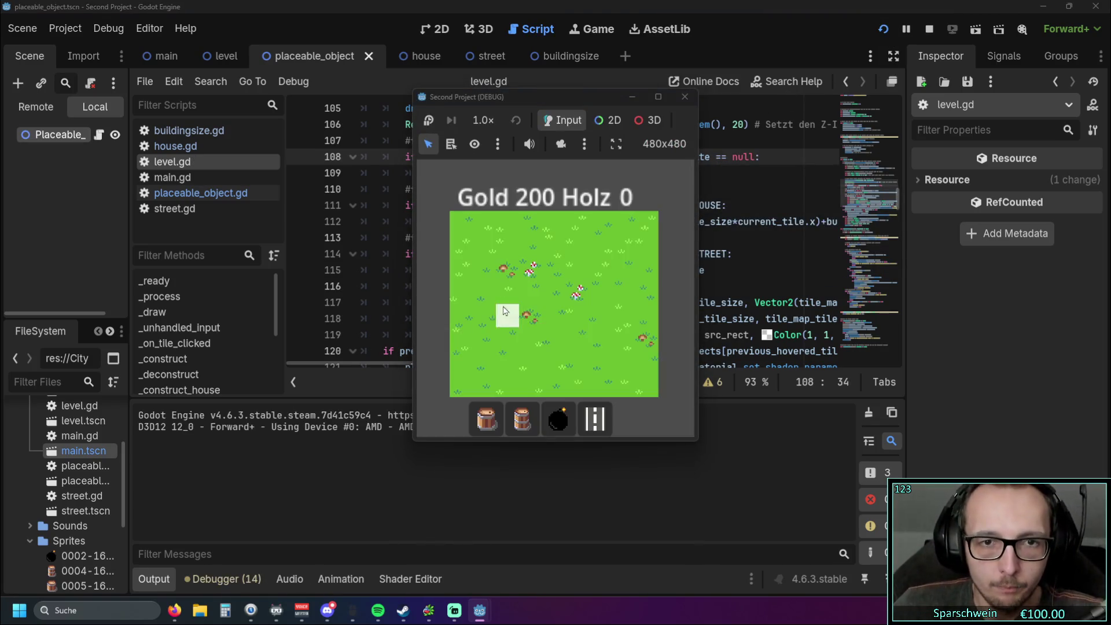
key("2")
left_click(547, 278)
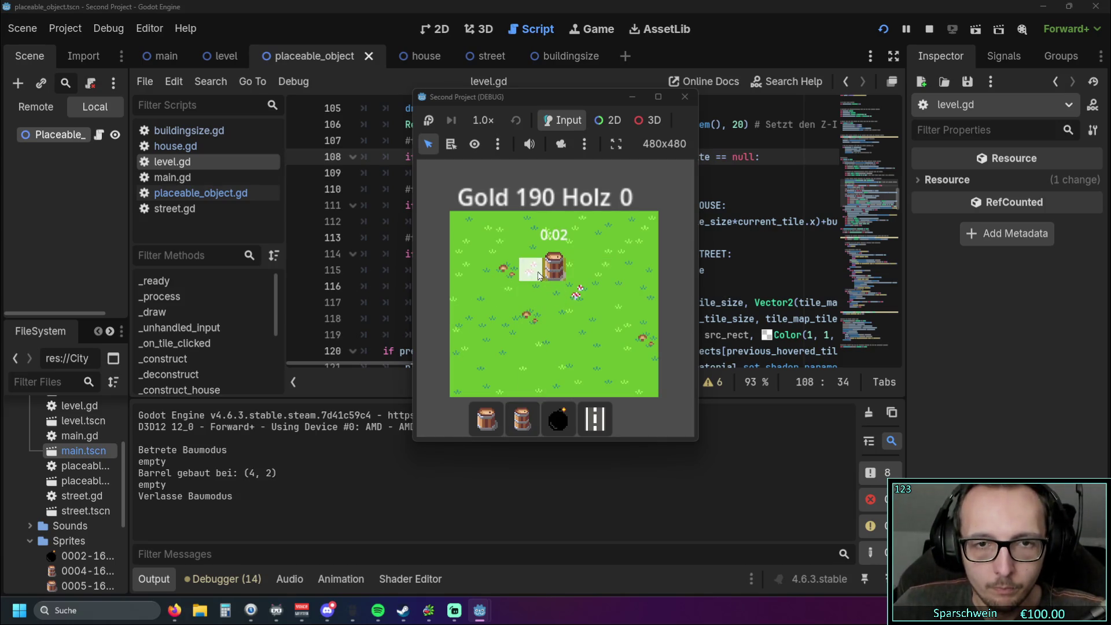
key("2")
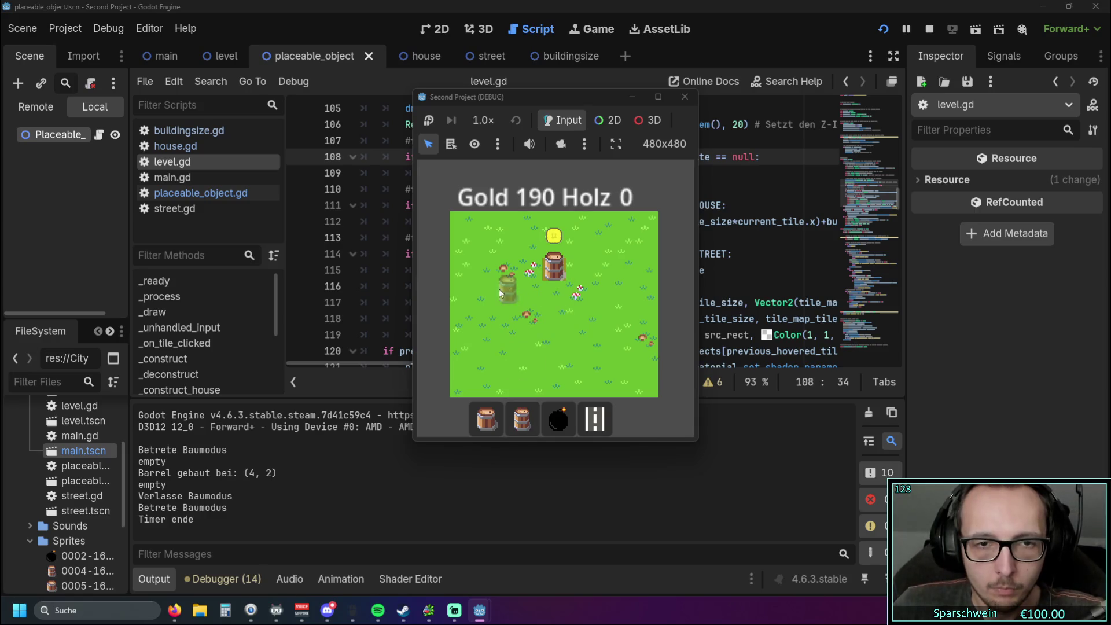
left_click(684, 96)
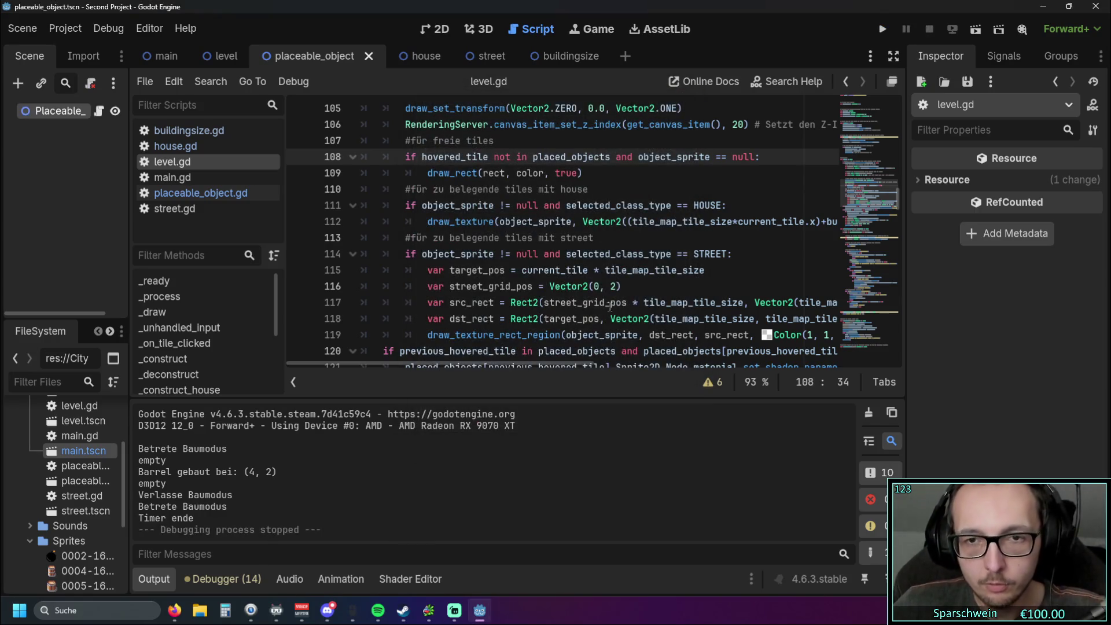
mouse_move(505, 364)
left_mouse_down()
mouse_move(583, 358)
mouse_move(506, 352)
mouse_move(548, 352)
mouse_move(526, 355)
left_mouse_up()
Step: Change the street preview alpha digit on line 119 to 8 and run the game
scroll(498, 363, "down", 4)
scroll(497, 362, "up", 1)
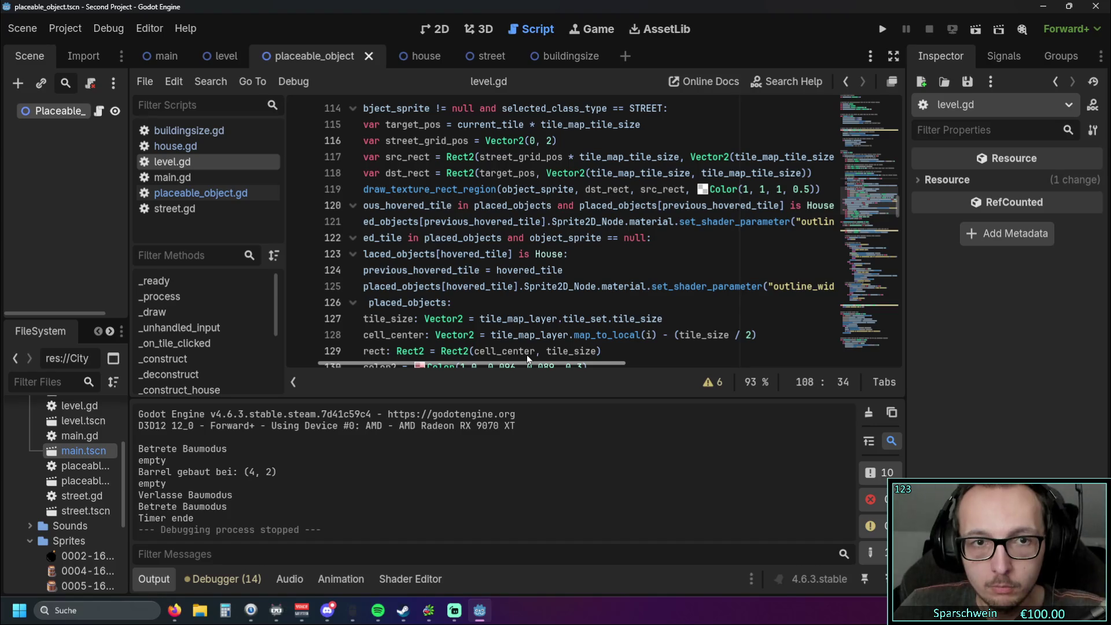
scroll(619, 282, "up", 1)
scroll(619, 281, "up", 3)
left_click_drag(517, 286, 547, 286)
left_click(808, 286)
key("BackSpace")
type("8")
left_click(755, 240)
left_click(882, 28)
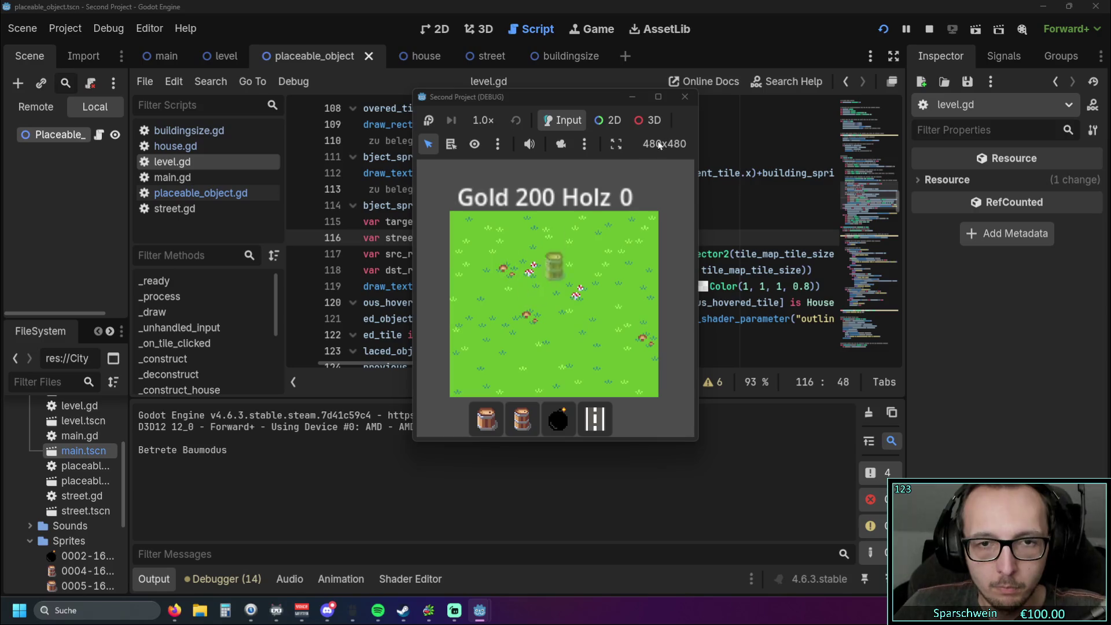
Step: Stop the game and lower the street preview alpha on line 119 to 0.3
left_click(684, 97)
left_click(736, 254)
left_click(722, 281)
type("5")
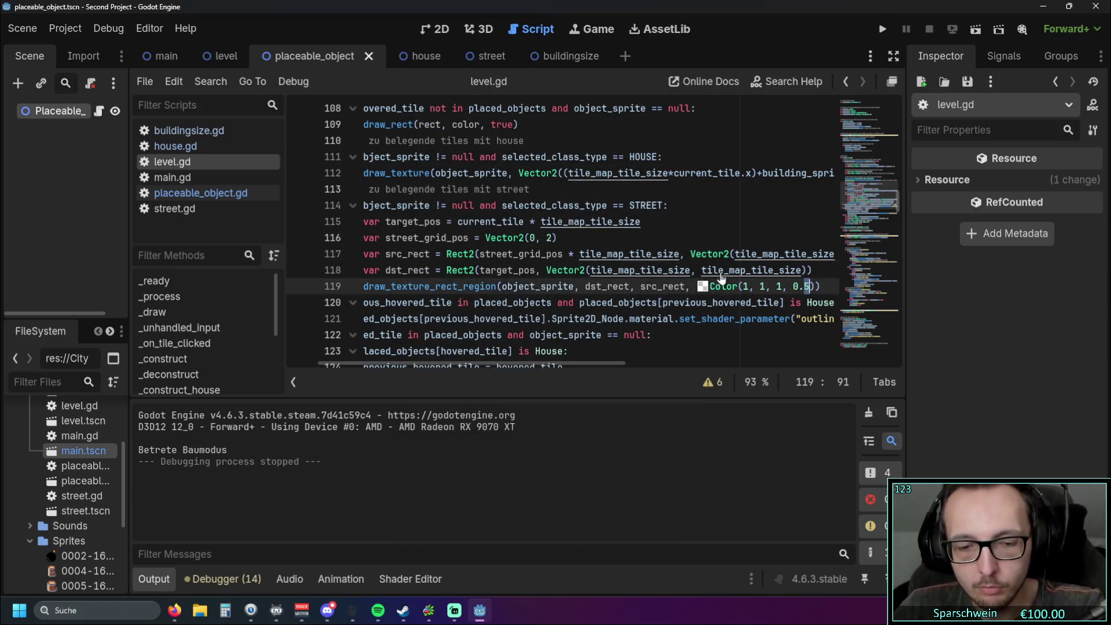
left_click(831, 302)
left_click(797, 286)
key("BackSpace")
type("3")
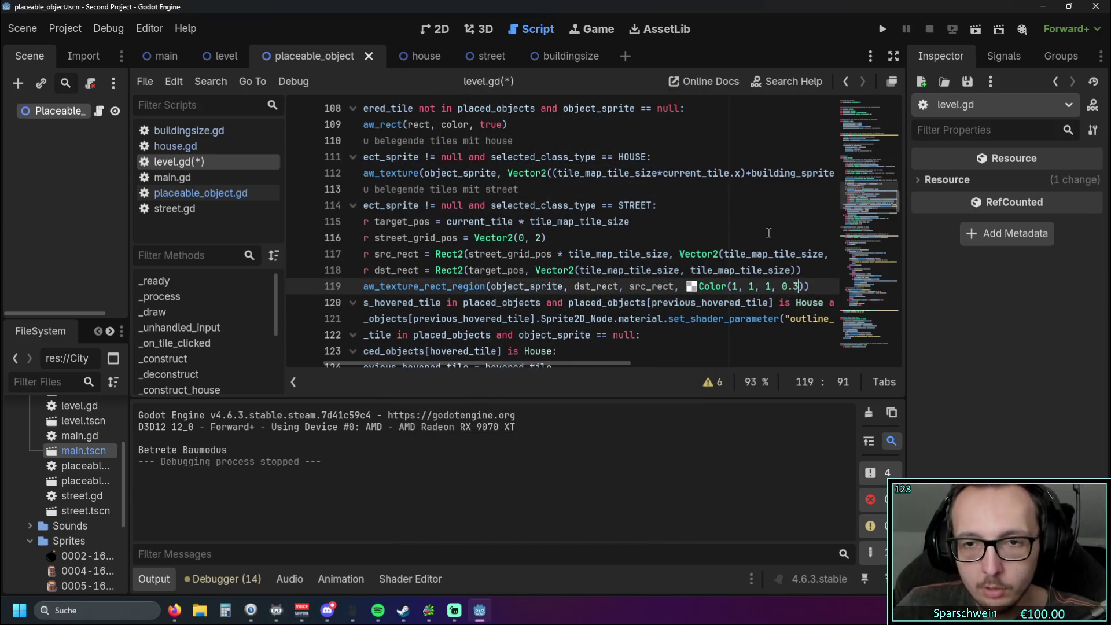
left_click(764, 238)
Step: Check the house preview's 0.5 alpha and run the game to test the changes
scroll(535, 283, "up", 1)
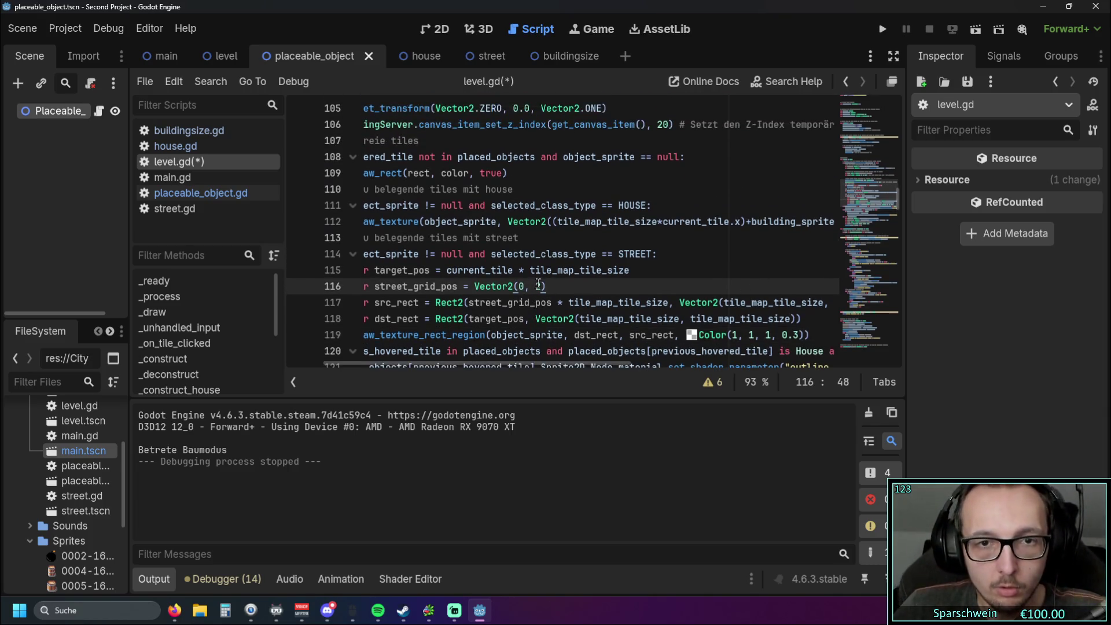
left_click_drag(499, 364, 763, 363)
left_click(823, 222)
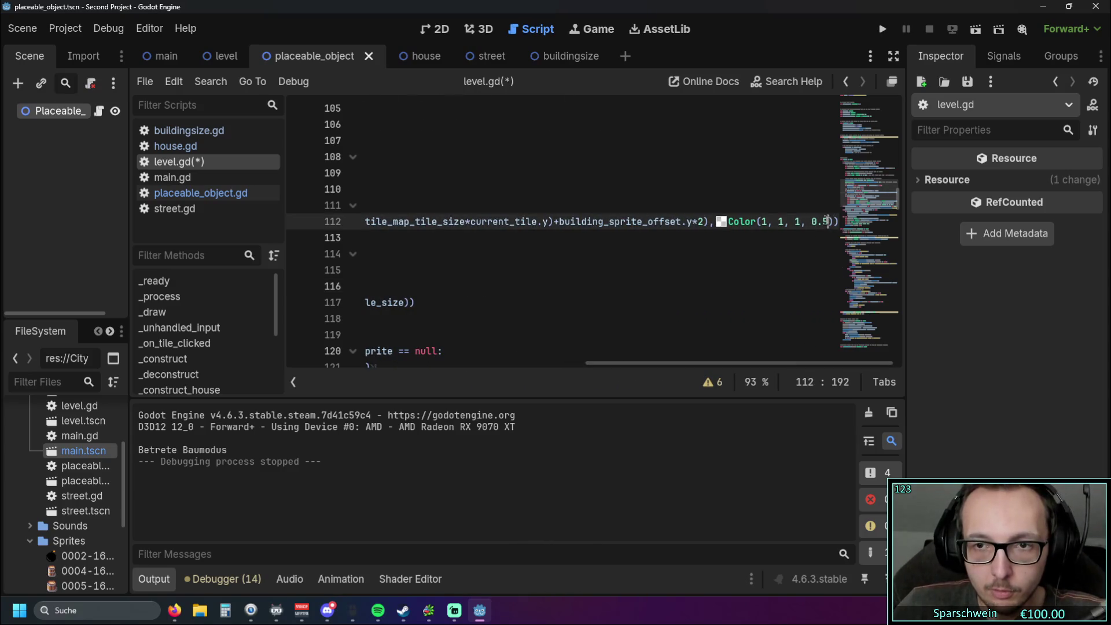
left_click(882, 29)
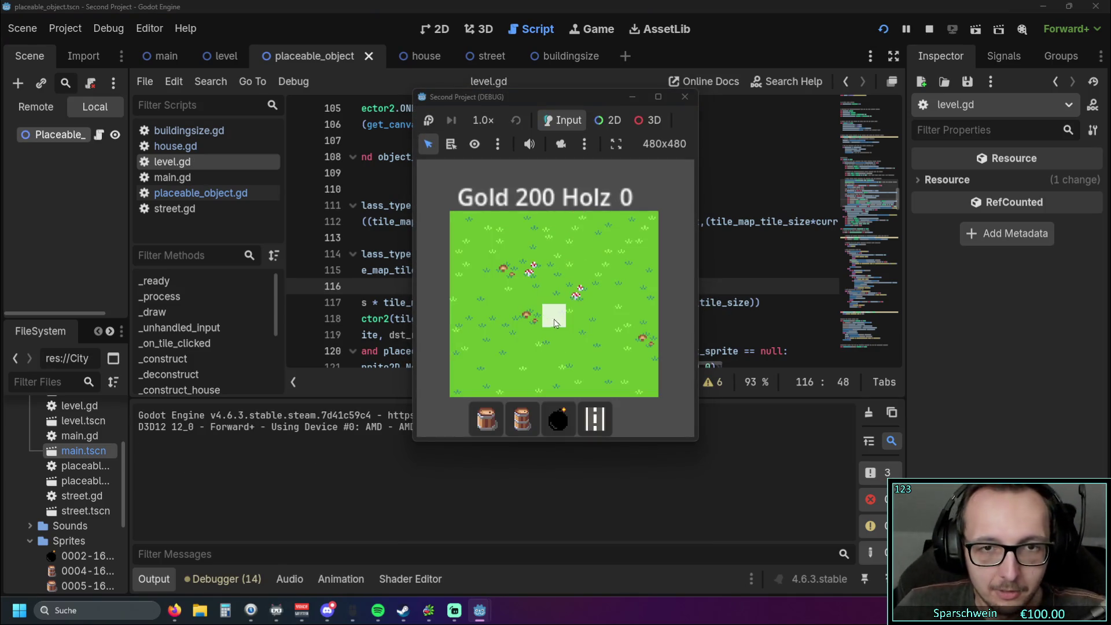
Step: Build a barrel on the grass, harvest its gold to reach 195, then stop the game
left_click(523, 418)
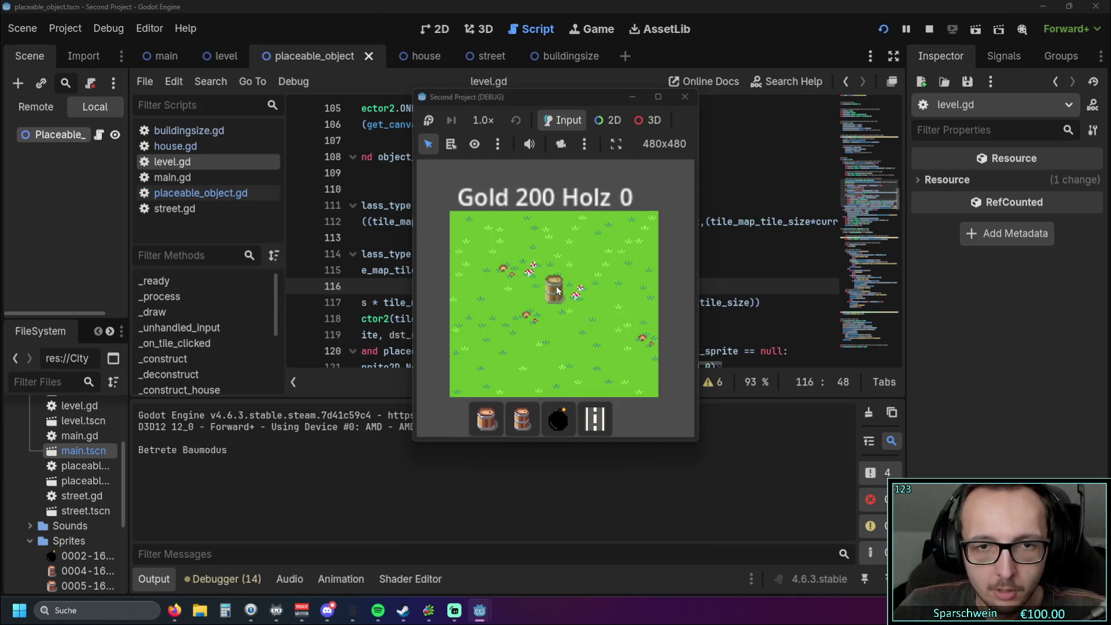
left_click(560, 298)
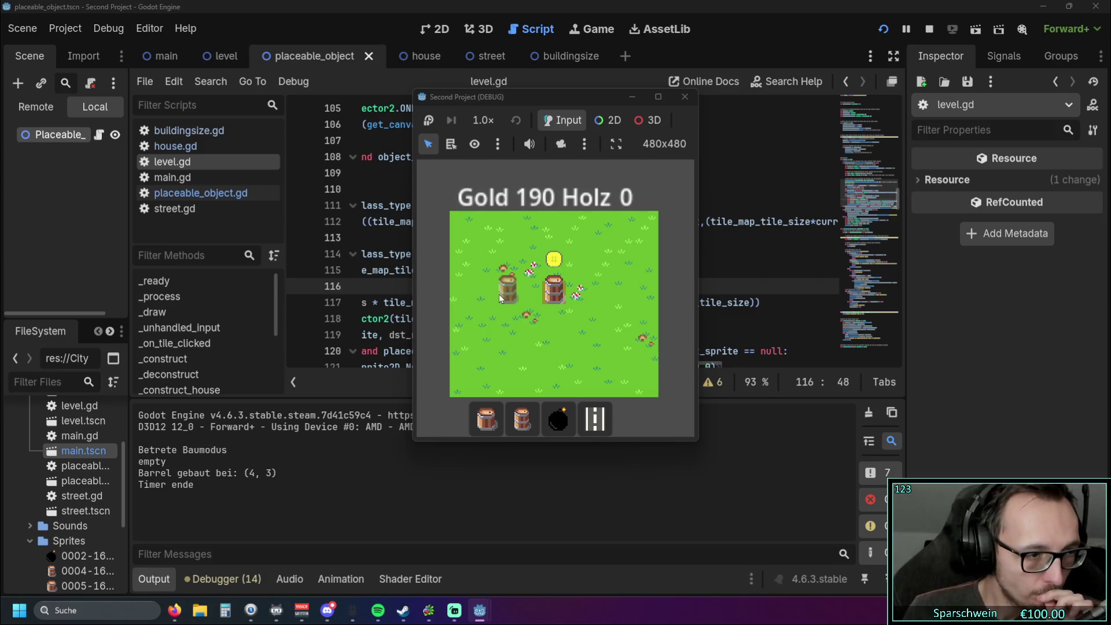
left_click(483, 422)
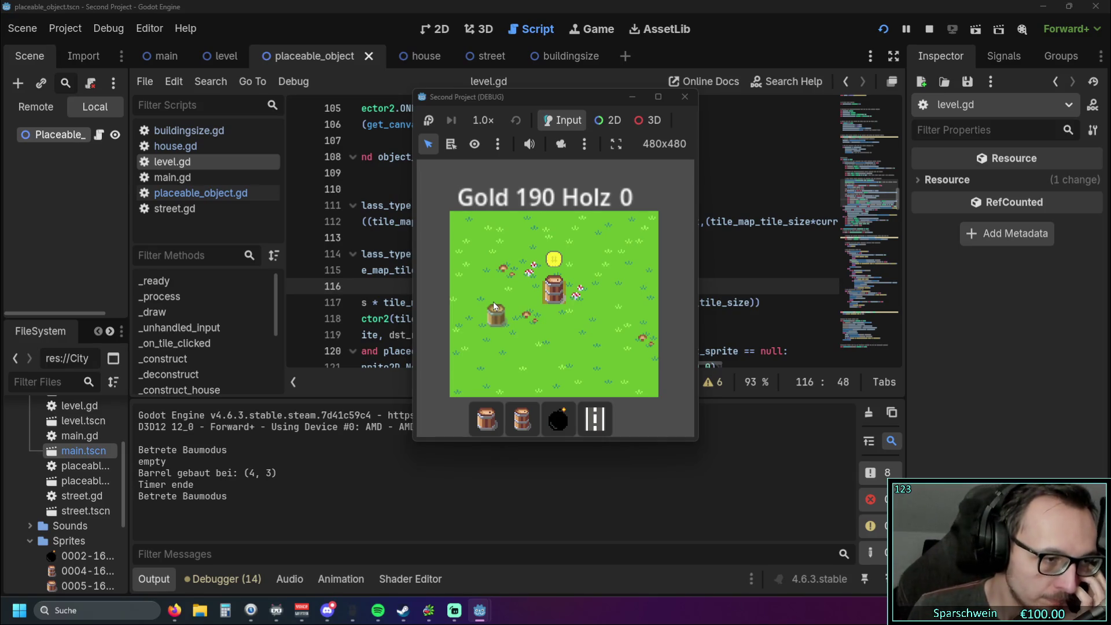
left_click(496, 302)
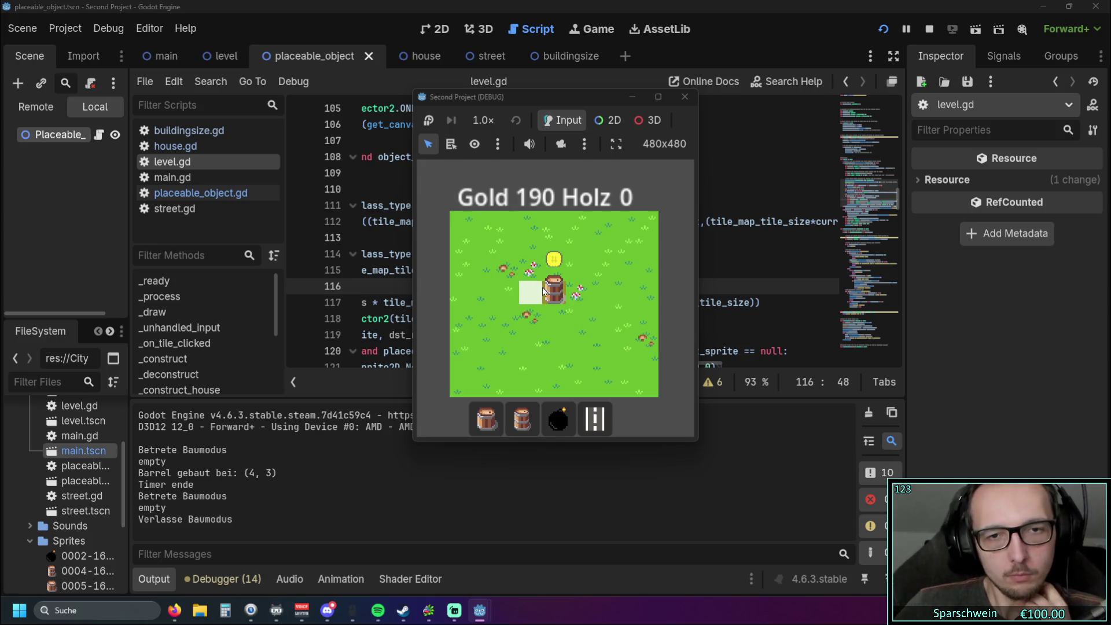
left_click(560, 310)
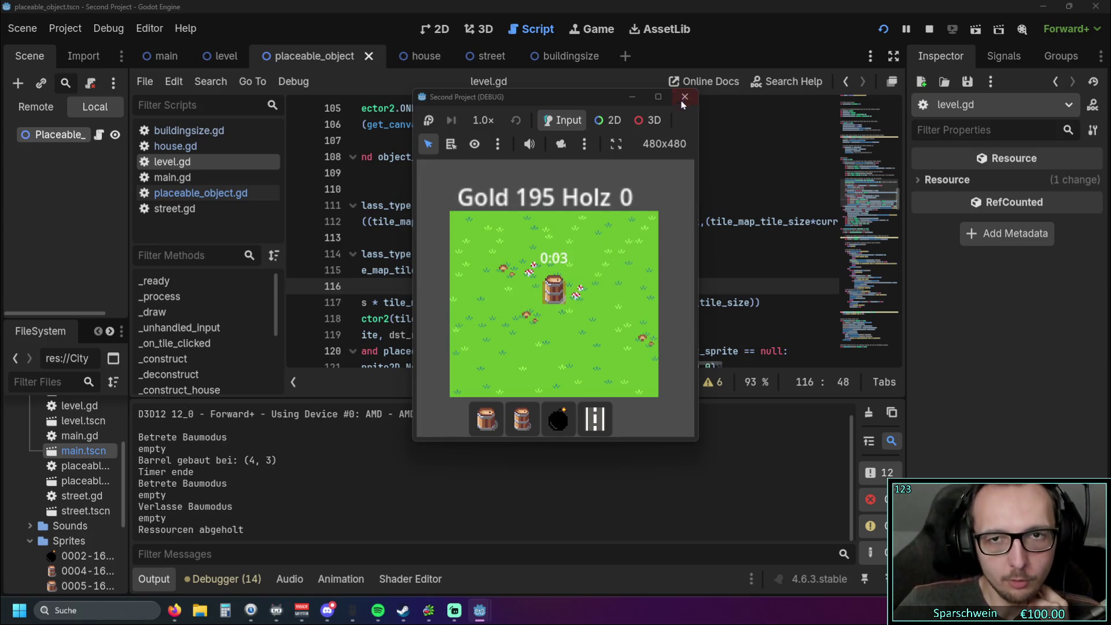
key("F8")
key("alt+Tab")
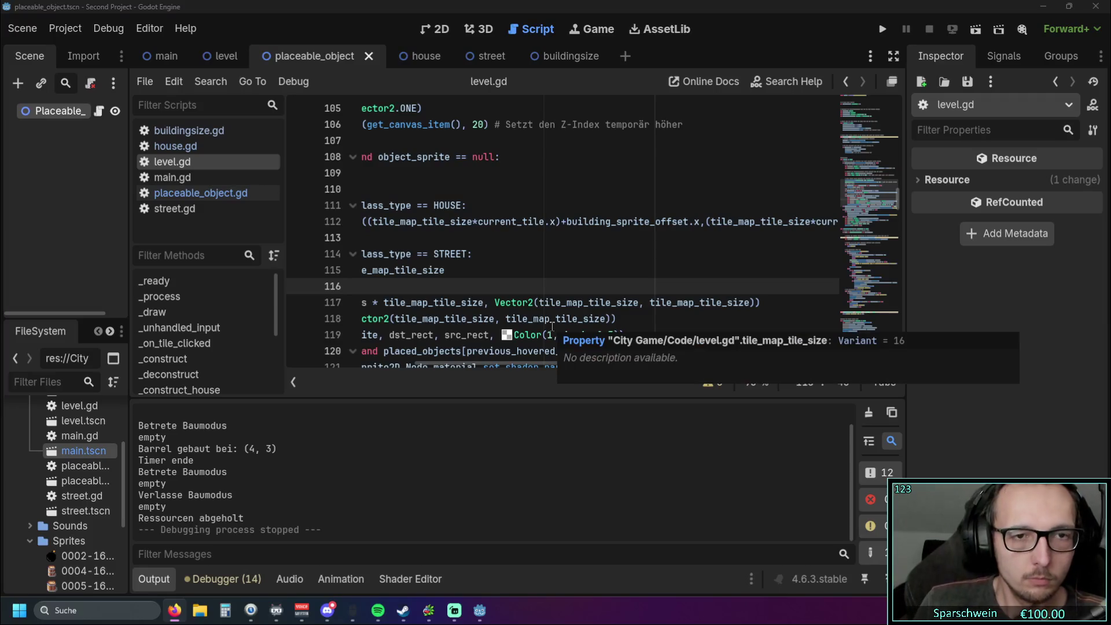
Step: Delete ' and object_sprite == null' from line 108, leaving 'if hovered_tile not in placed_objects:'
left_click(520, 286)
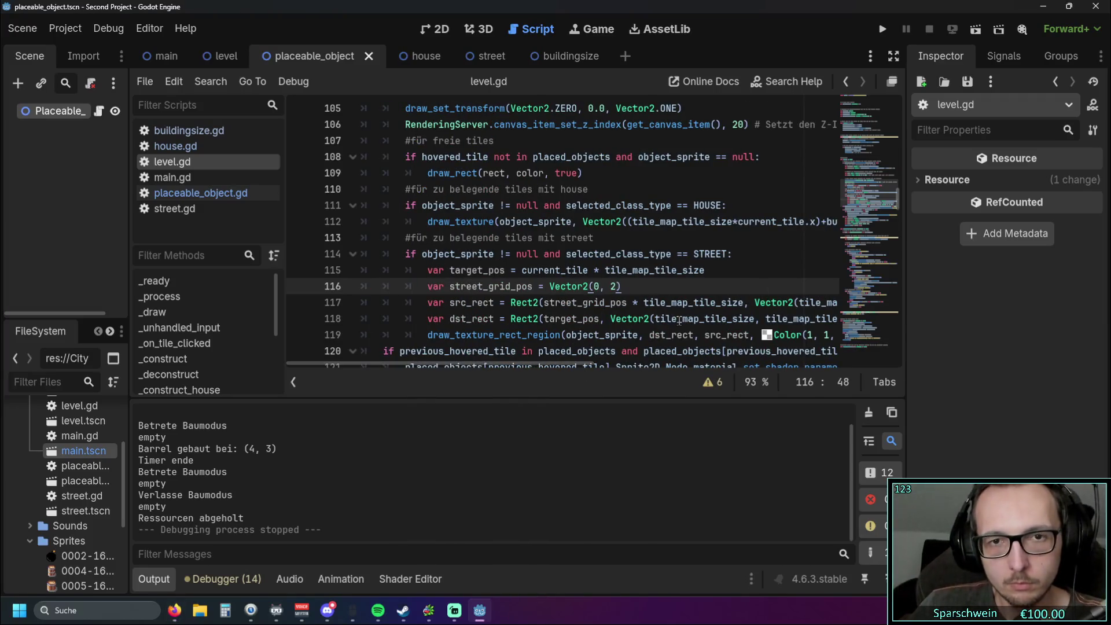
scroll(680, 320, "up", 1)
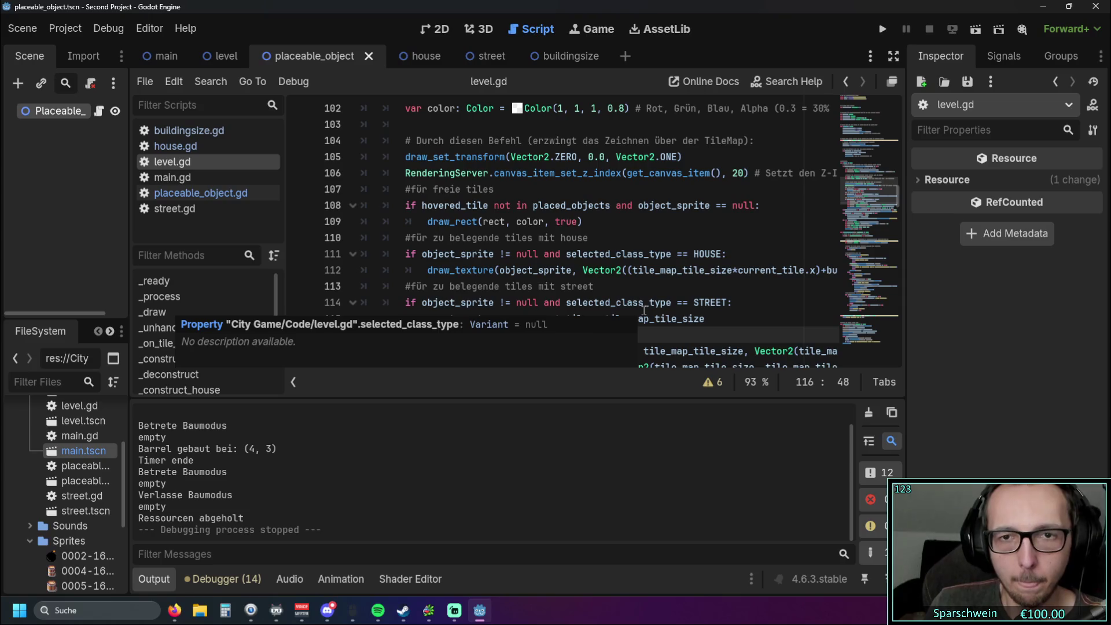
left_click(621, 253)
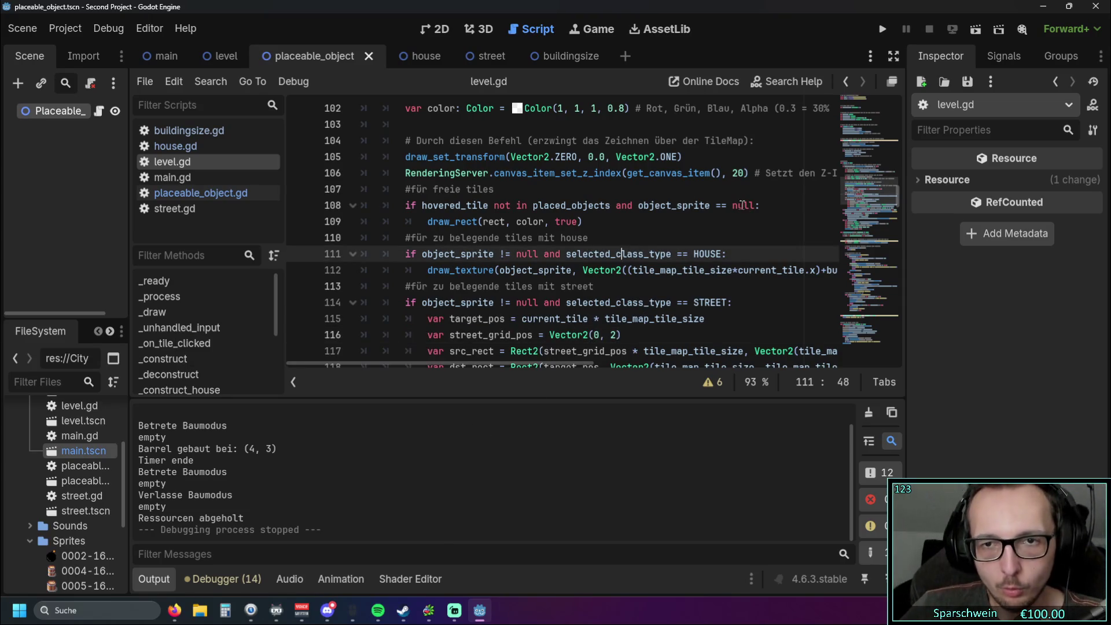
left_click(752, 206)
left_click_drag(752, 206, 610, 206)
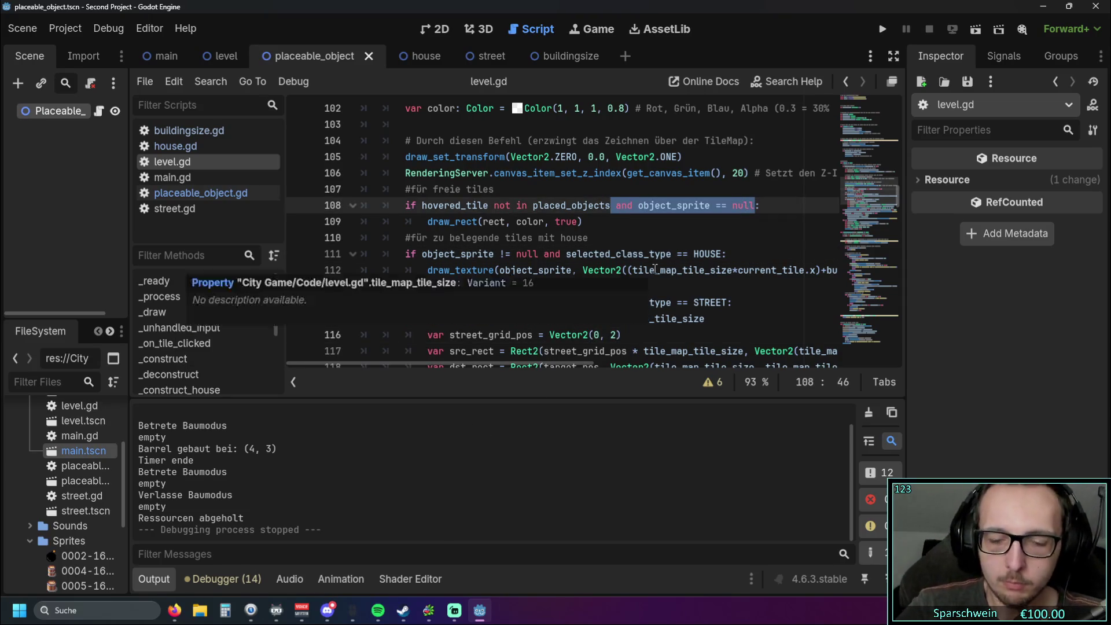
key("BackSpace")
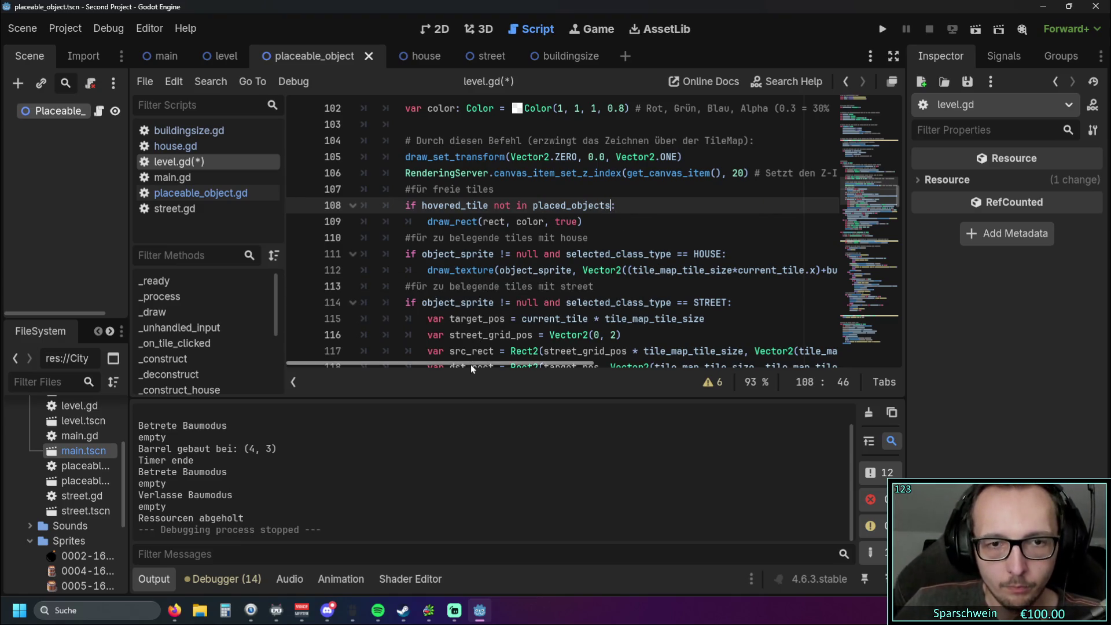
Step: Inspect the tile_size variable on line 101
scroll(606, 297, "up", 2)
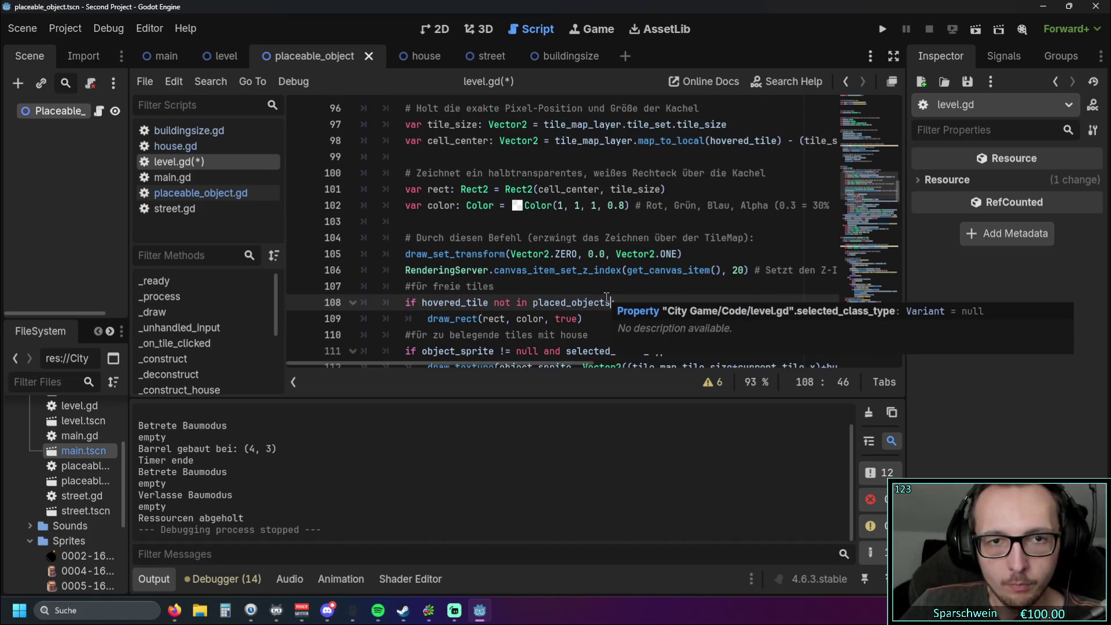
scroll(606, 297, "up", 1)
scroll(501, 363, "left", 2)
left_click_drag(610, 238, 662, 238)
scroll(606, 227, "down", 1)
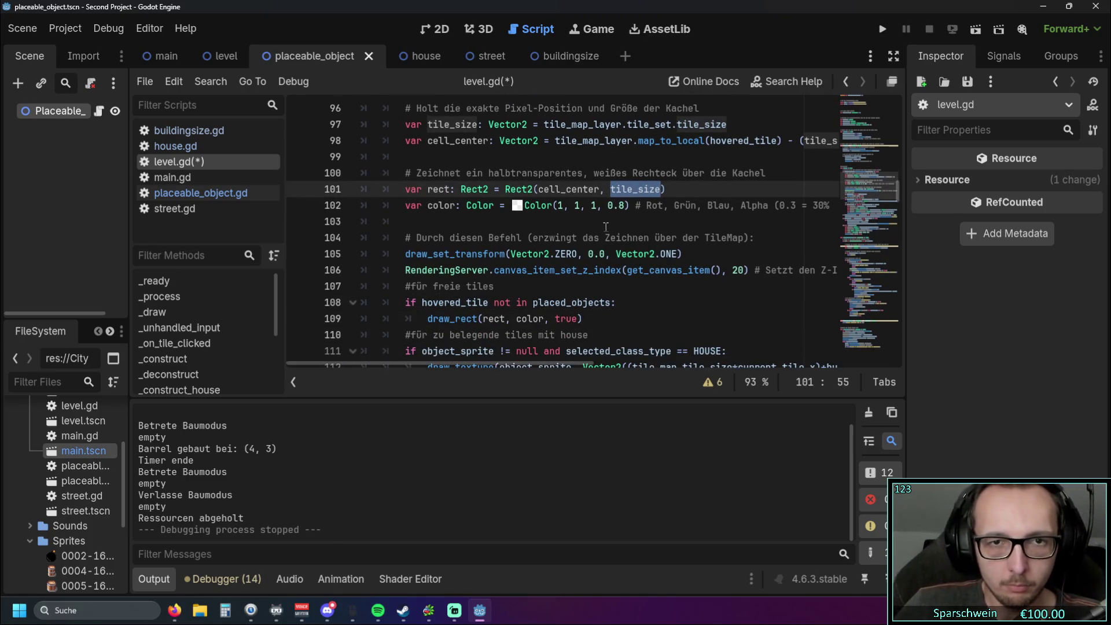
left_click(625, 221)
double_click(635, 189)
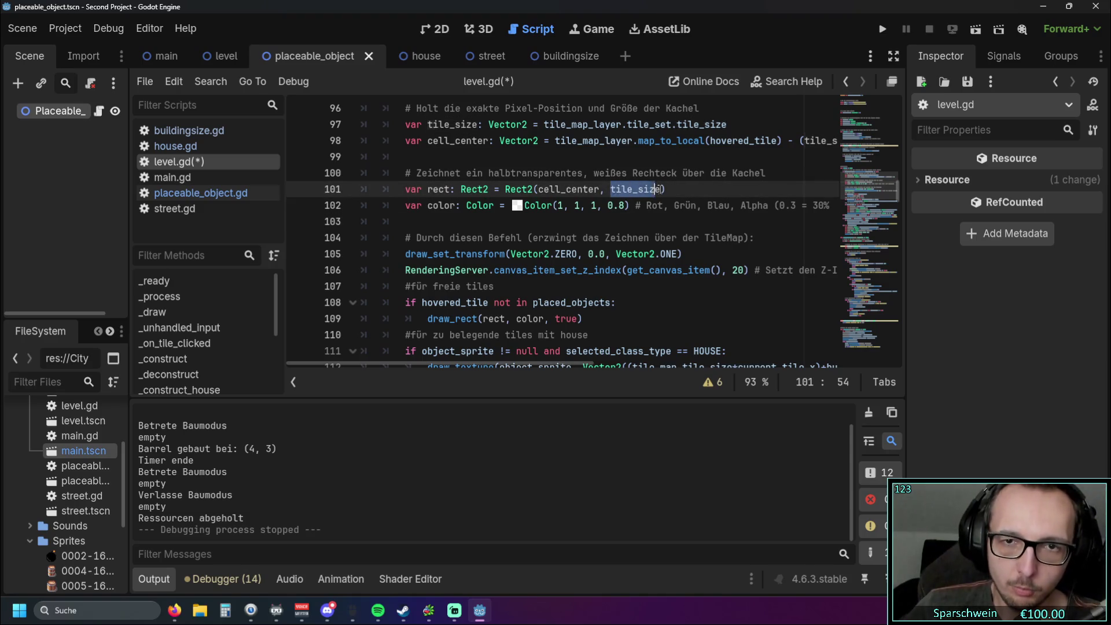
left_click(669, 227)
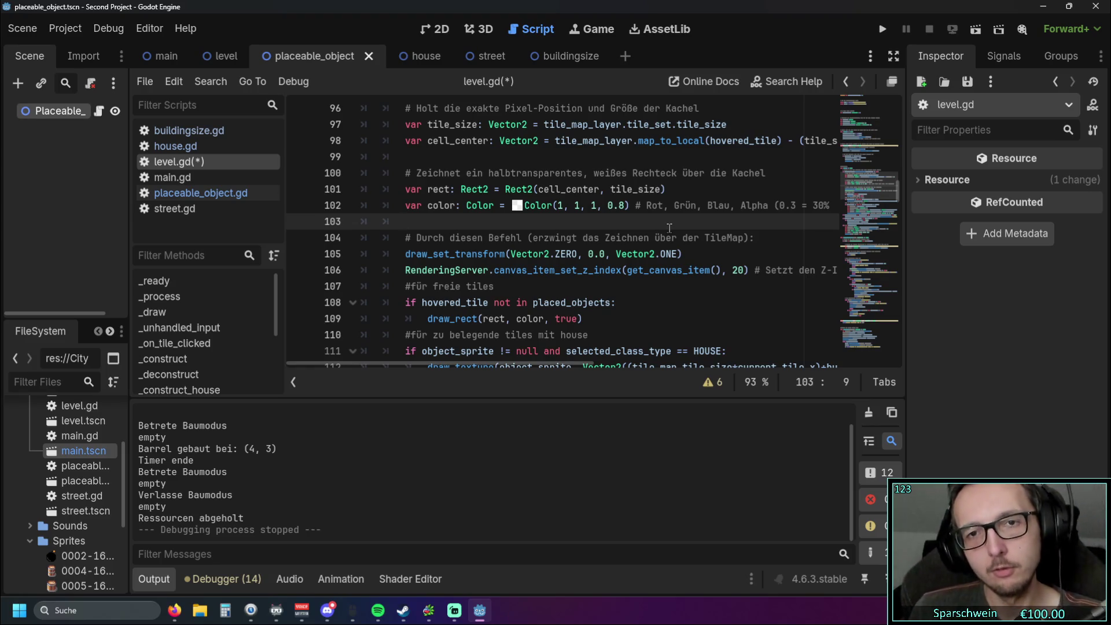
Step: Review cell_center on line 101 and lines 108–109, then switch to the web browser
scroll(669, 228, "up", 1)
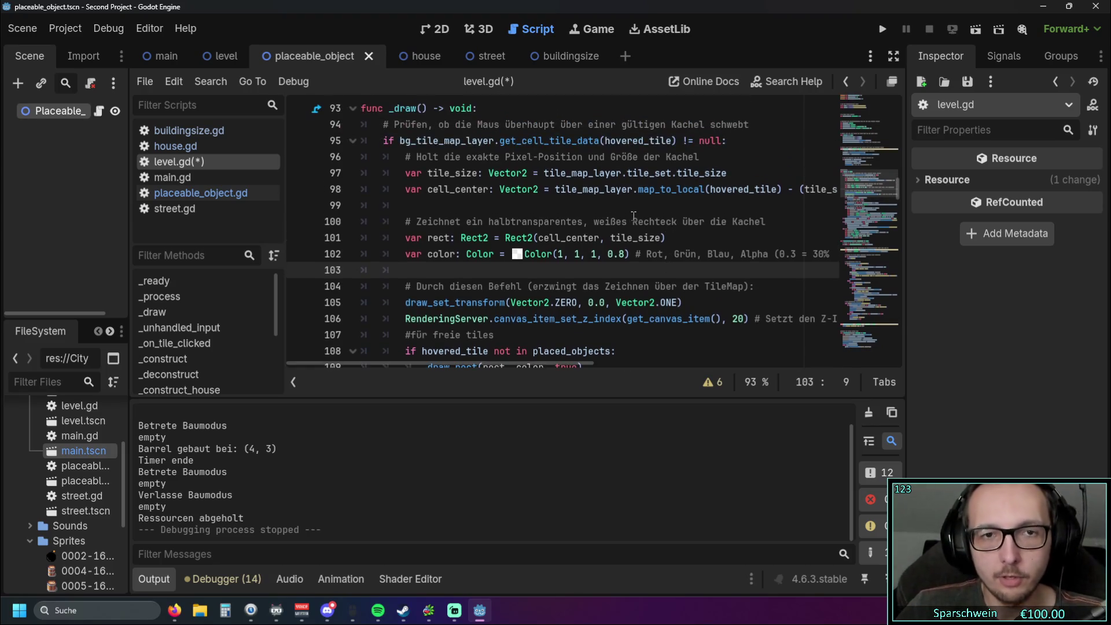
double_click(552, 237)
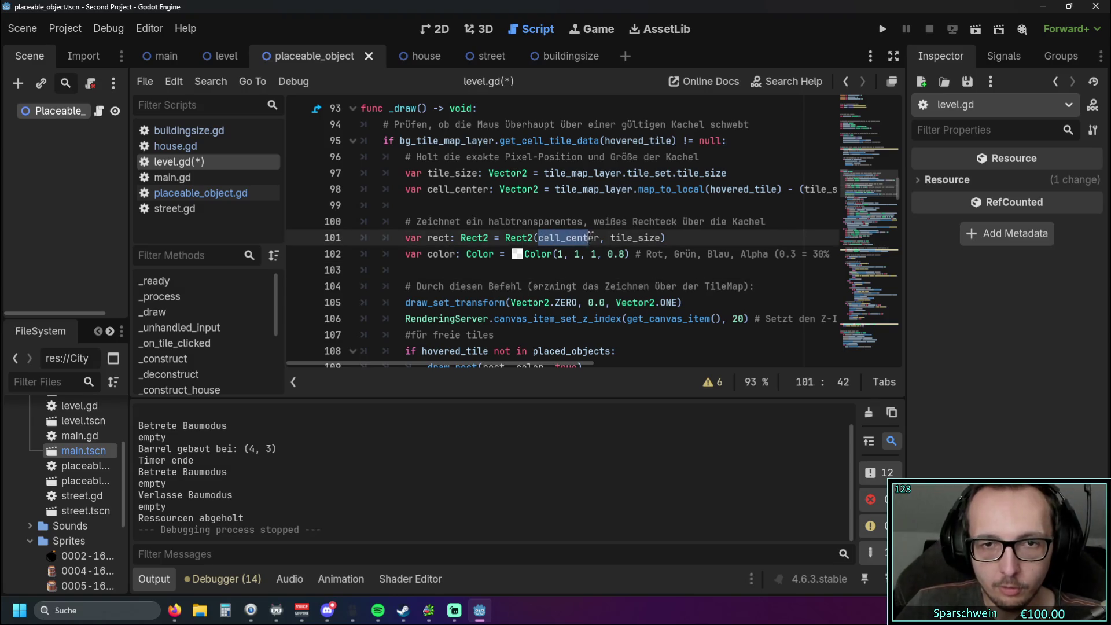
left_click(660, 238)
scroll(654, 242, "down", 1)
scroll(654, 242, "up", 1)
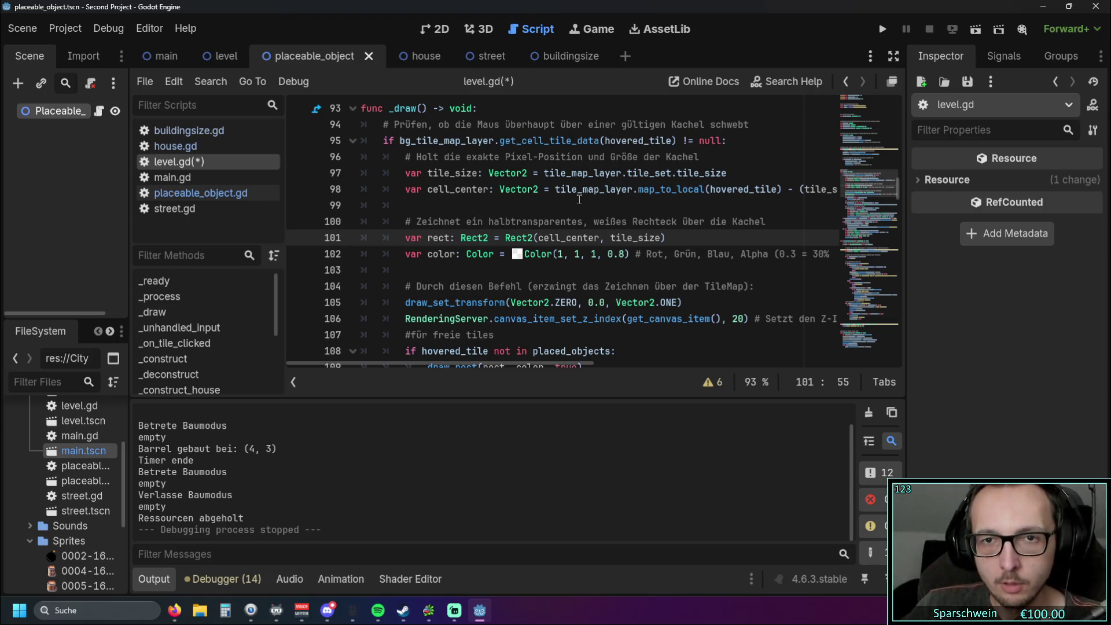
scroll(525, 276, "down", 2)
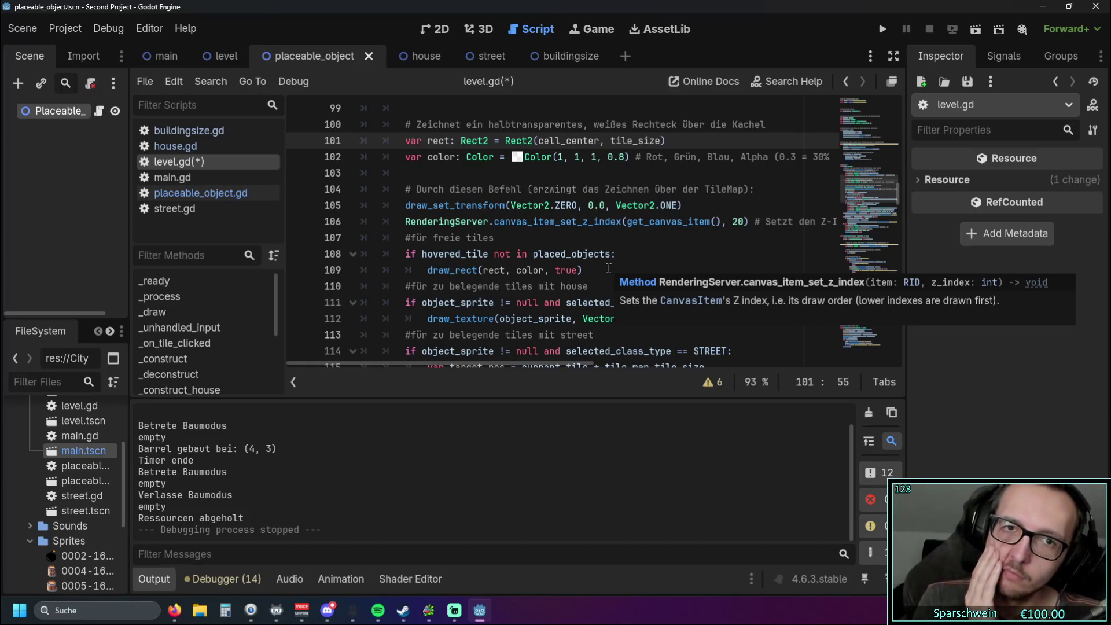
scroll(608, 268, "up", 1)
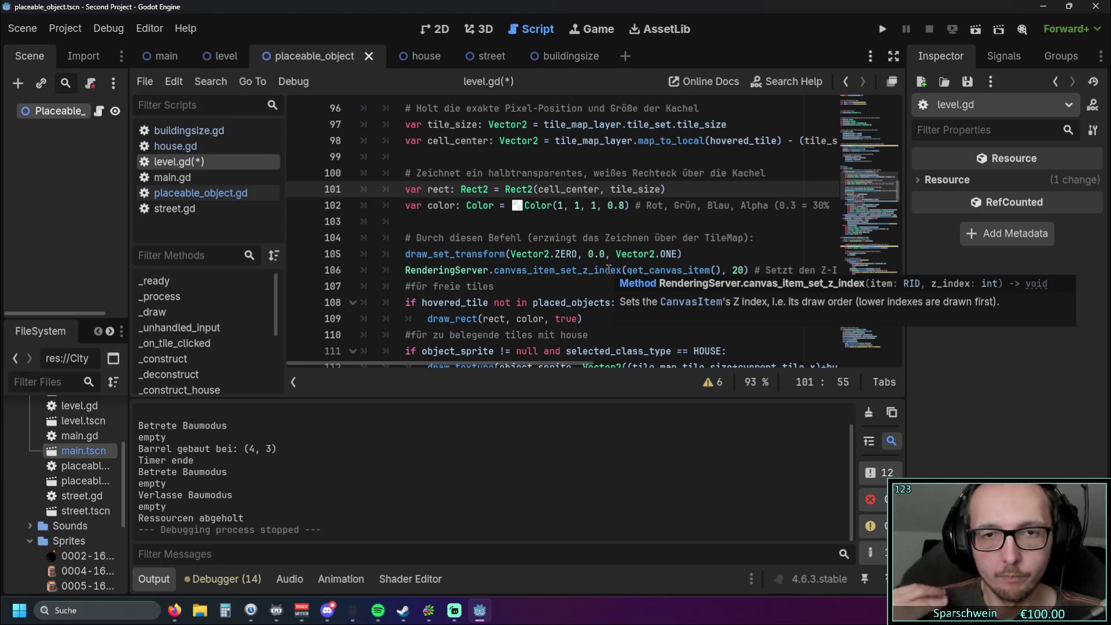
left_click(587, 322)
scroll(588, 275, "down", 1)
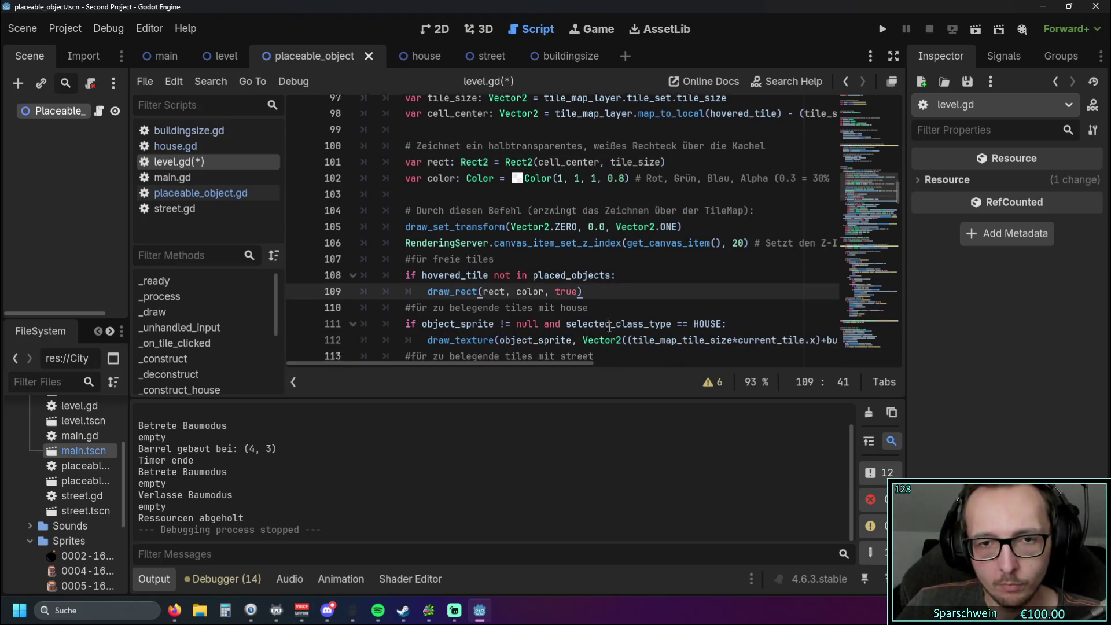
key("Left")
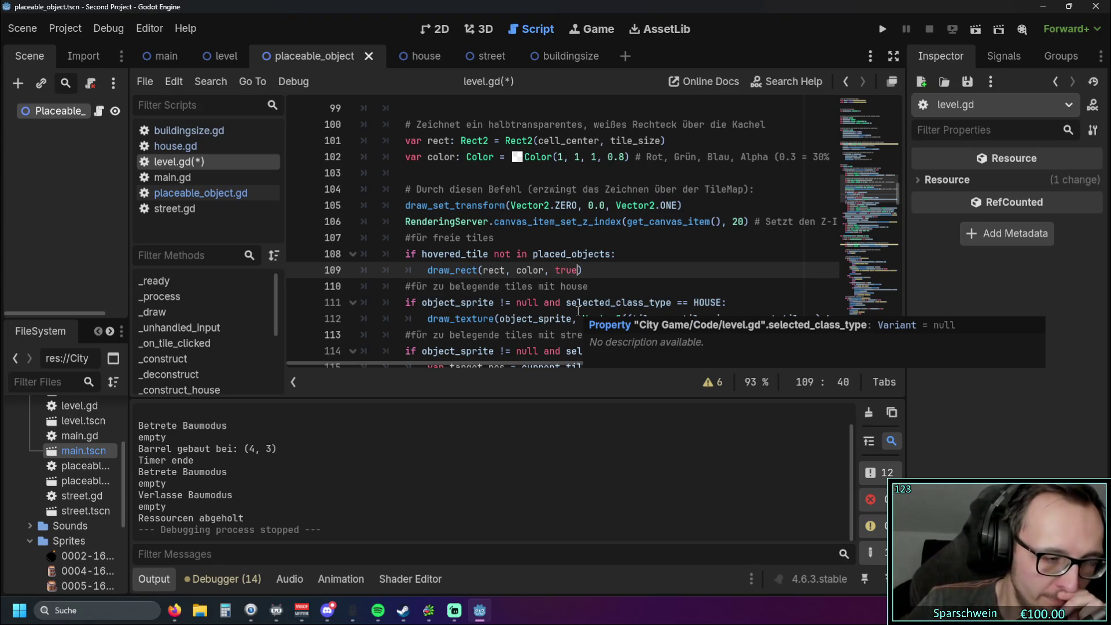
left_click(628, 257)
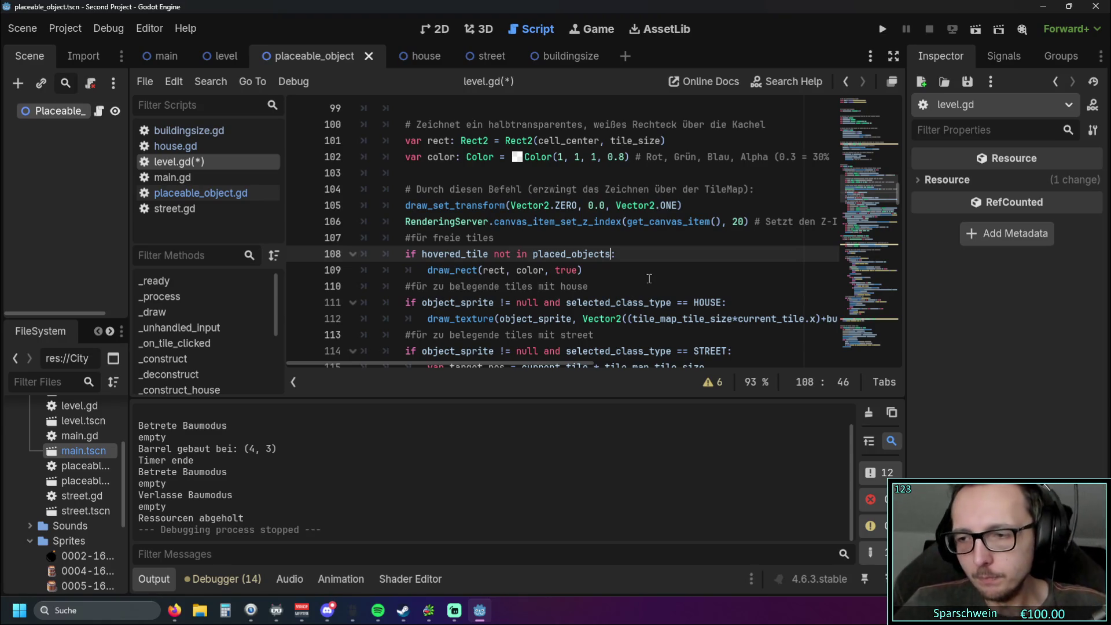
left_click(174, 609)
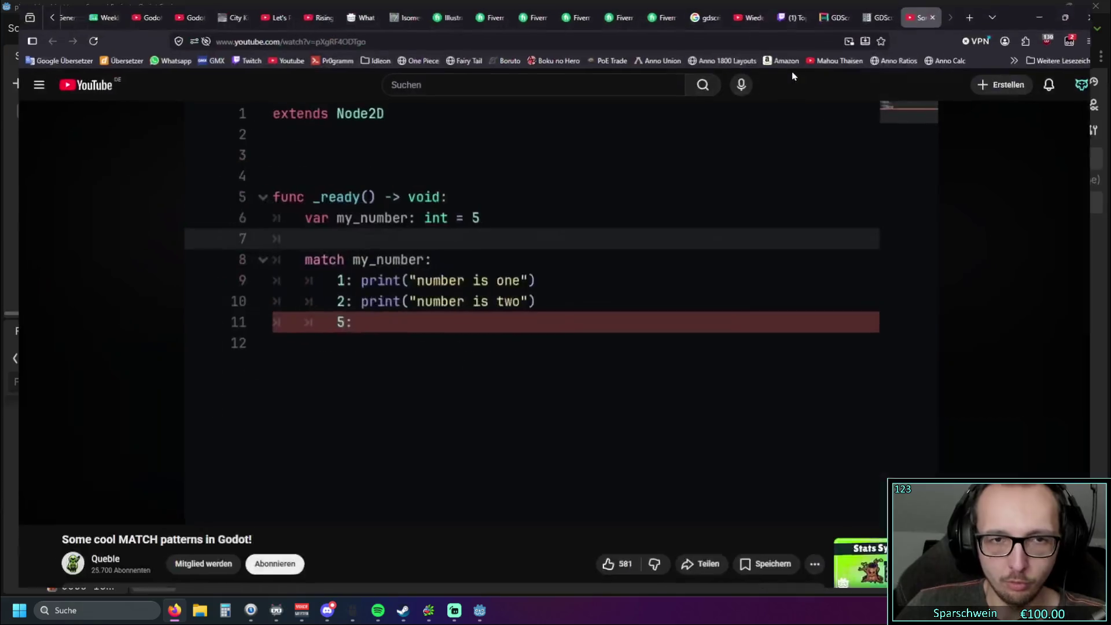
Step: Watch the Rising Cities let's-play video, then return to the running Godot game
left_click(259, 12)
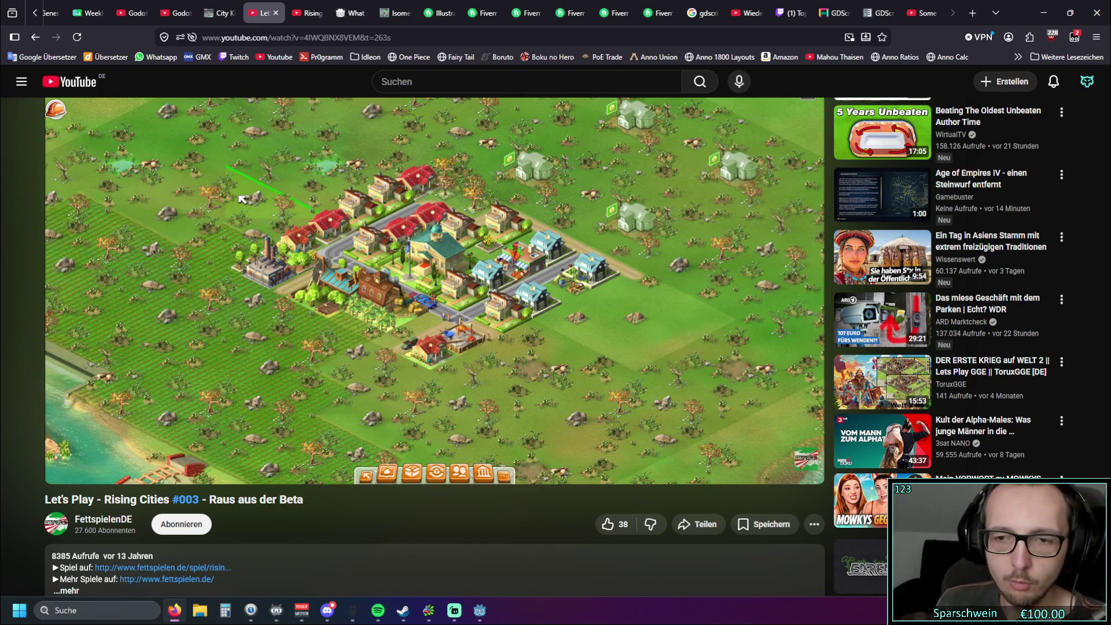
key("alt+Tab")
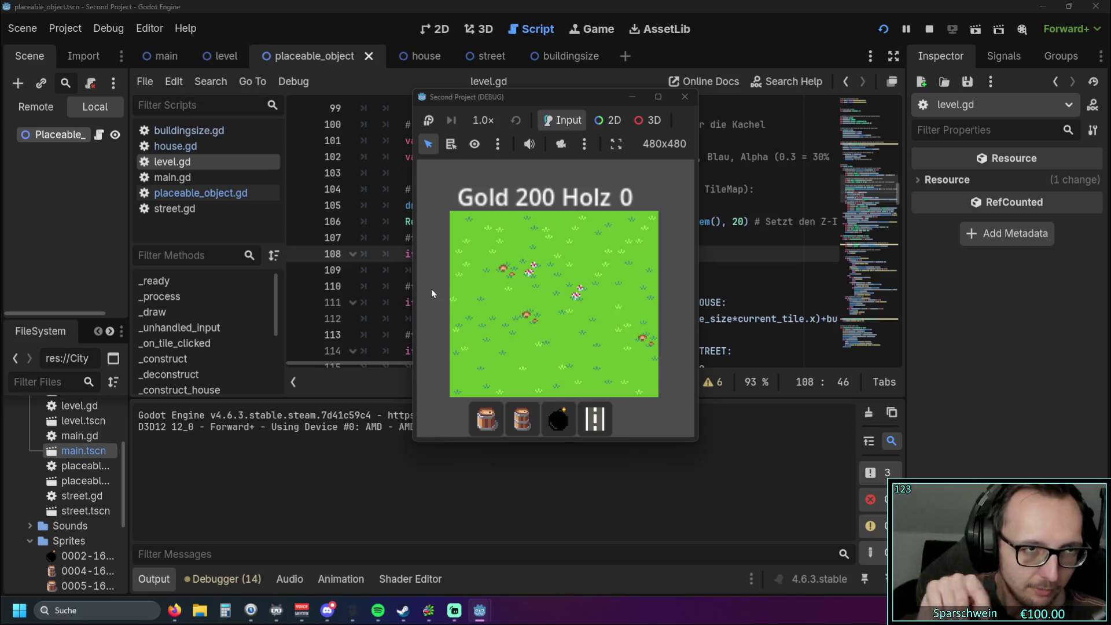
Step: Review the draw_rect color and fill arguments near line 110, then stop the running game
key("F8")
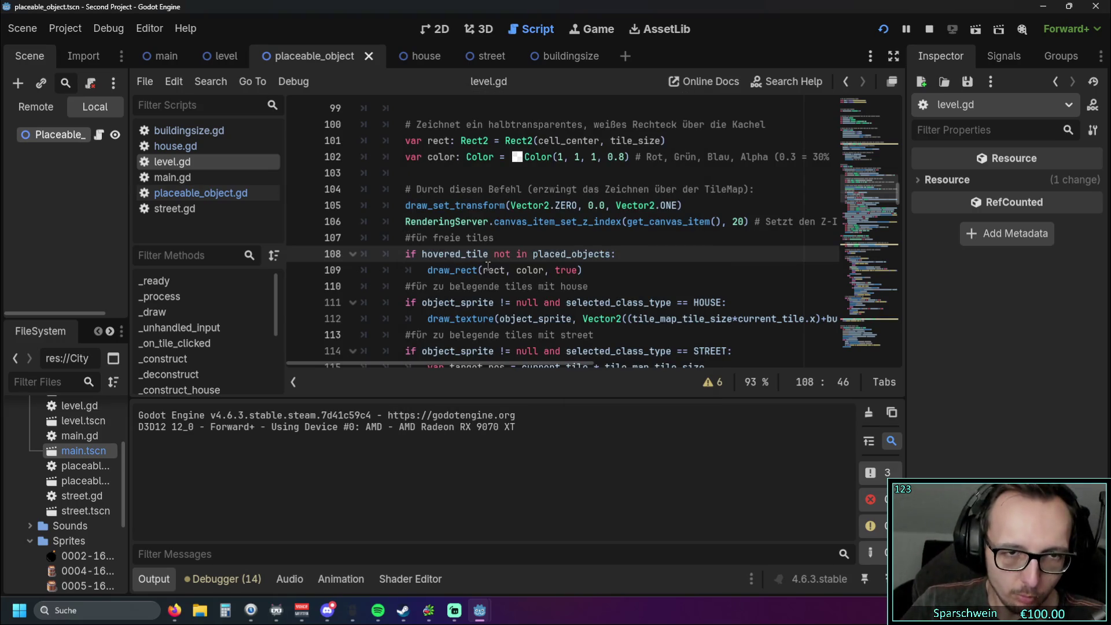
left_click_drag(486, 282, 425, 255)
left_click(533, 270)
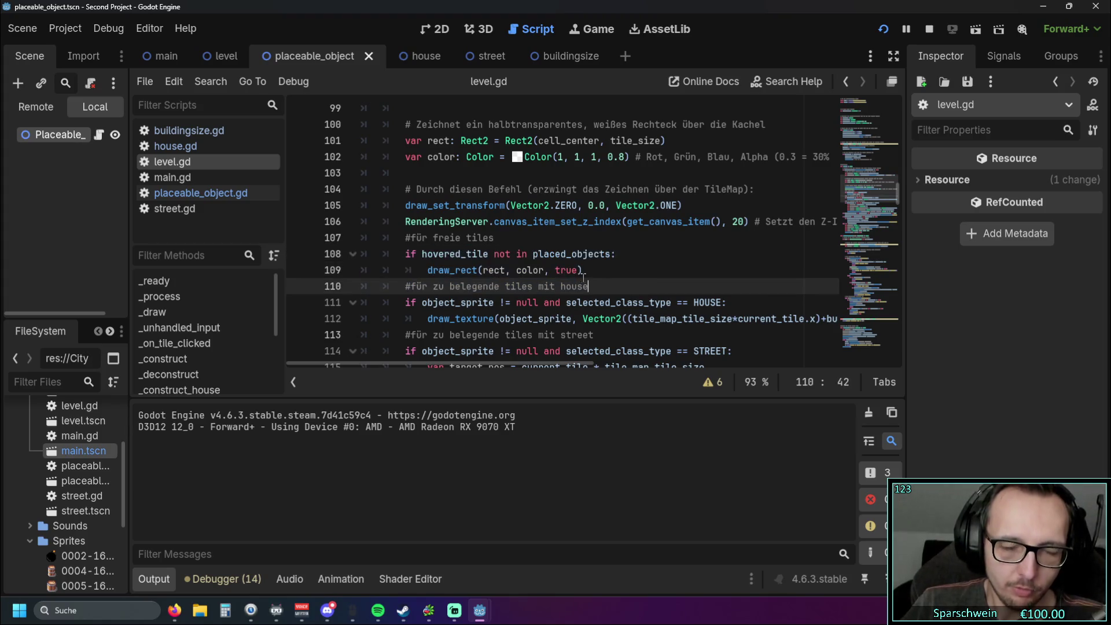
left_click(579, 267, "shift")
scroll(579, 267, "down", 5)
scroll(549, 270, "up", 3)
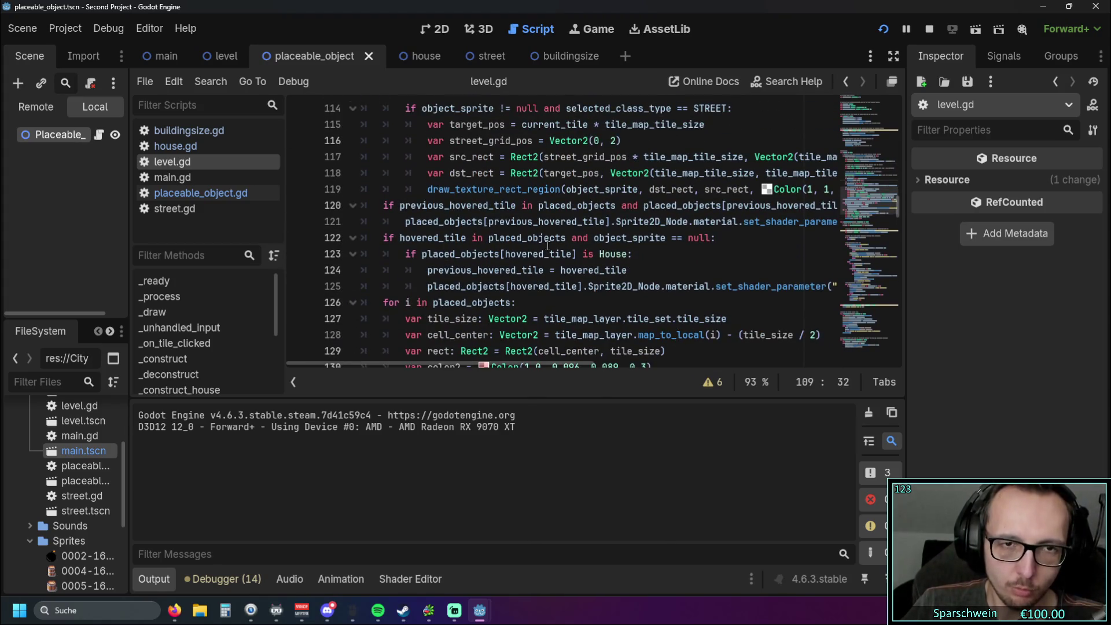
mouse_move(528, 266)
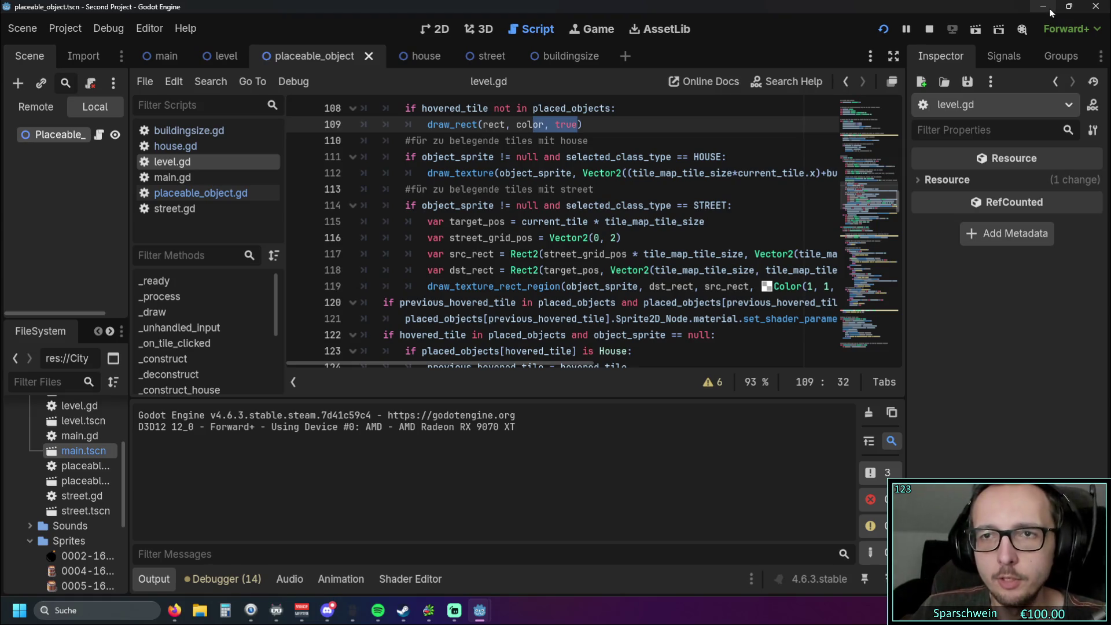
mouse_move(479, 610)
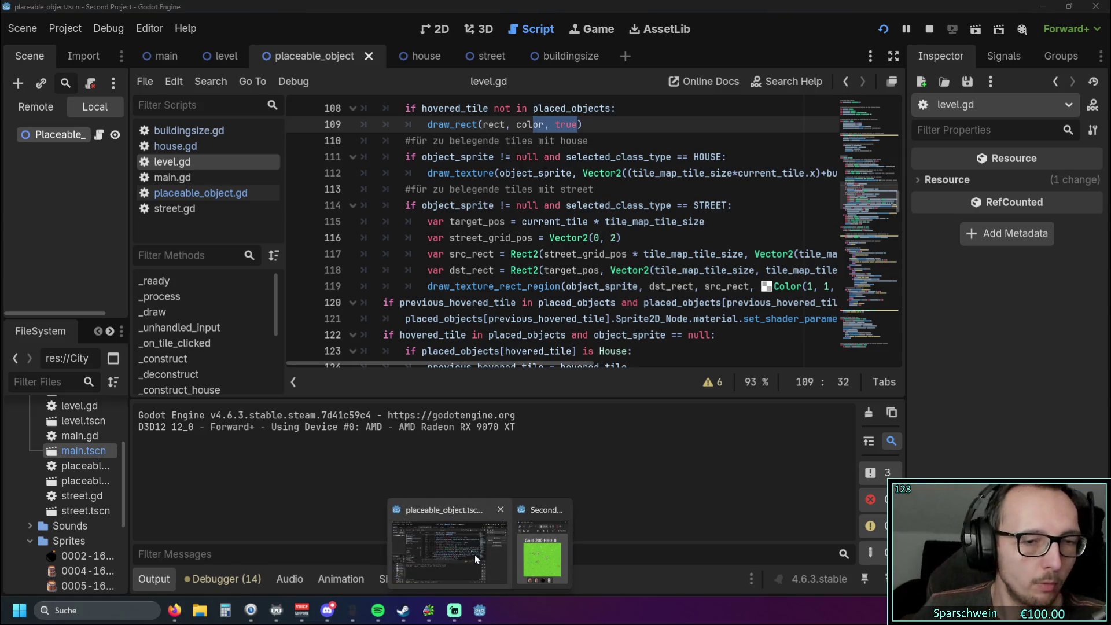
left_click(563, 510)
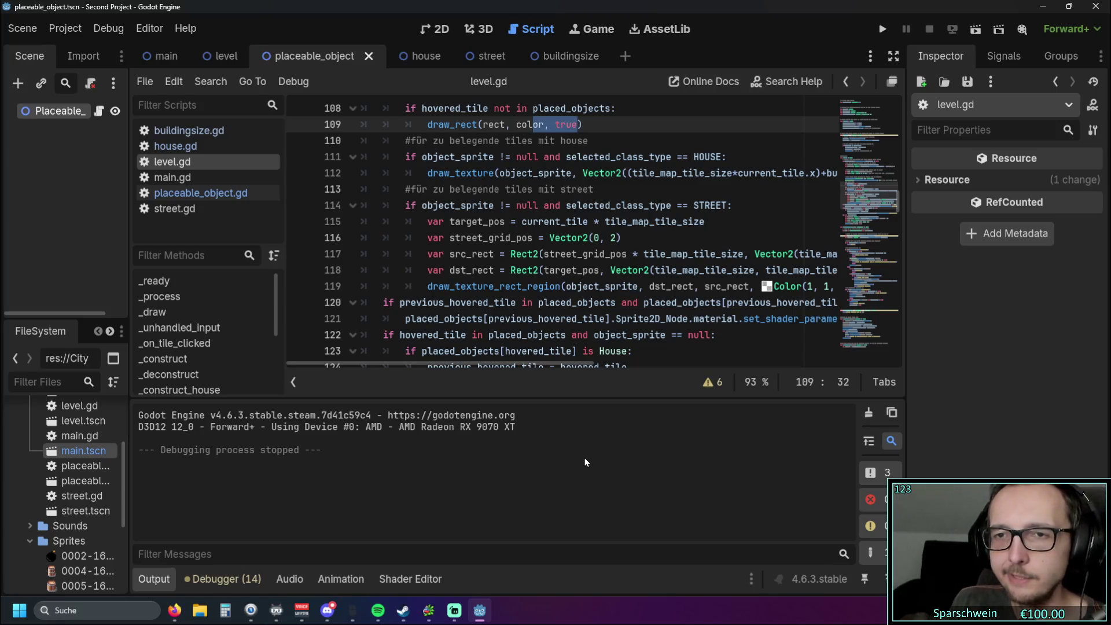
Step: Run the game, build a Big Bucket at (2, 3), collect its gold for 250, then stop
left_click(881, 29)
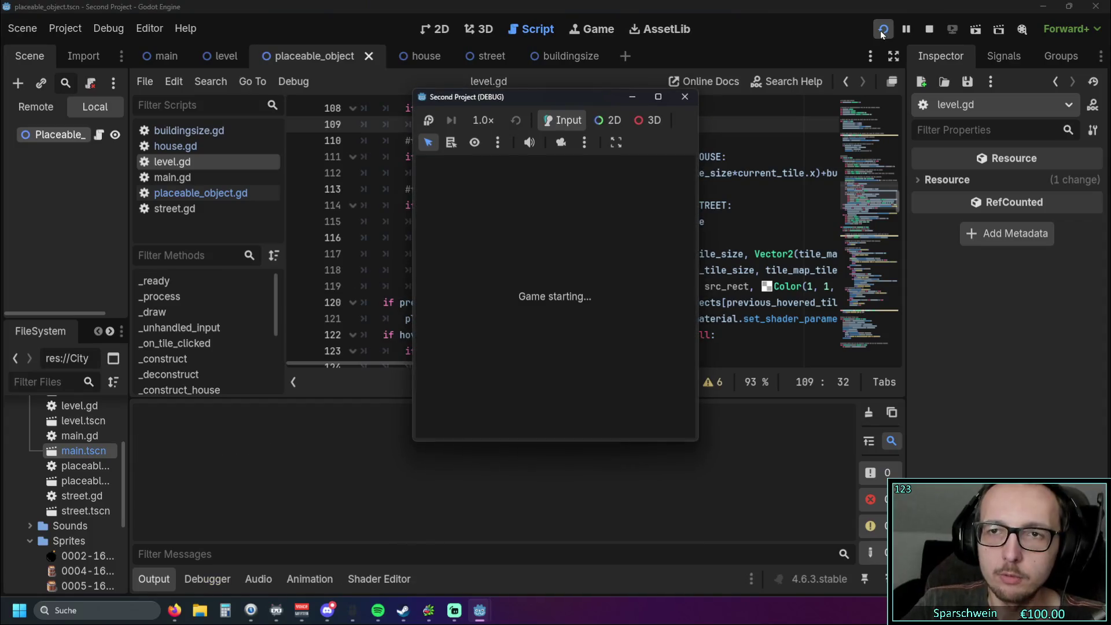
left_click(488, 418)
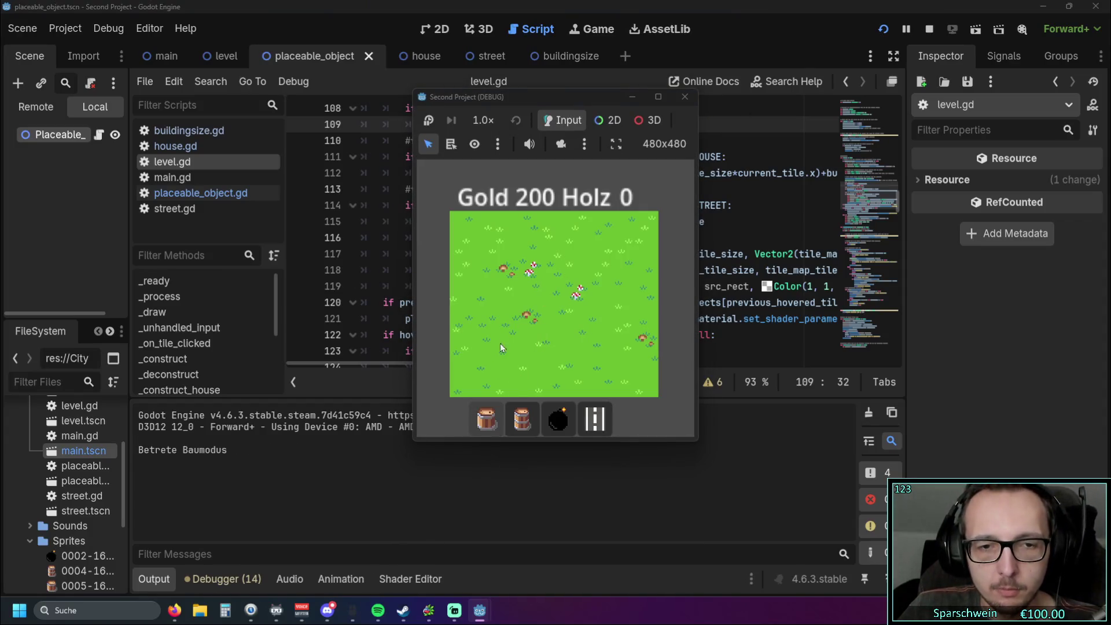
left_click(508, 292)
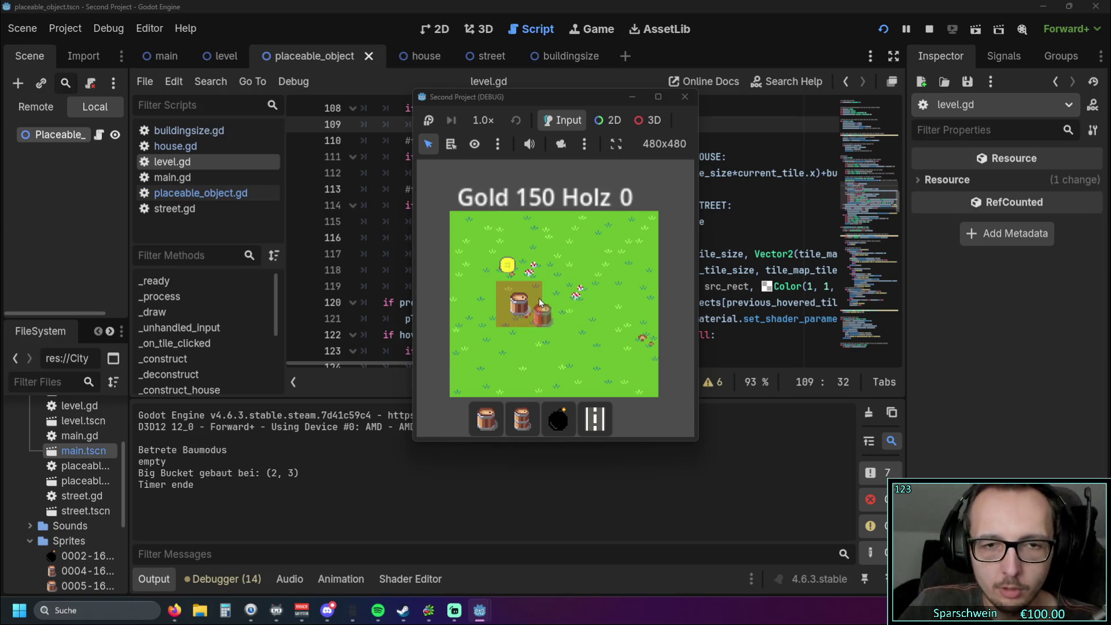
right_click(553, 292)
left_click(522, 419)
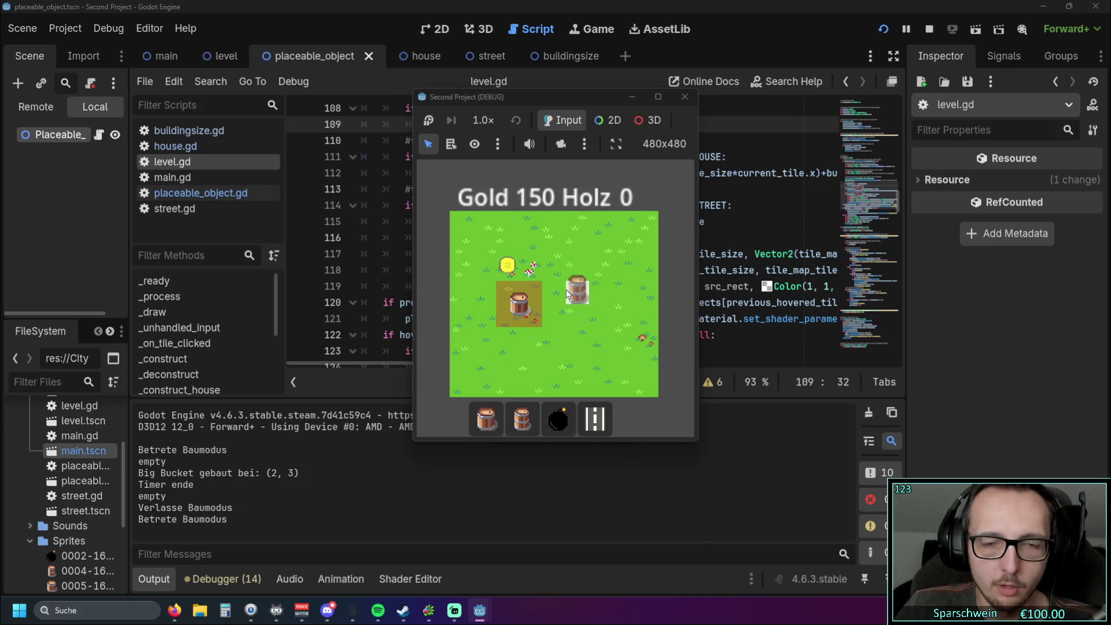
right_click(567, 294)
left_click(527, 302)
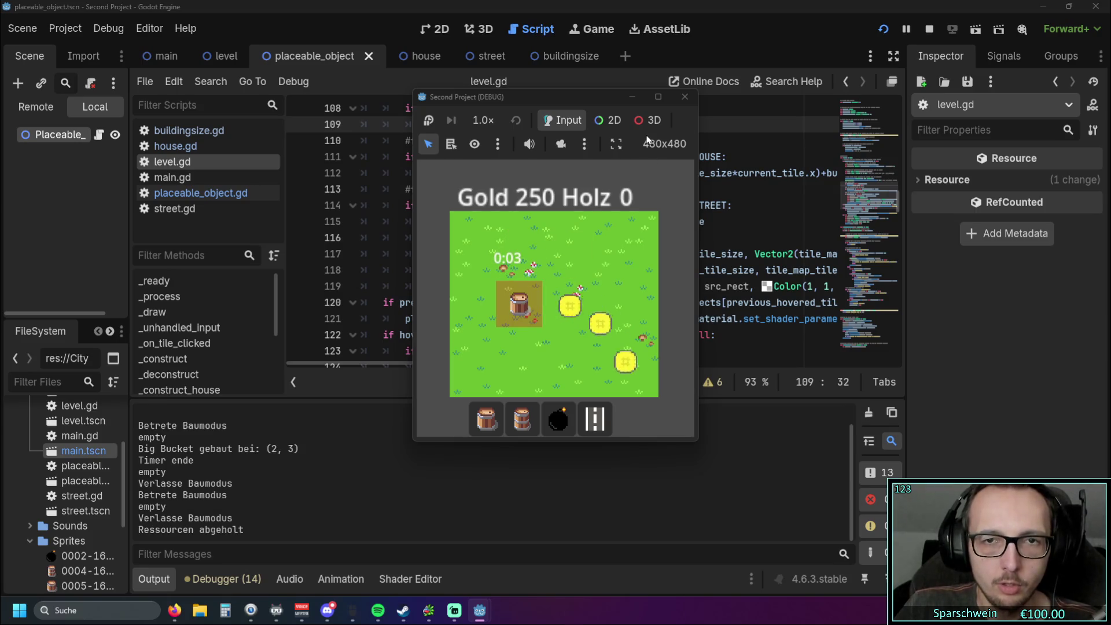
key("F8")
scroll(625, 238, "up", 1)
scroll(625, 237, "up", 1)
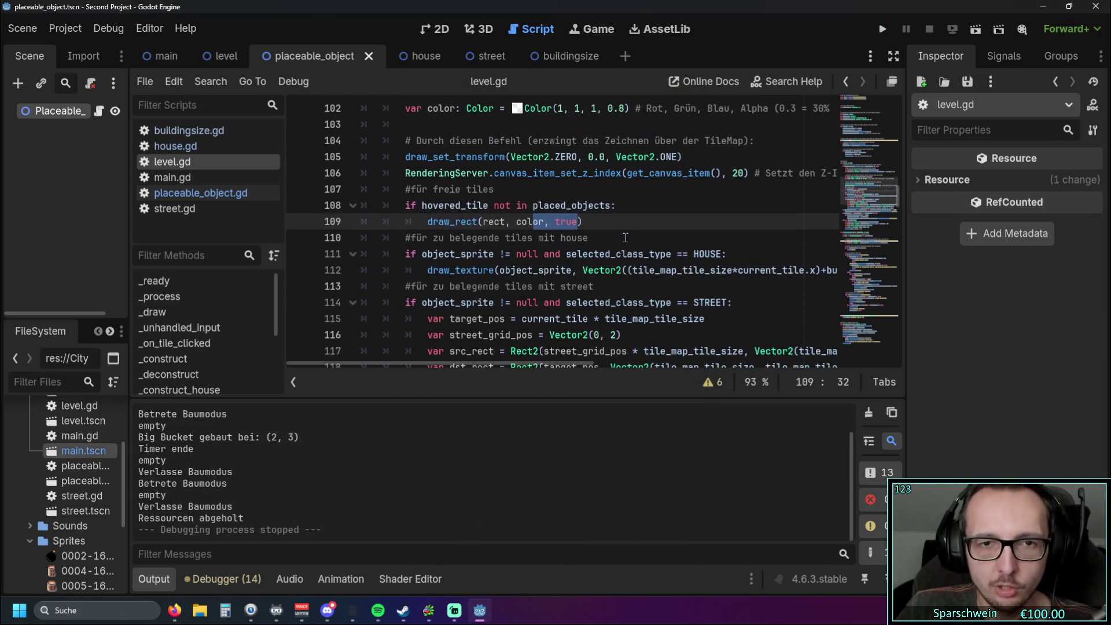
Step: Select object_sprite on line 112, then run the game, enter barrel build mode and close it
mouse_move(437, 364)
left_mouse_down()
mouse_move(770, 363)
mouse_move(425, 364)
left_mouse_up()
double_click(504, 269)
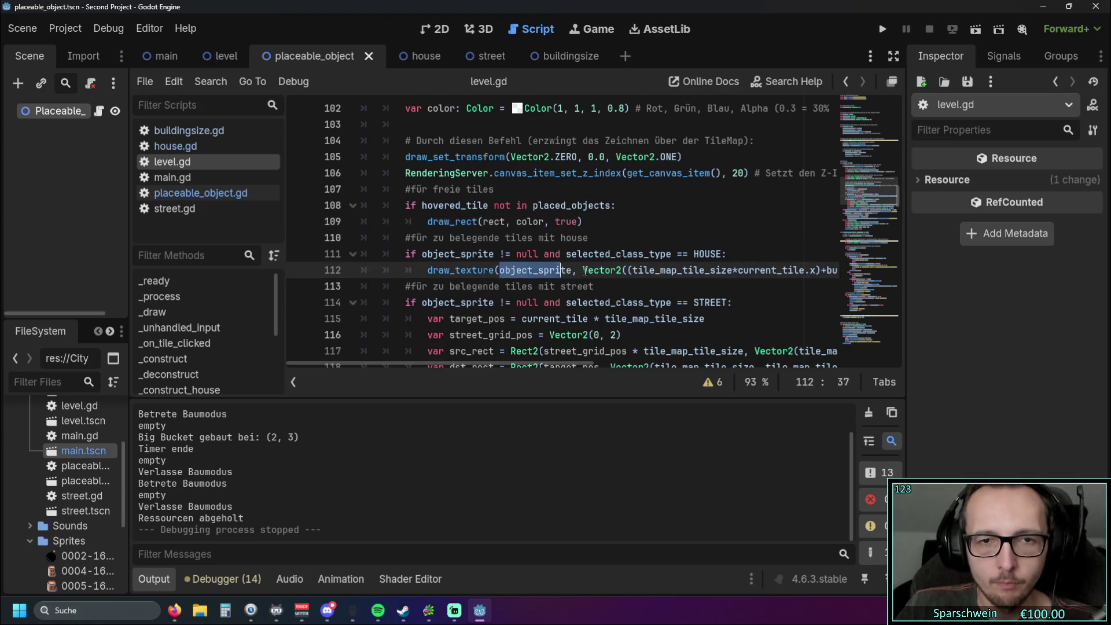
key("Down")
key("End")
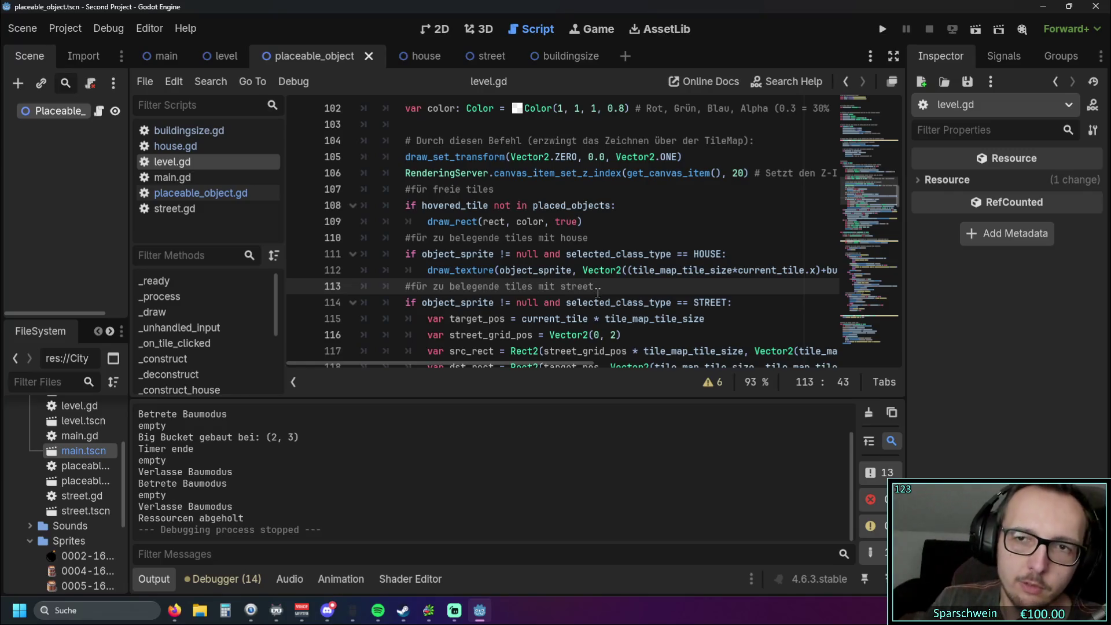
left_click(880, 29)
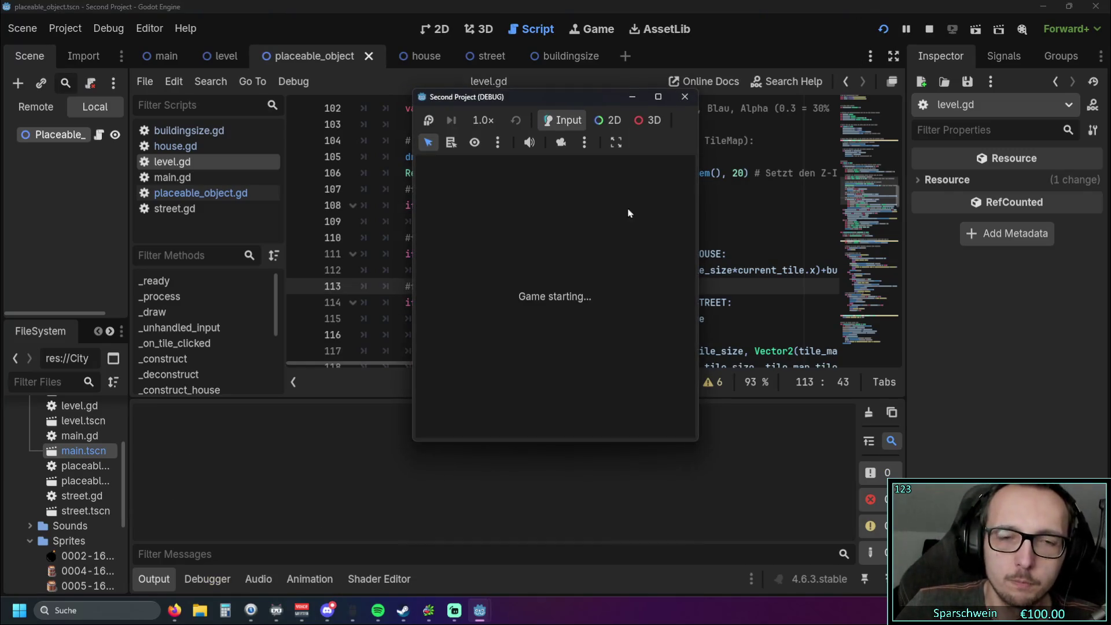
left_click(486, 419)
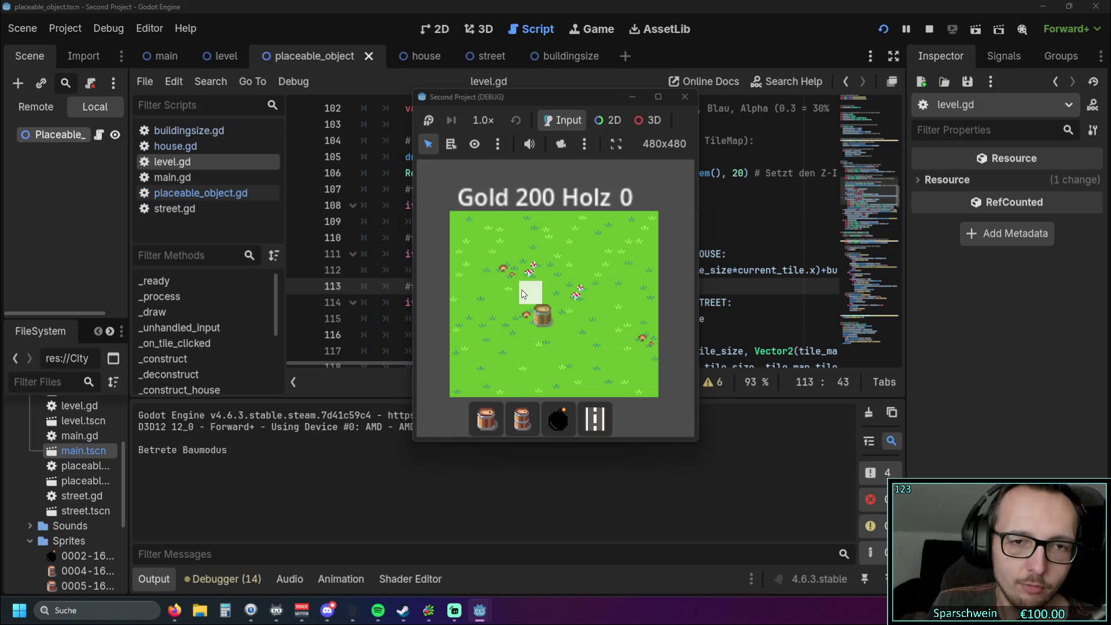
left_click(684, 96)
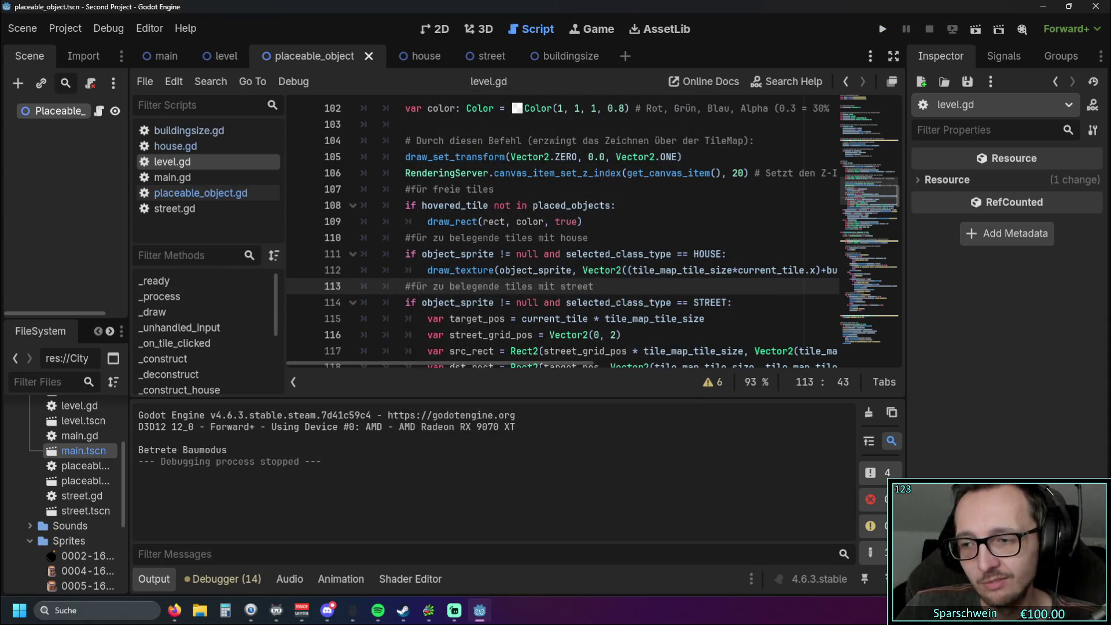
Step: Launch Aseprite from the Steam game library
key("alt+Tab")
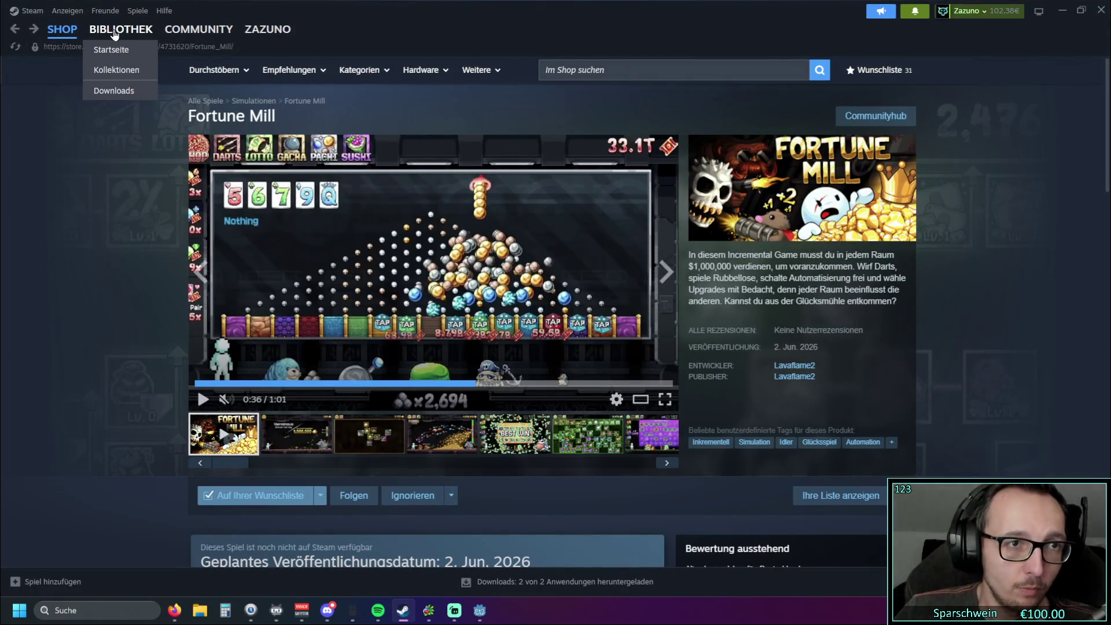
left_click(121, 29)
scroll(127, 304, "up", 6)
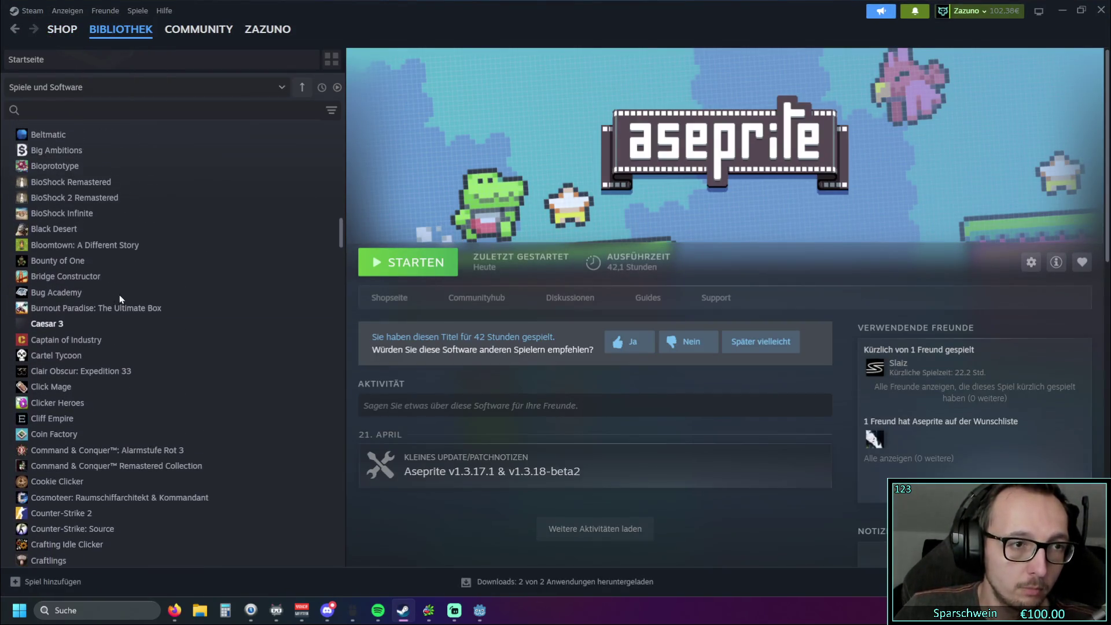
scroll(92, 254, "up", 3)
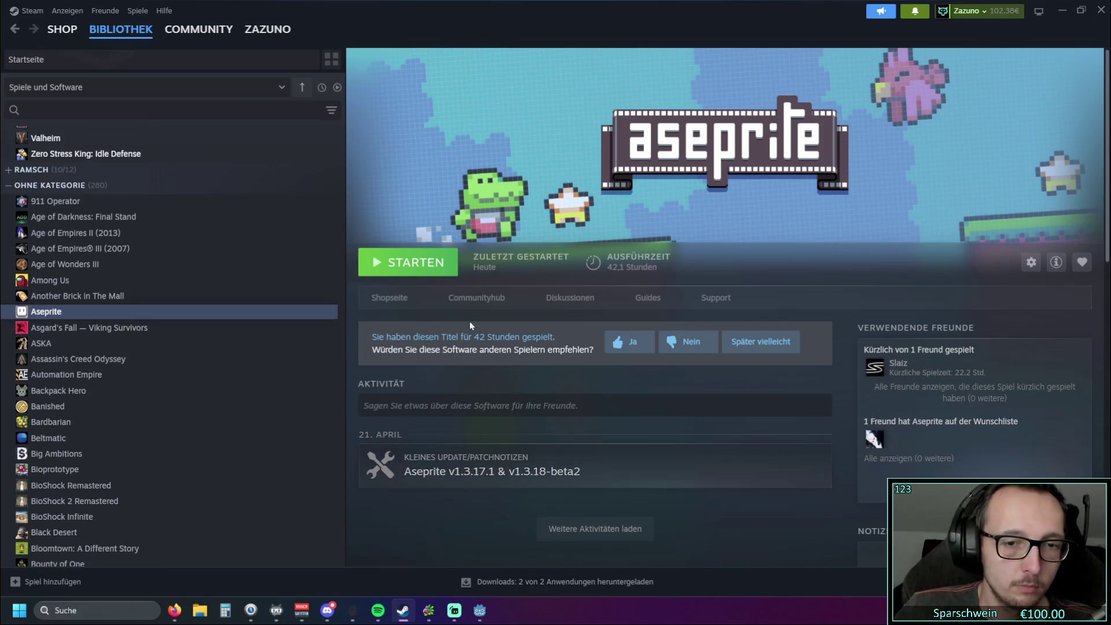
left_click(421, 267)
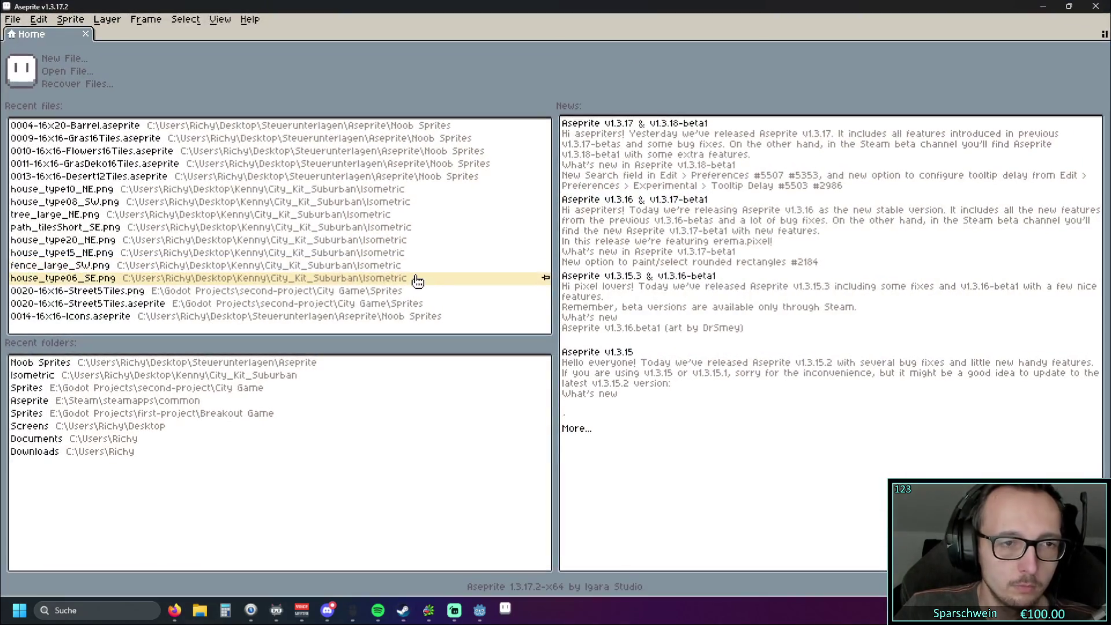
Step: Open 0005-16x16-Bucket.aseprite from the Noob Sprites folder instead of the barrel sprite
left_click(172, 129)
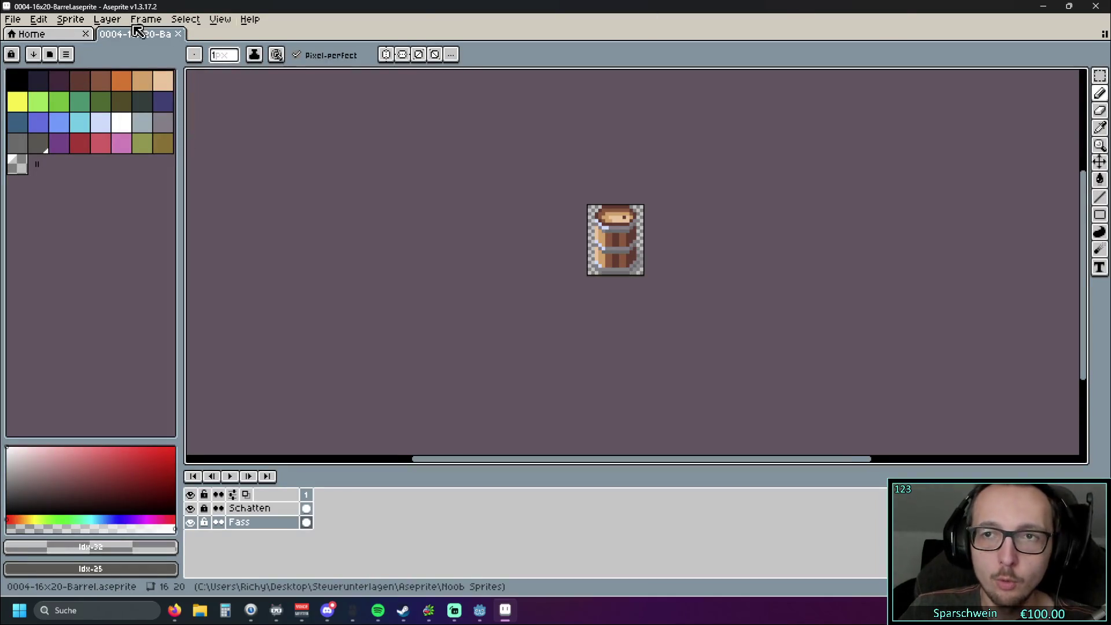
left_click(178, 34)
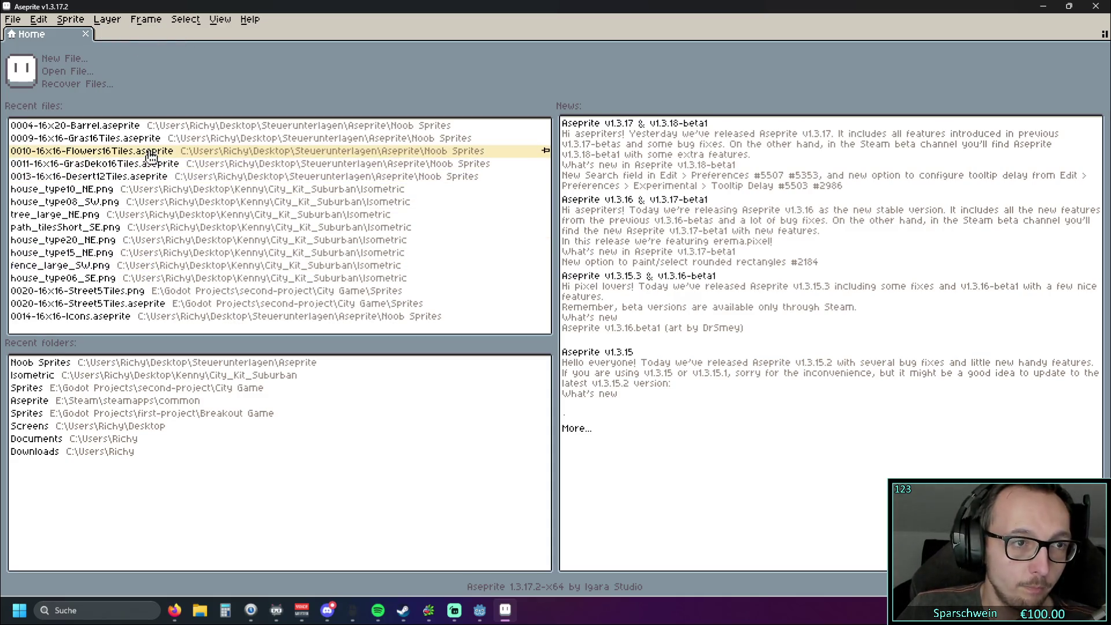
left_click(127, 363)
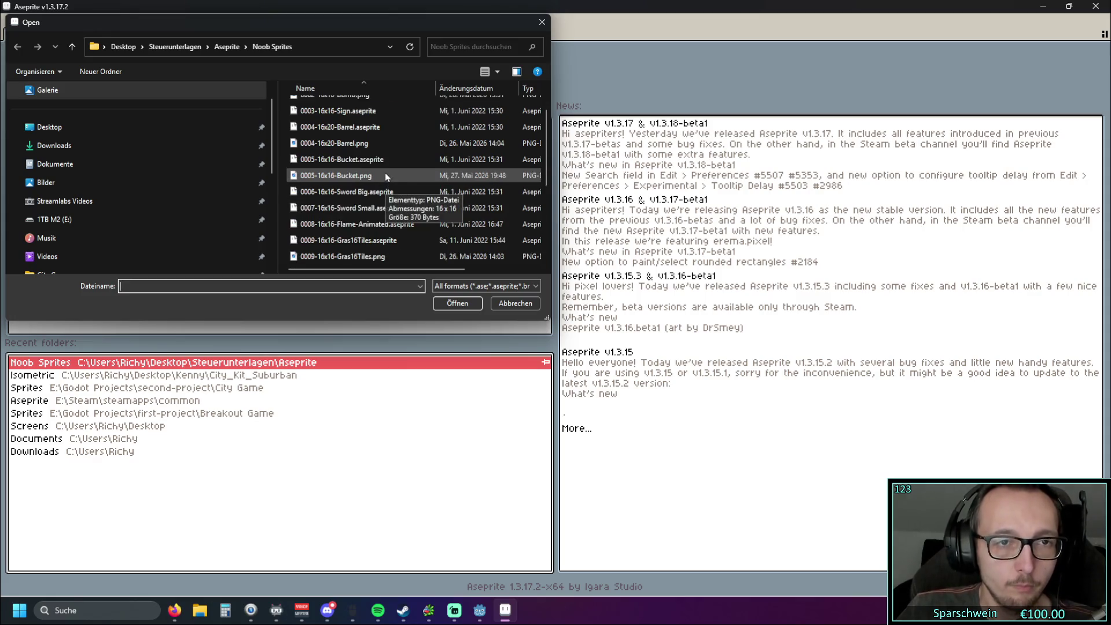
left_click(383, 189)
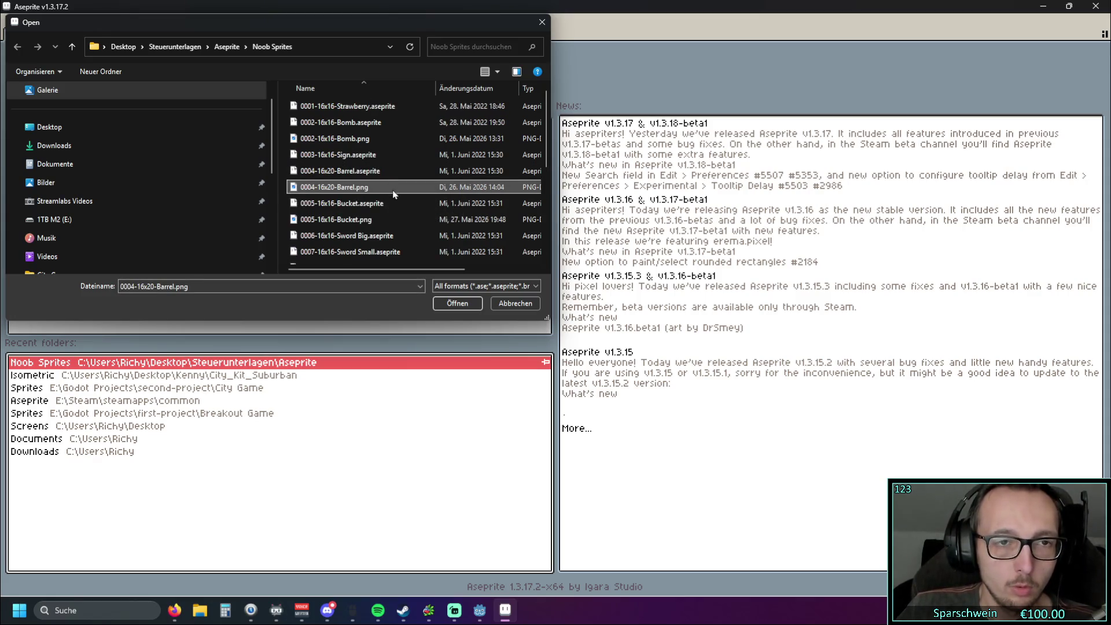
left_click(387, 203)
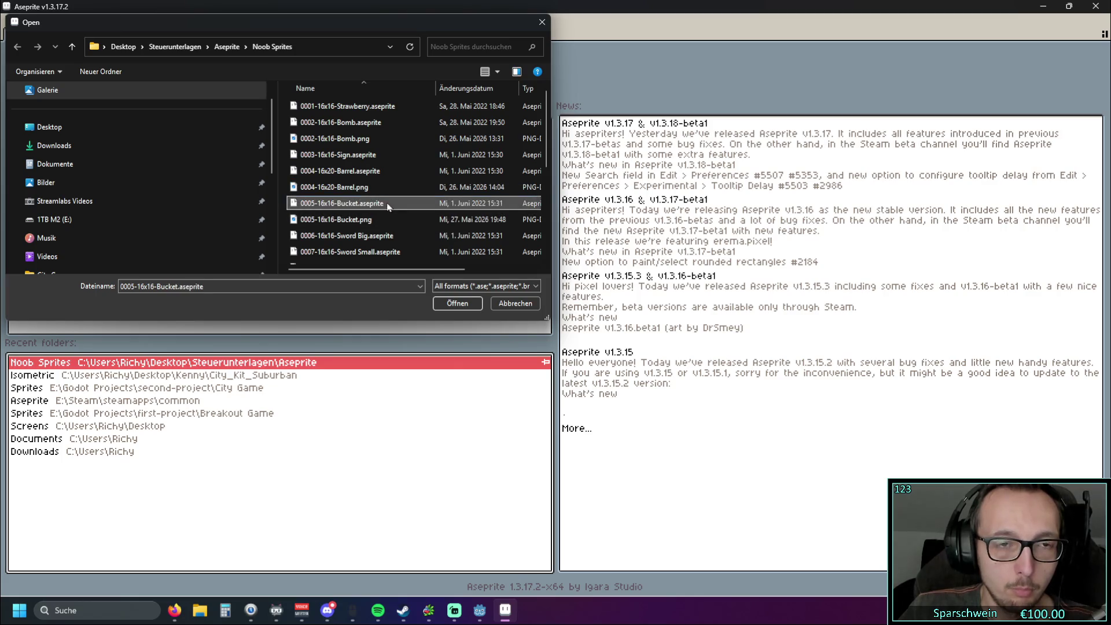
double_click(387, 204)
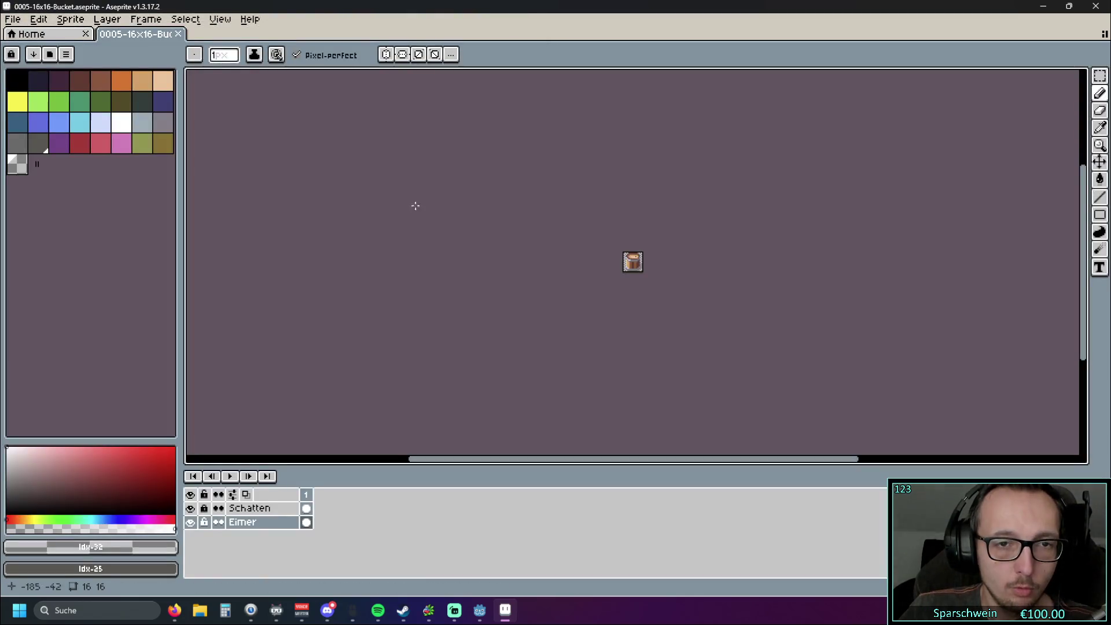
Step: Resize the canvas to 32×32 with the bottom-left anchor via Sprite > Canvas Size
left_click(112, 20)
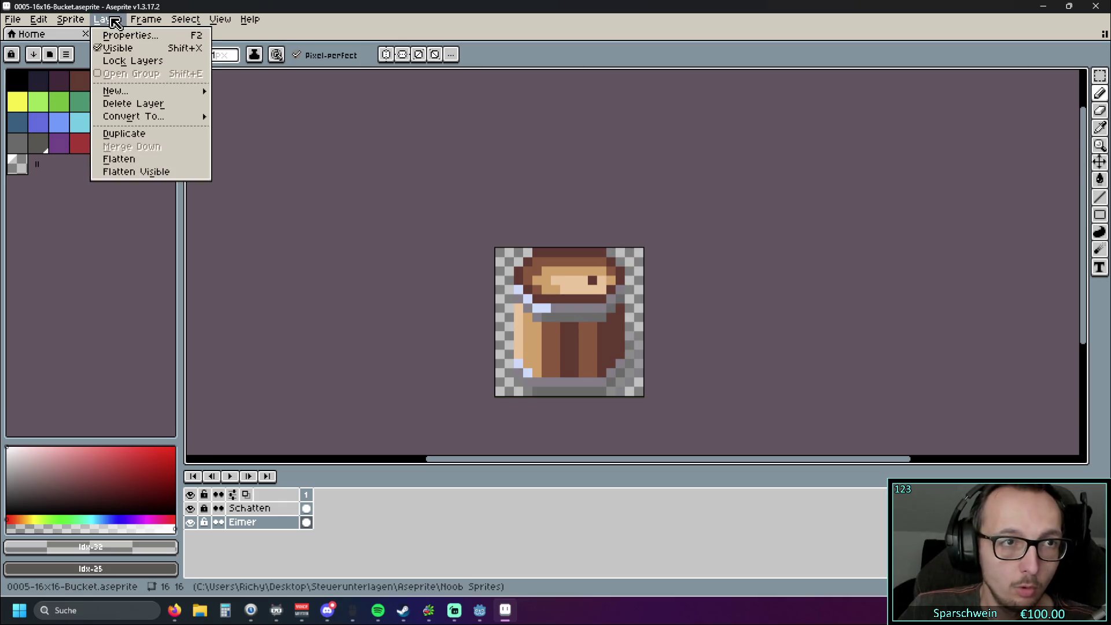
mouse_move(72, 22)
left_click(73, 96)
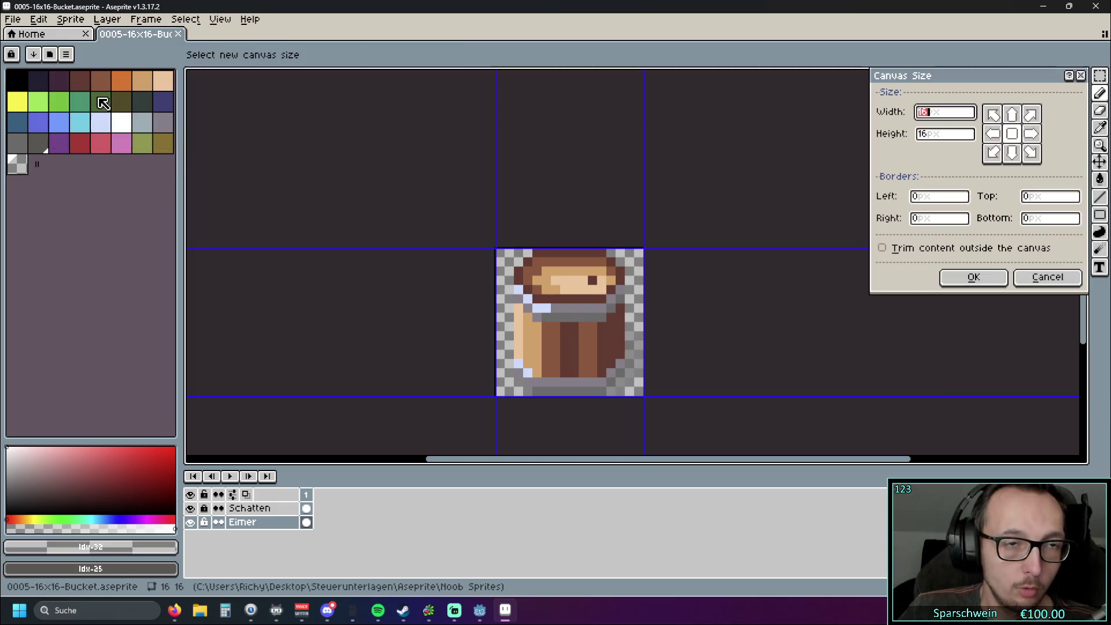
left_click(1012, 152)
left_click(1013, 138)
left_click(1013, 117)
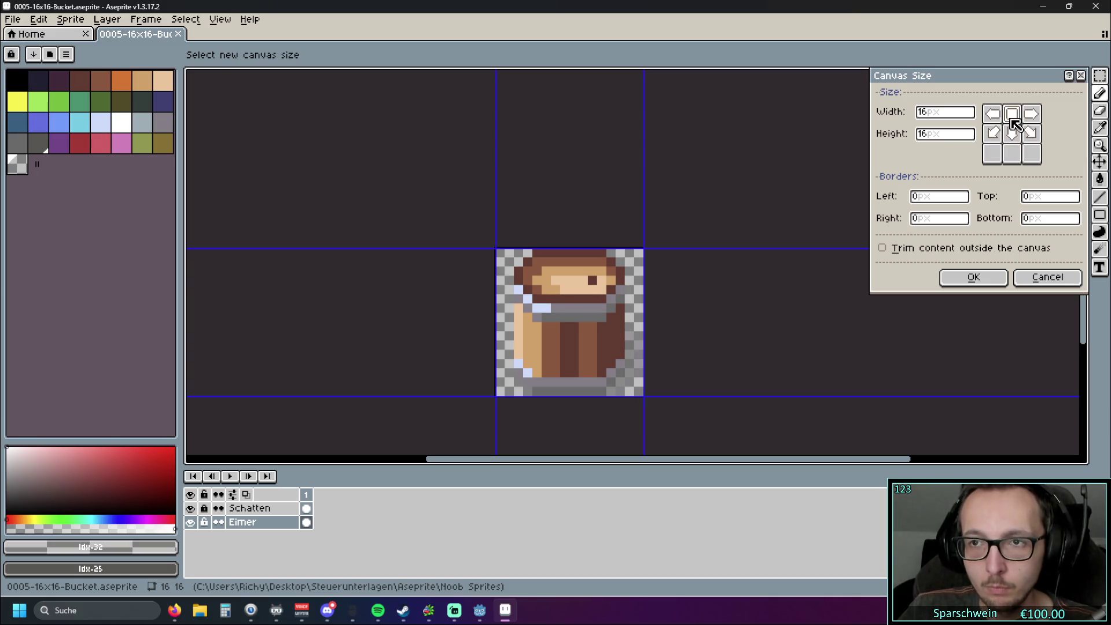
left_click(1007, 136)
double_click(935, 112)
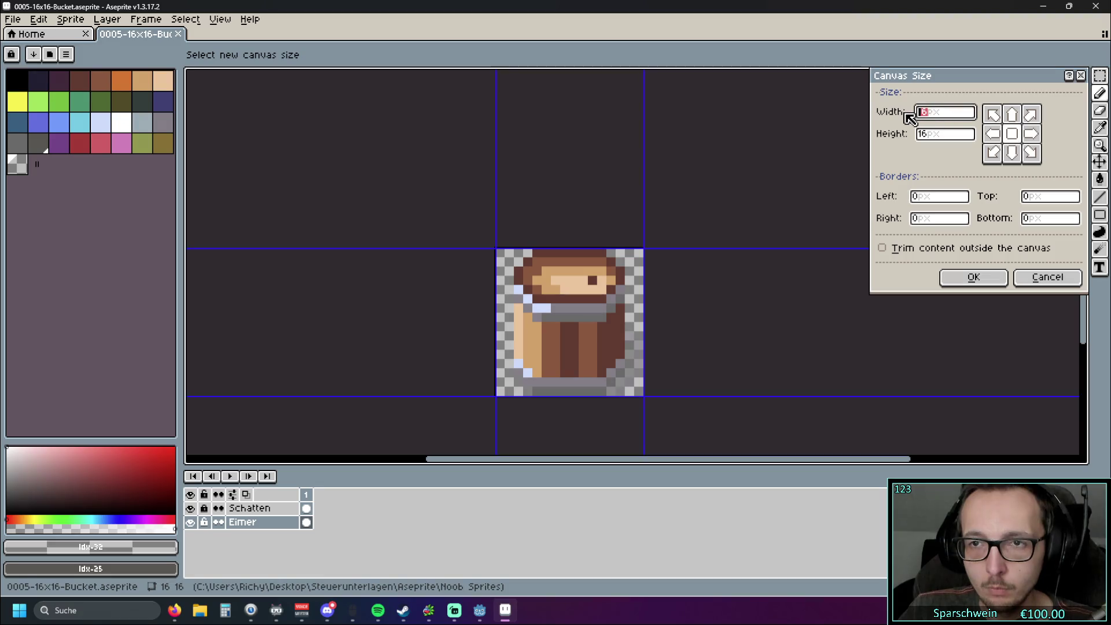
type("32")
double_click(916, 135)
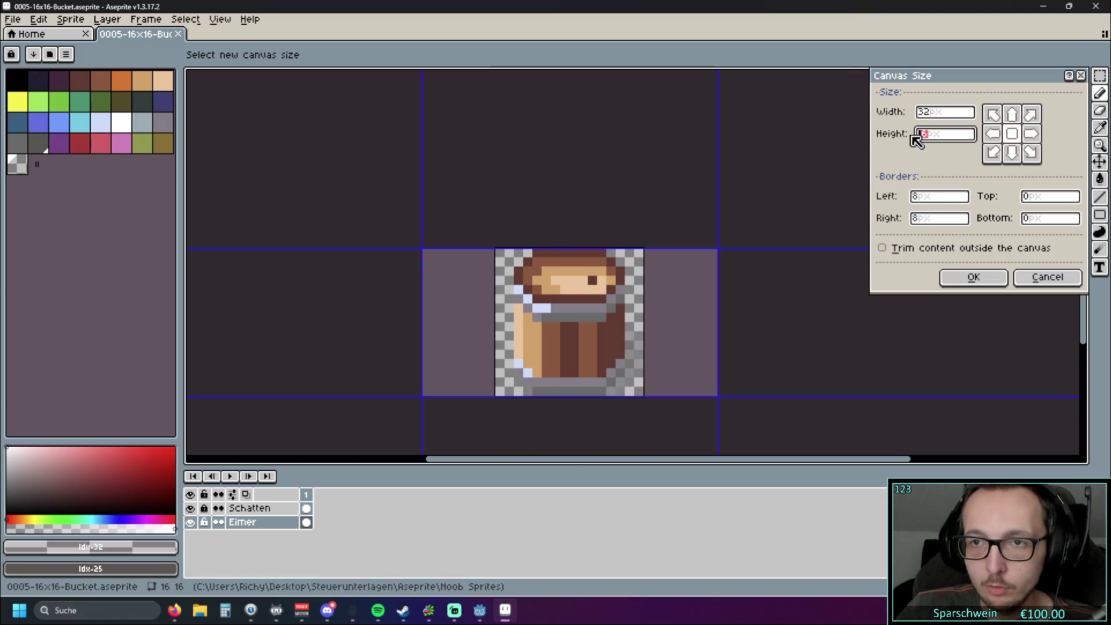
type("32")
left_click(992, 152)
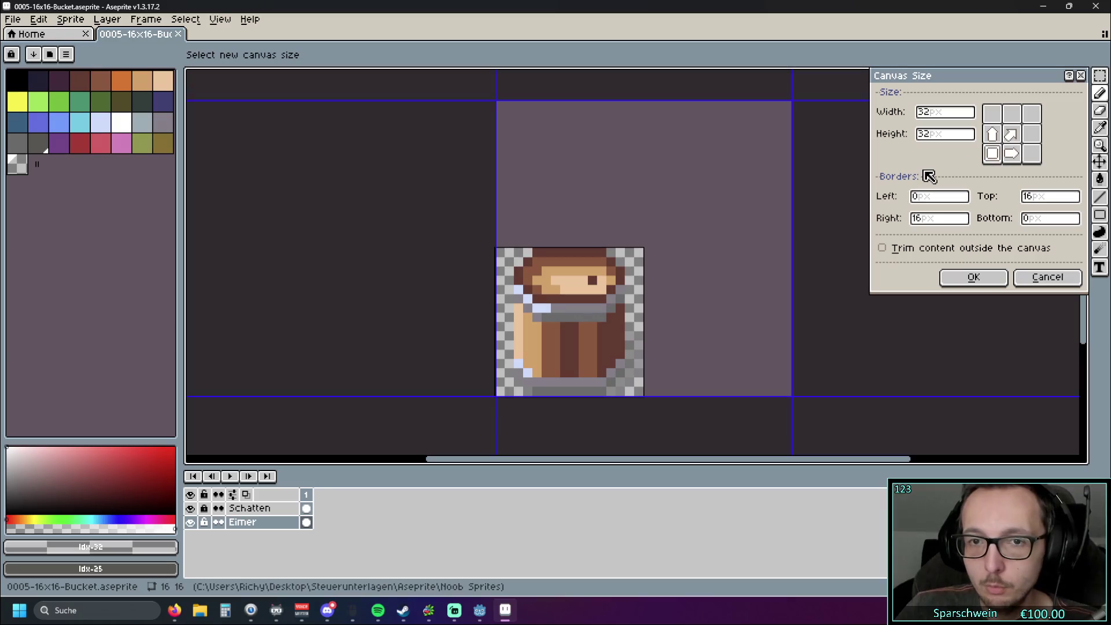
left_click(978, 278)
Step: Pan and scroll so the whole enlarged 32×32 canvas is in view
scroll(639, 245, "down", 2)
scroll(642, 298, "up", 1)
scroll(557, 255, "up", 2)
left_click_drag(503, 215, 504, 162)
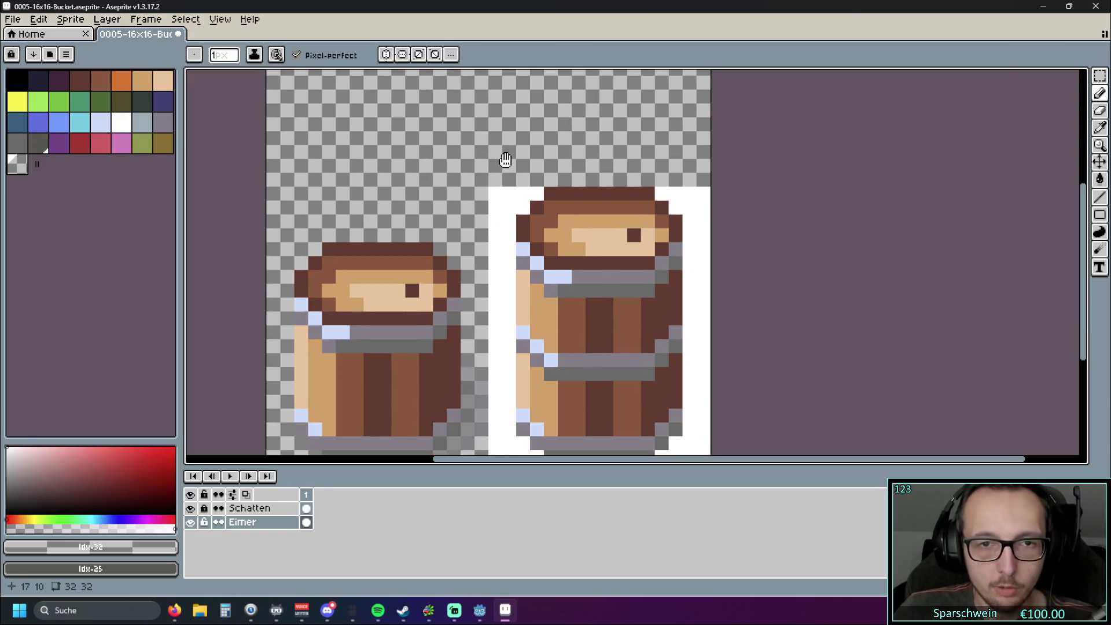
scroll(504, 162, "down", 1)
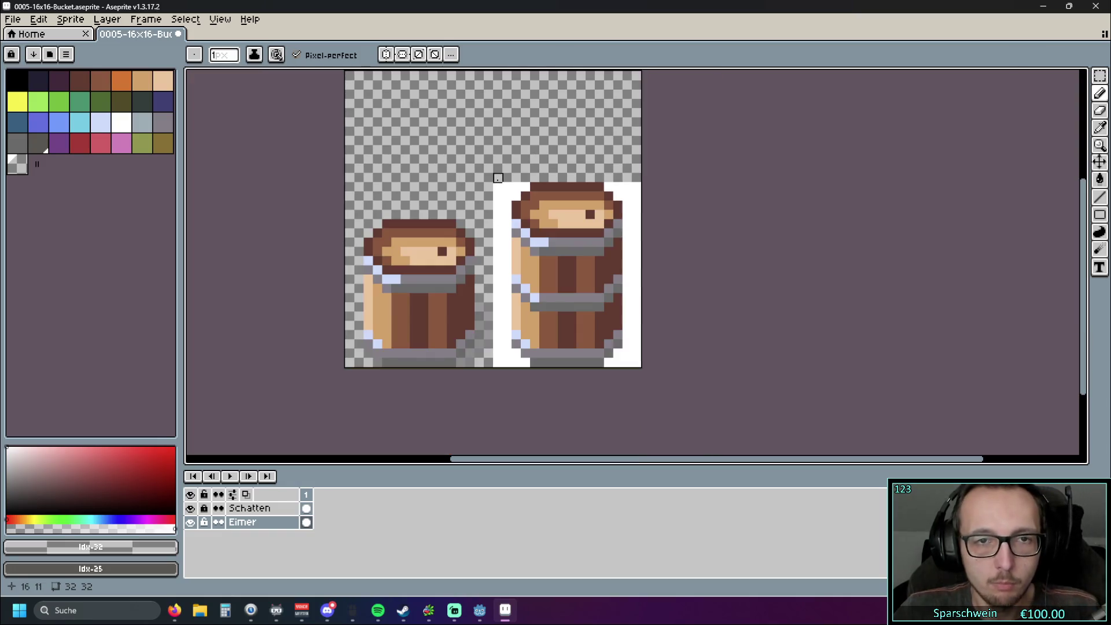
Step: Delete the white-backed bucket using a rectangular marquee selection
left_click(1099, 76)
left_click_drag(497, 175, 669, 397)
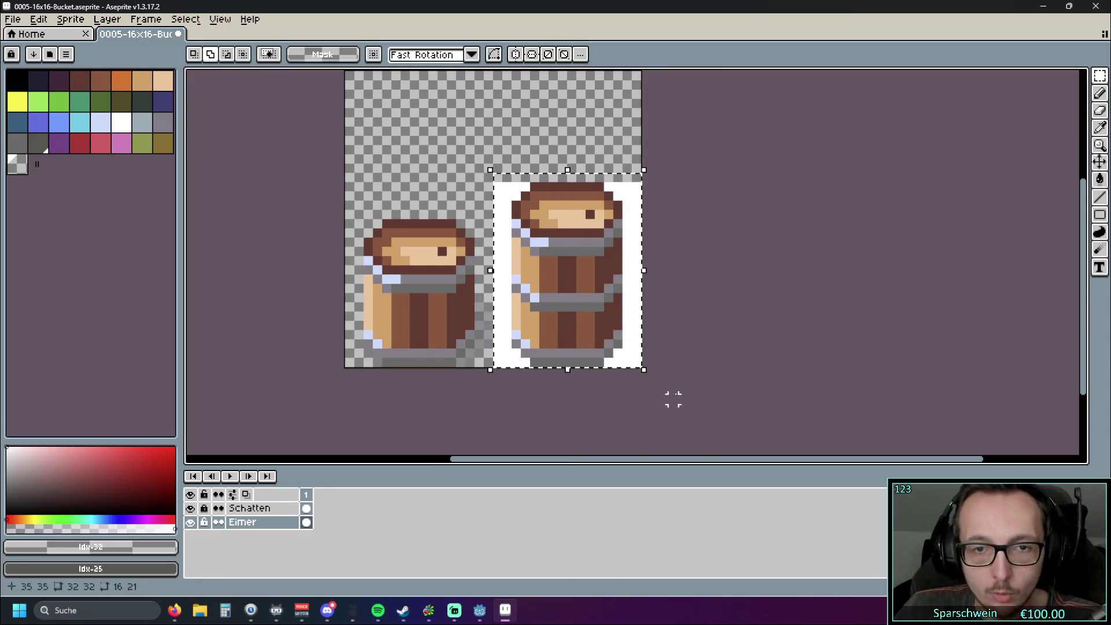
key("Delete")
scroll(501, 390, "left", 2)
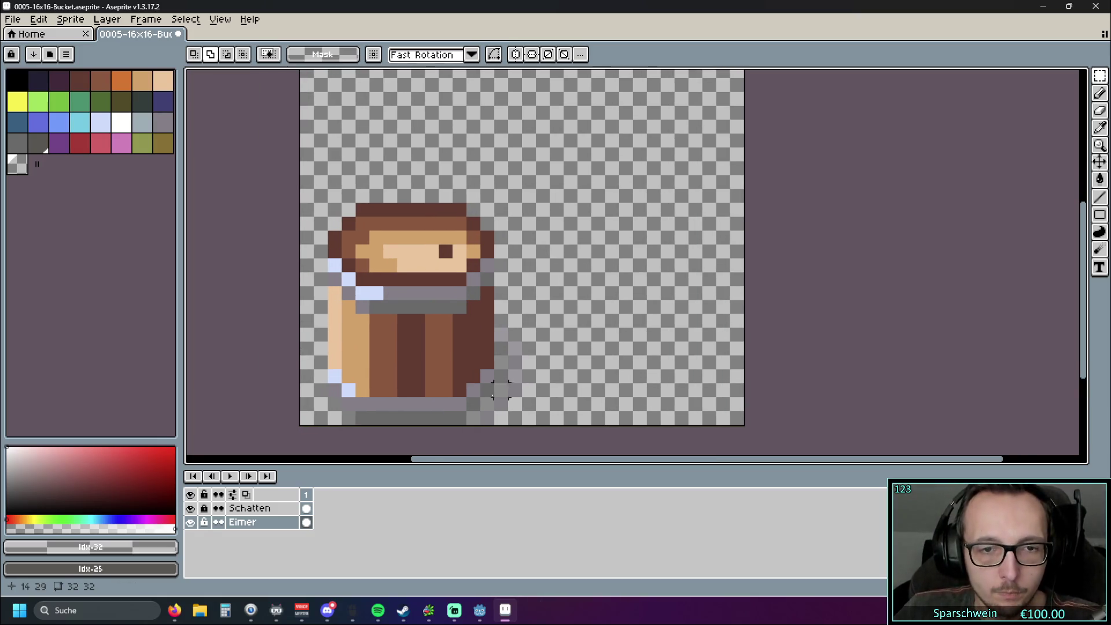
Step: Copy the bottom-left bucket into the bottom-right, top-left and top-right quarters
left_click_drag(304, 424, 527, 183)
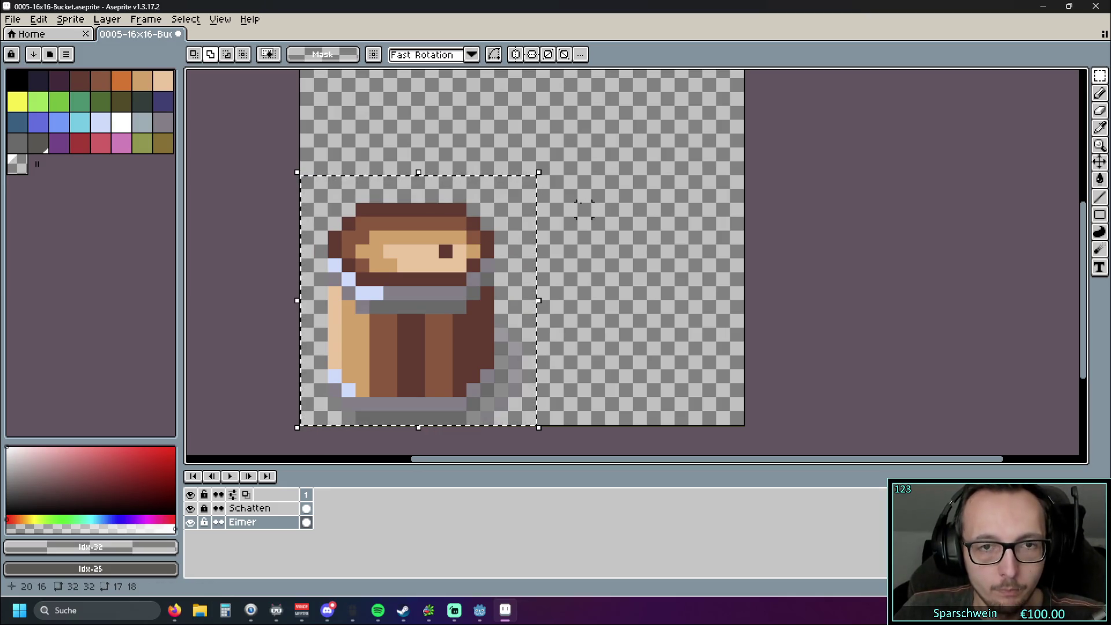
left_click_drag(446, 286, 637, 290)
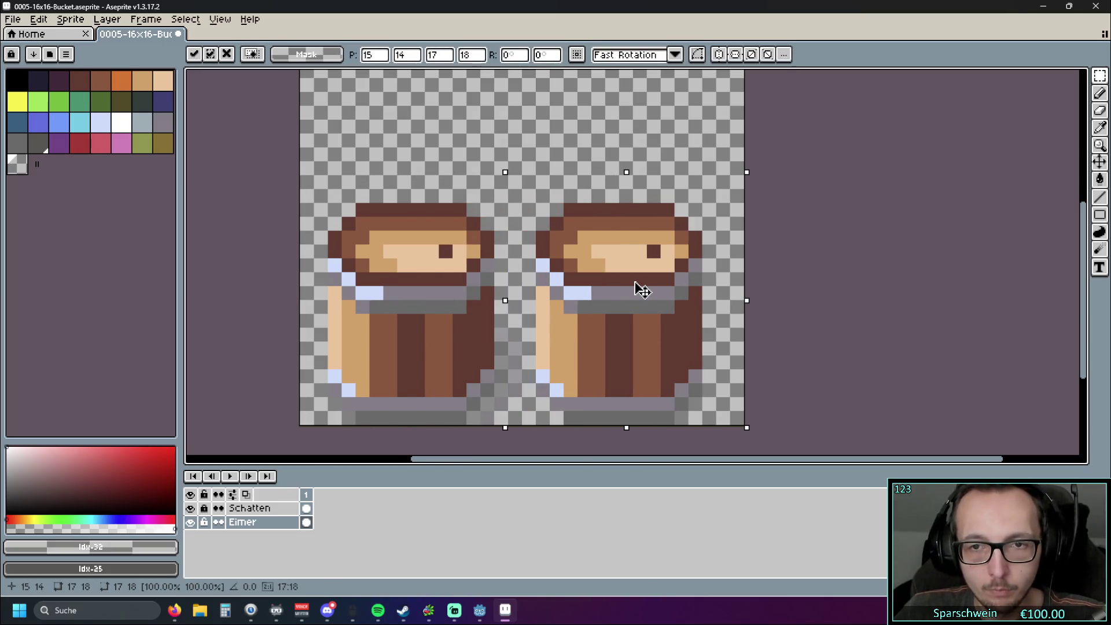
scroll(617, 258, "down", 3)
mouse_move(631, 336)
left_mouse_down()
mouse_move(520, 338)
mouse_move(527, 232)
left_mouse_up()
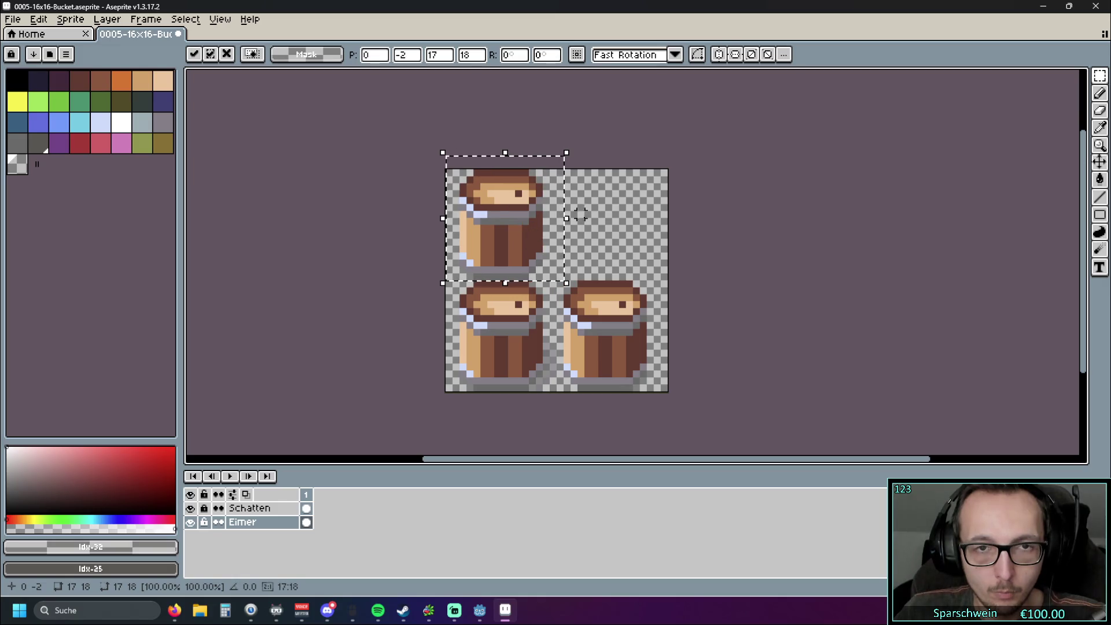
mouse_move(495, 318)
left_mouse_down()
mouse_move(600, 229)
mouse_move(599, 215)
left_mouse_up()
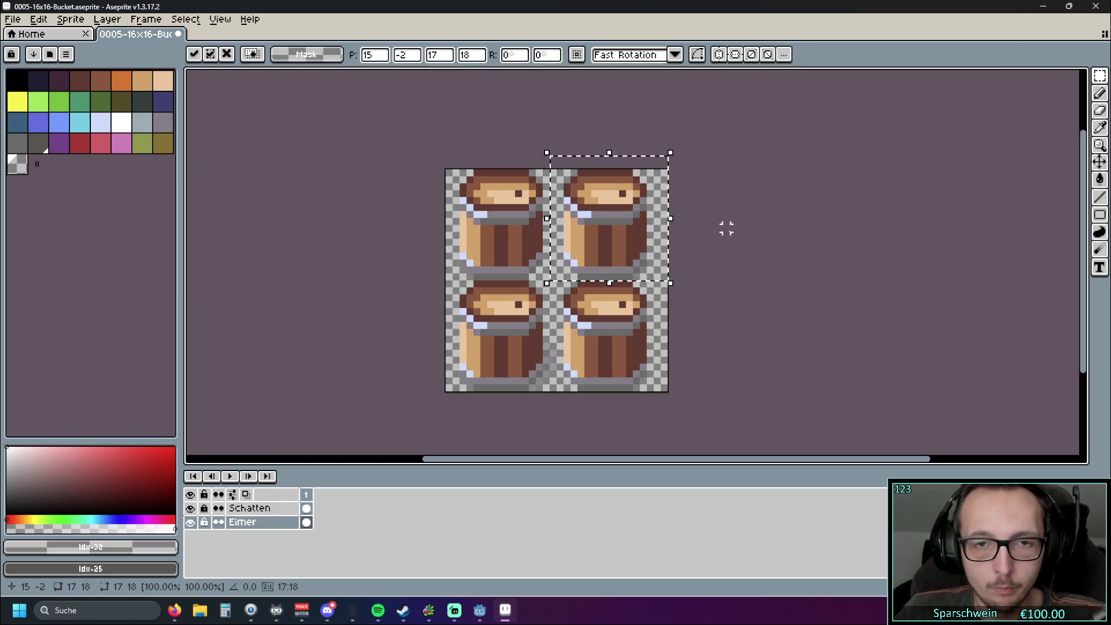
key("Return")
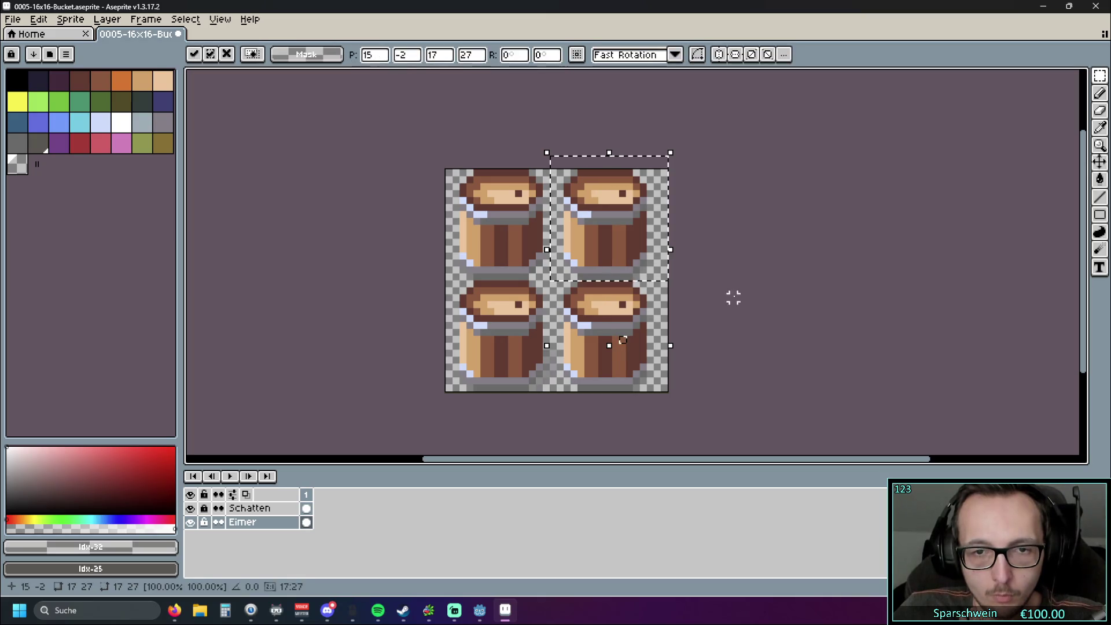
Step: Try nudging the right-hand buckets one pixel right, then undo those attempts
left_click_drag(605, 241, 618, 242)
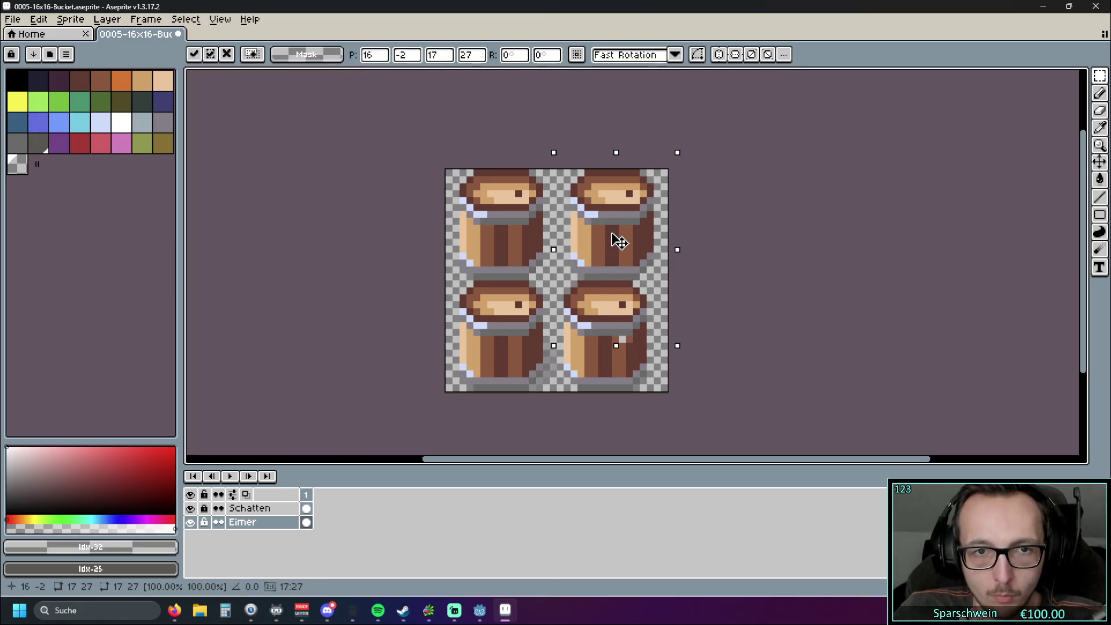
key("Return")
left_click_drag(665, 389, 553, 283)
left_click_drag(600, 331, 610, 334)
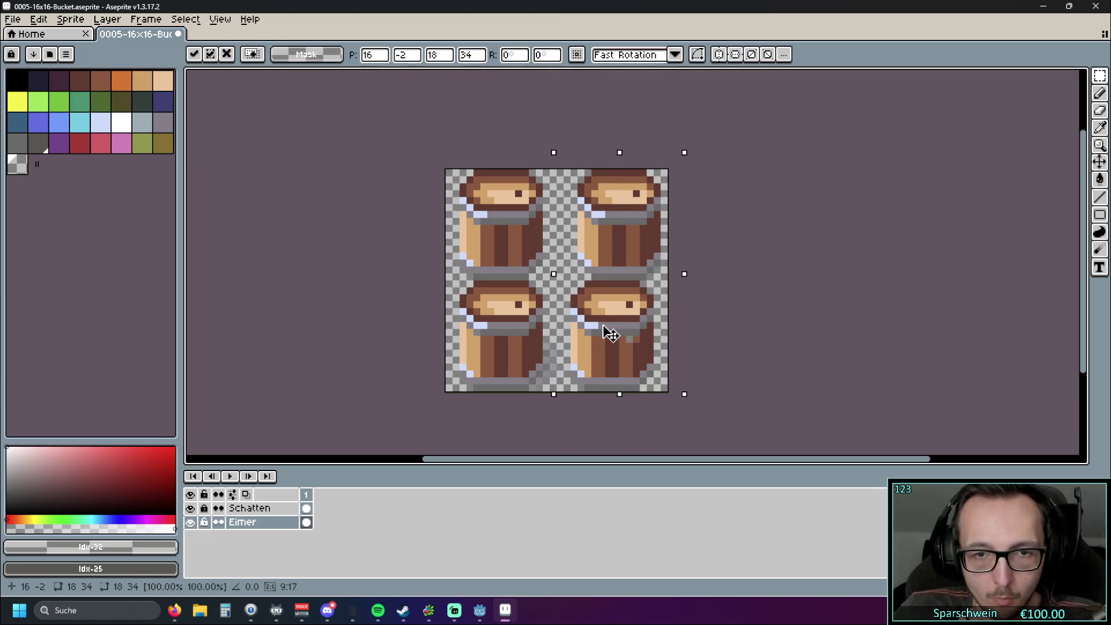
key("ctrl+z")
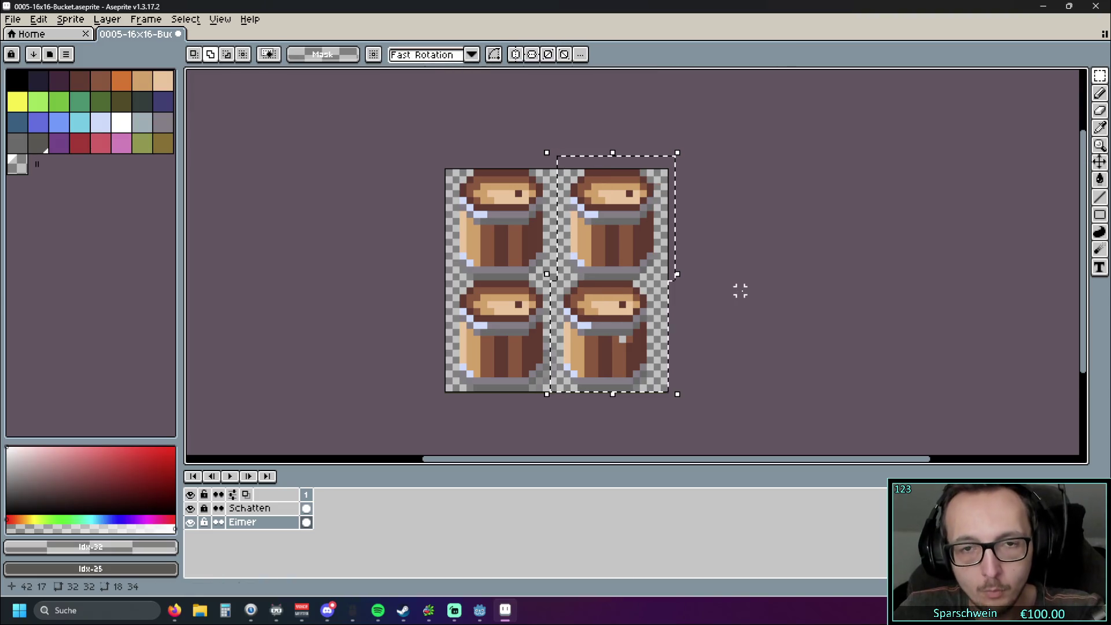
key("ctrl+z")
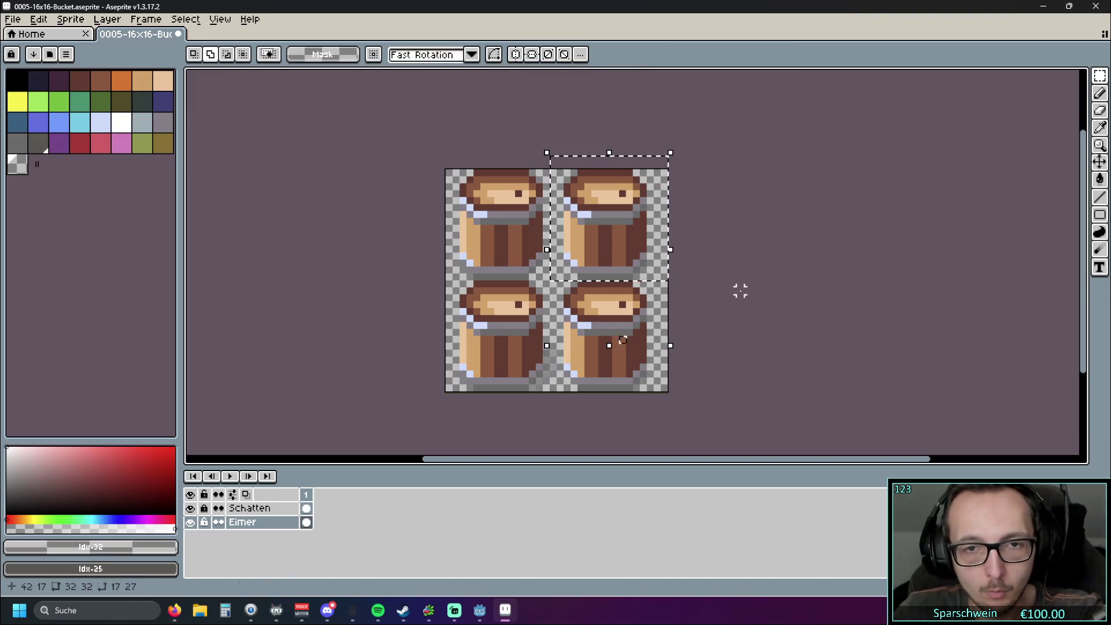
left_click_drag(630, 240, 634, 238)
left_click(719, 326)
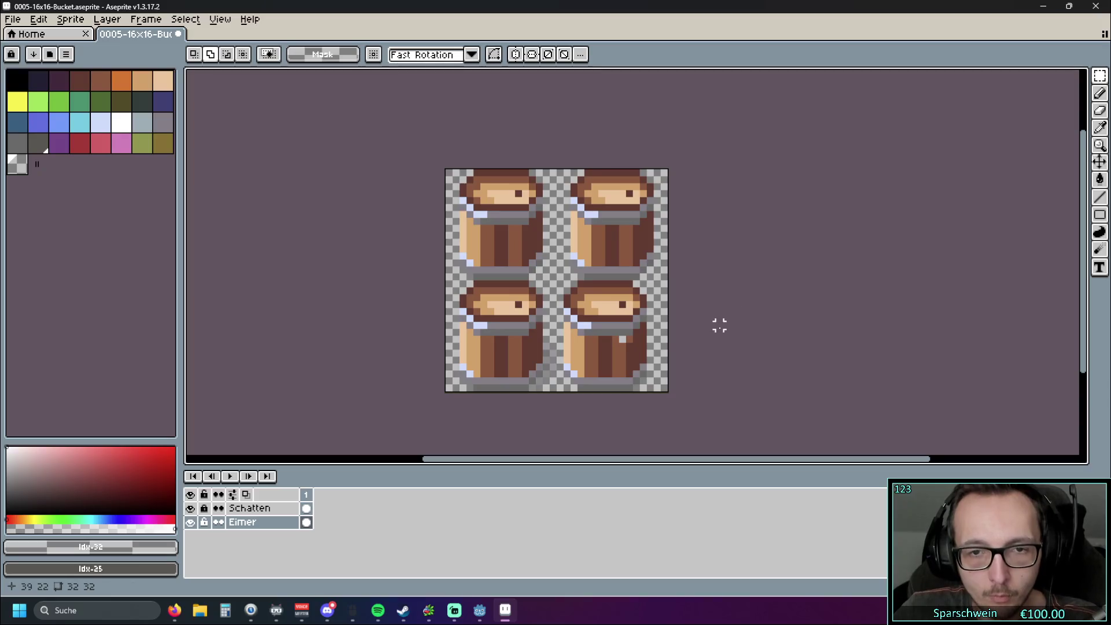
key("ctrl+z")
left_click(738, 310)
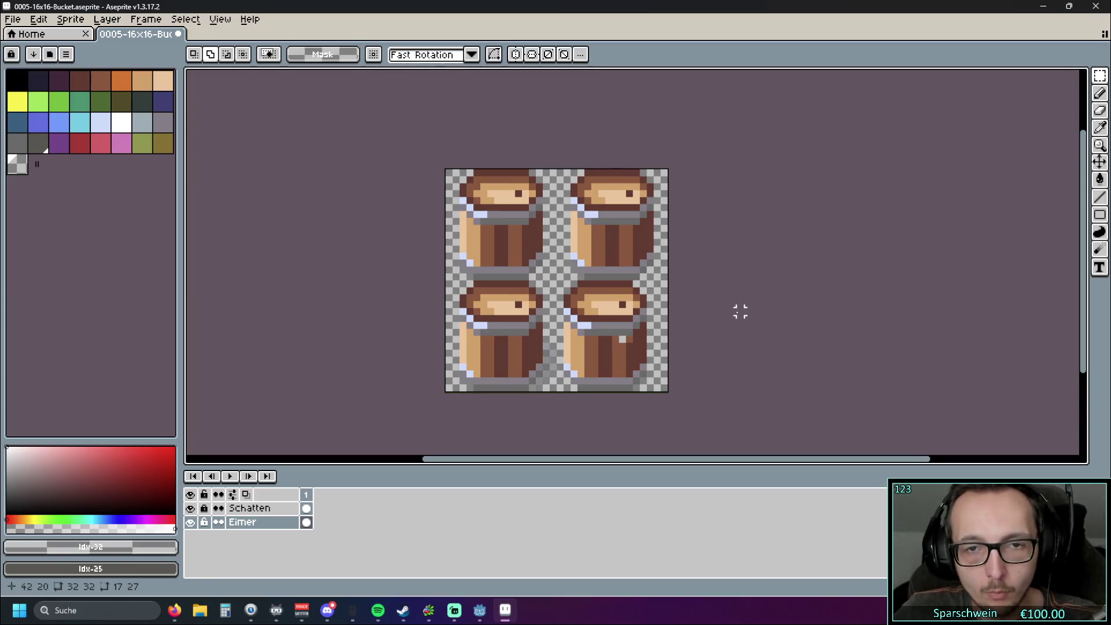
key("ctrl+z")
key("ctrl+z")
key("ctrl+z")
left_click(671, 296)
Step: Select the right half and shift the right column of buckets 1 px right
mouse_move(553, 171)
left_mouse_down()
mouse_move(675, 397)
mouse_move(552, 256)
left_mouse_up()
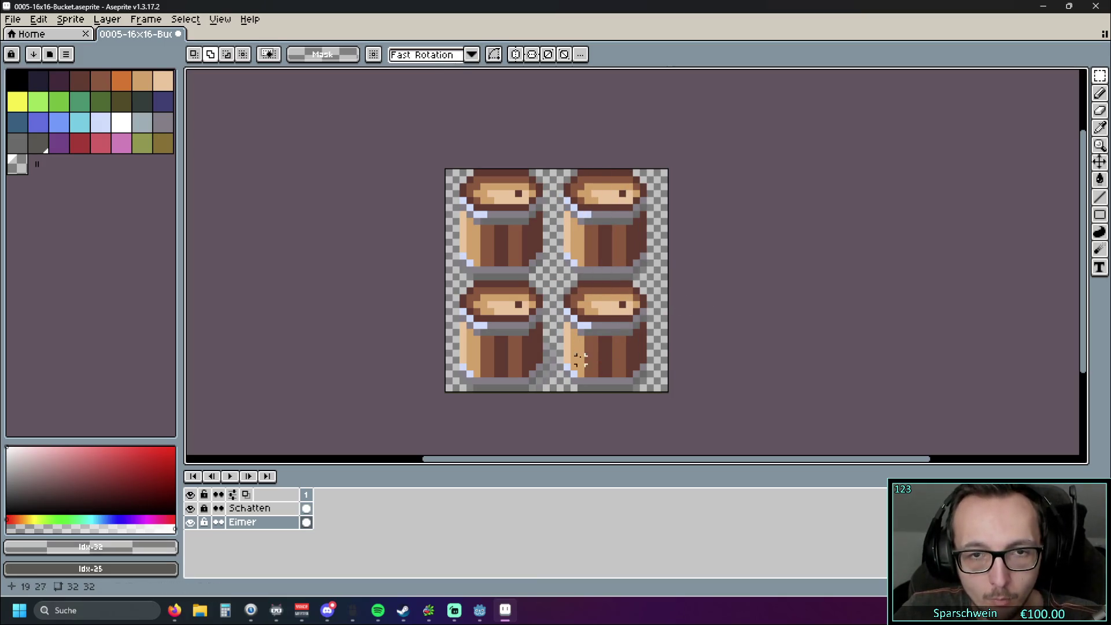
left_click_drag(559, 388, 743, 129)
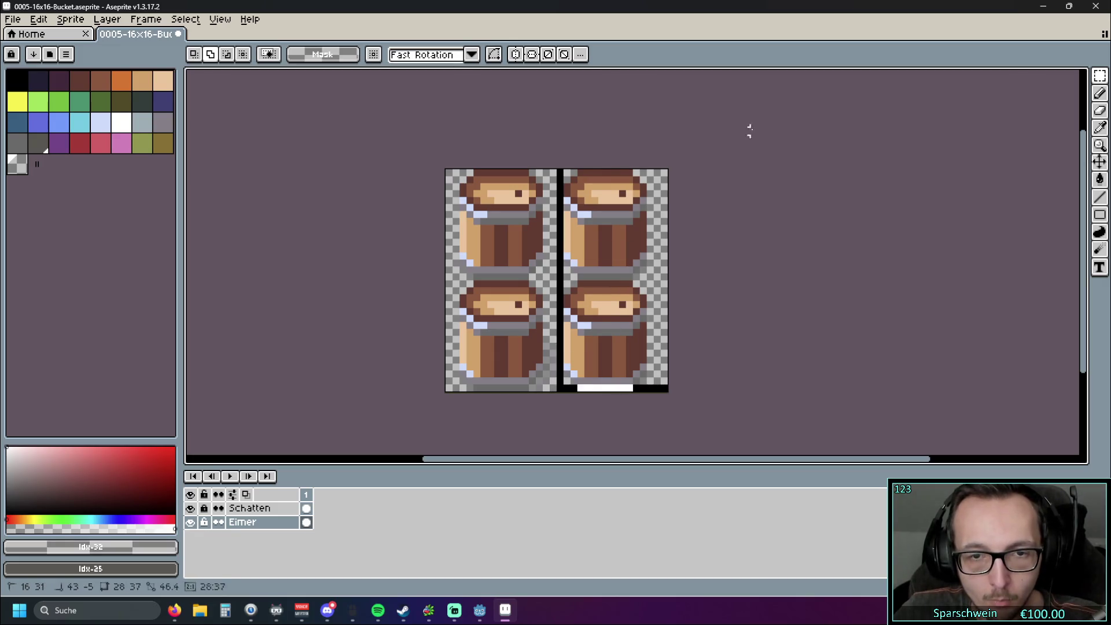
left_click_drag(610, 300, 615, 300)
left_click(758, 310)
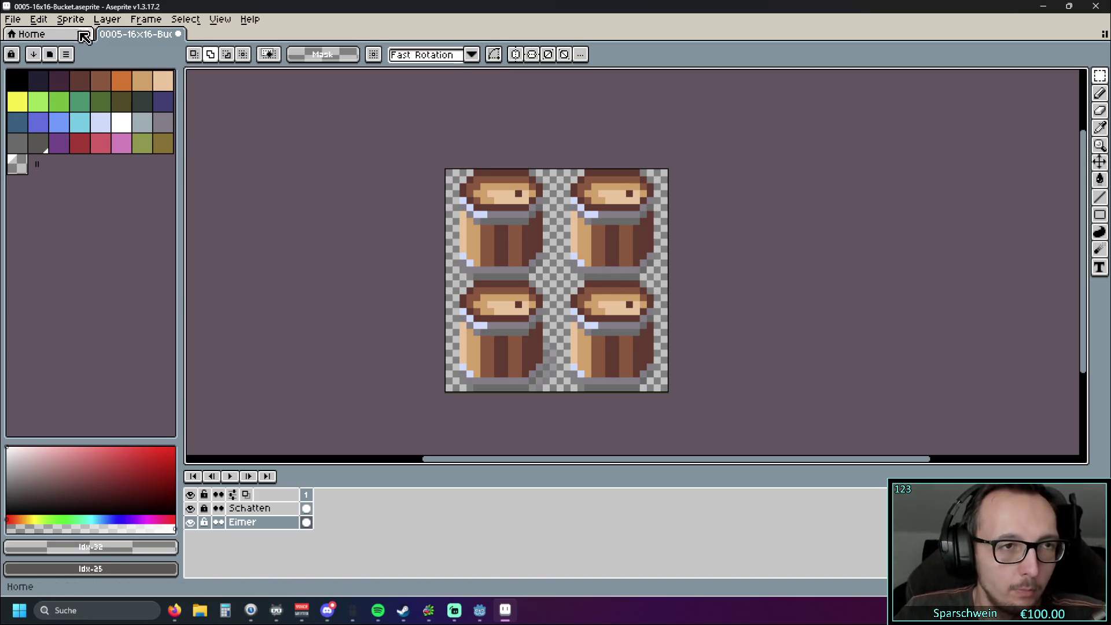
Step: Open File > Export and browse for the export file location
left_click(13, 19)
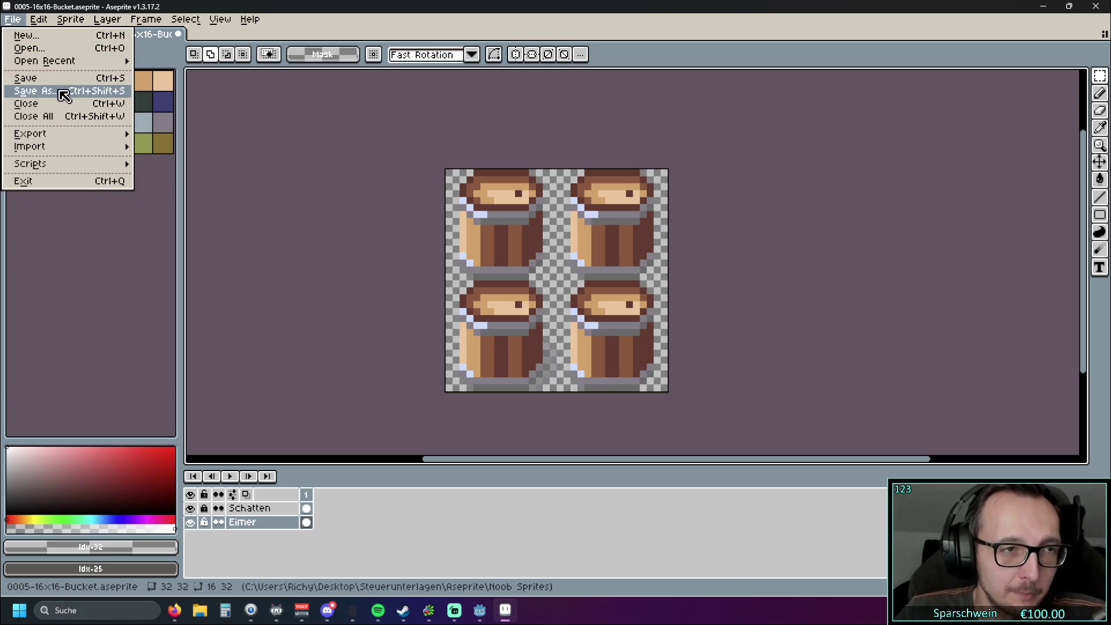
mouse_move(62, 134)
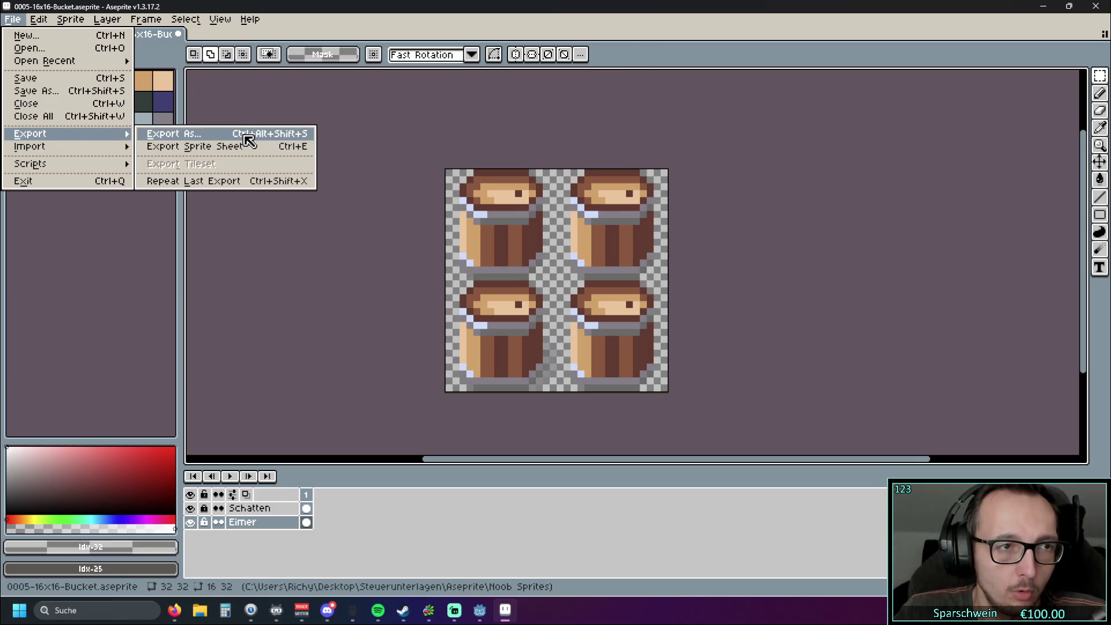
left_click(248, 140)
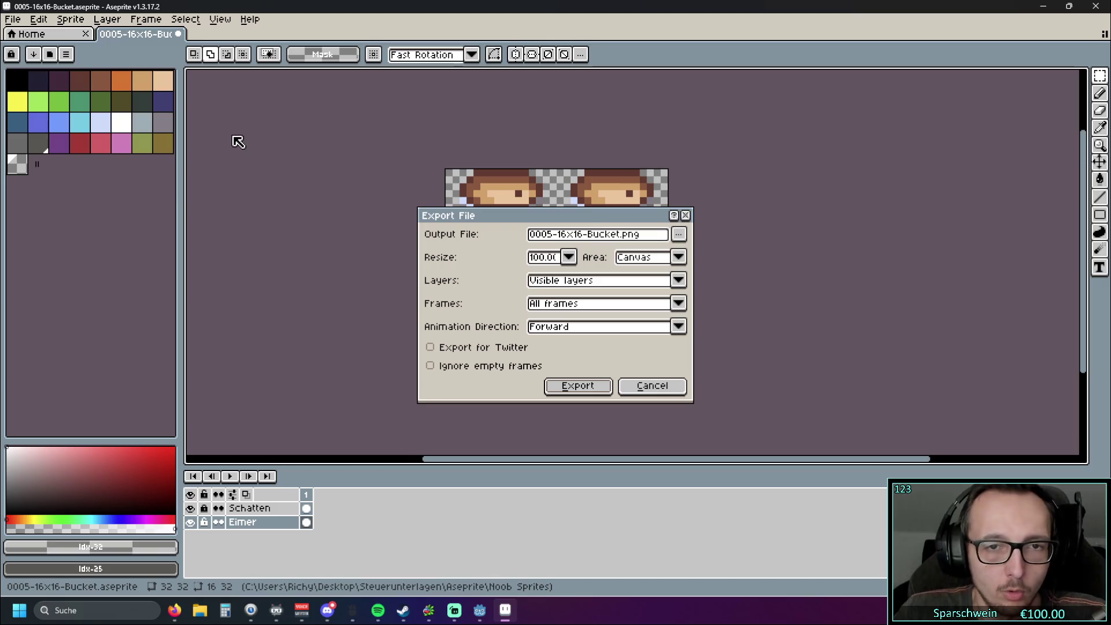
left_click(686, 238)
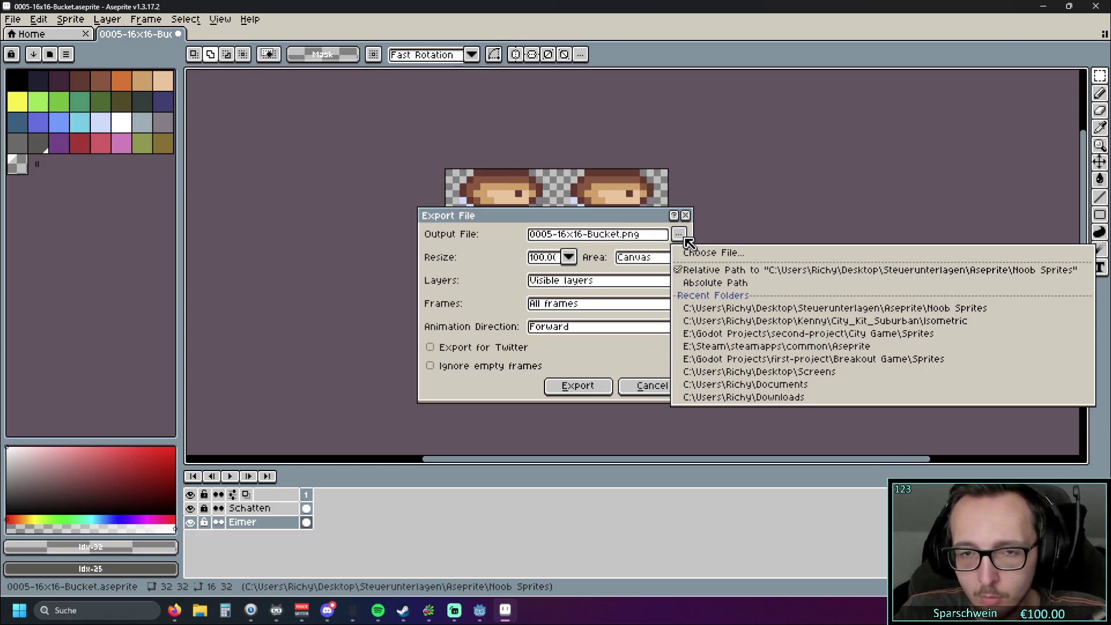
left_click(630, 233)
left_click(678, 234)
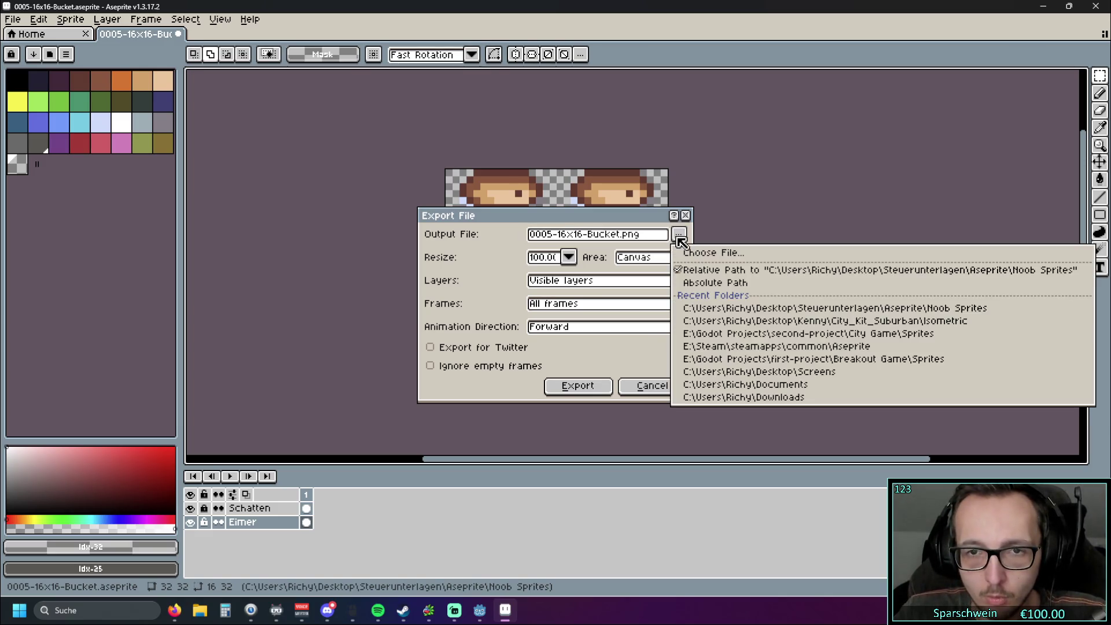
left_click(713, 254)
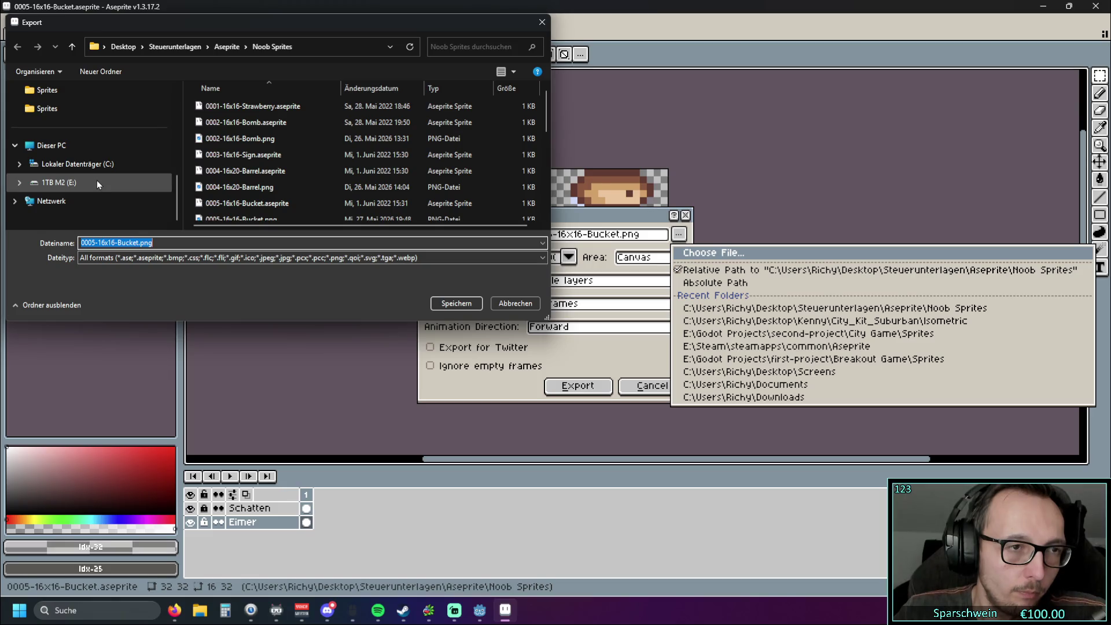
Step: Save as 0005-16x16-Bucketx4.png in the City Game Sprites folder
scroll(95, 182, "up", 2)
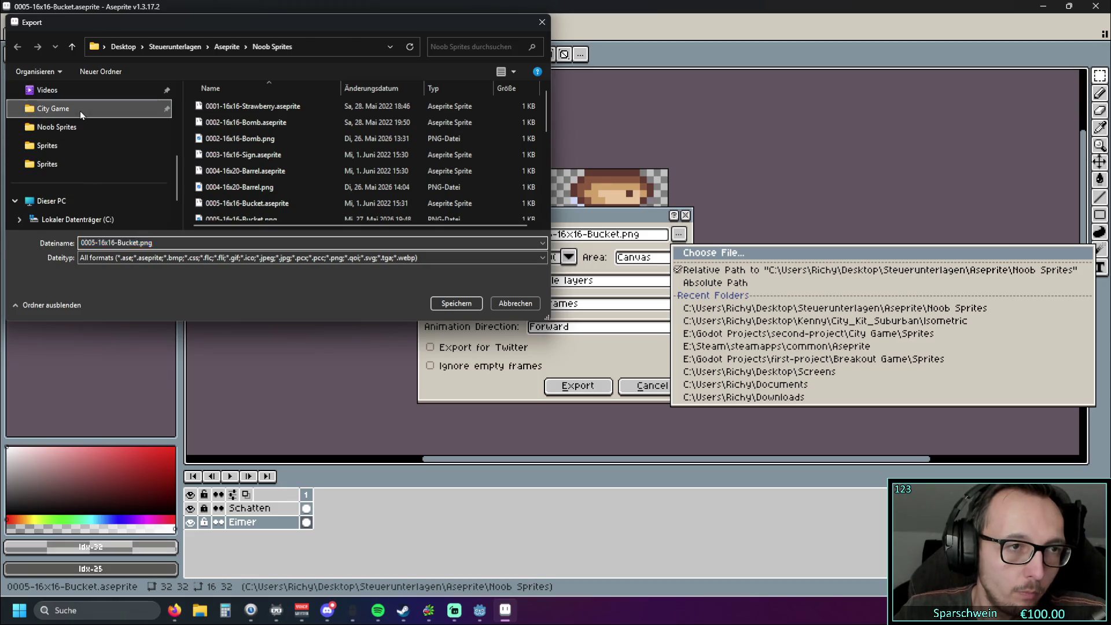
left_click(80, 110)
double_click(232, 139)
scroll(306, 166, "down", 1)
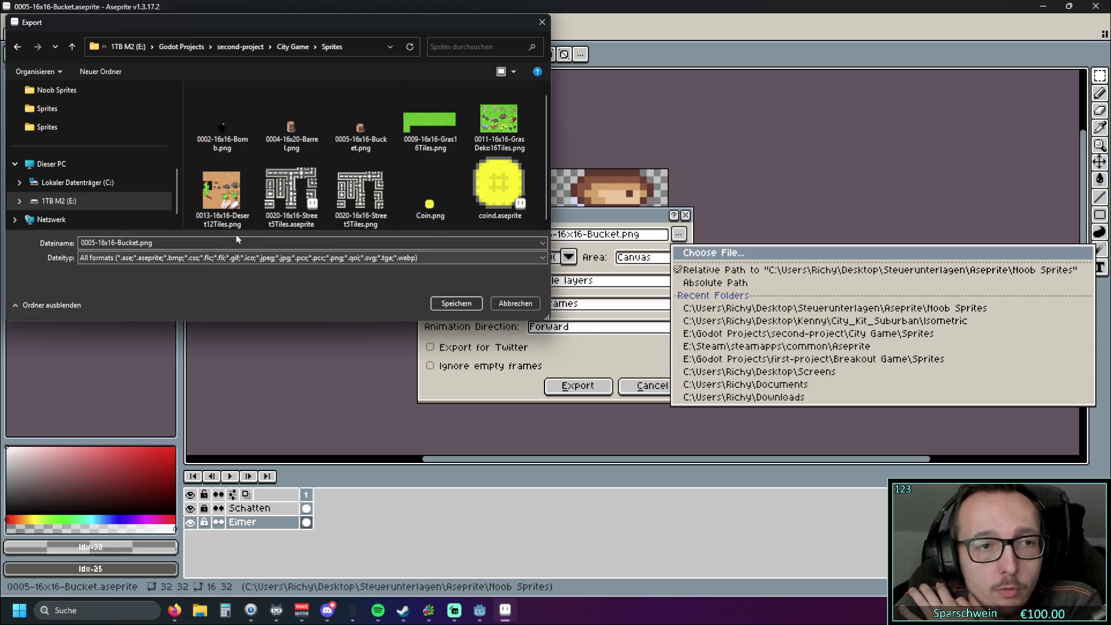
double_click(141, 244)
left_click(142, 244)
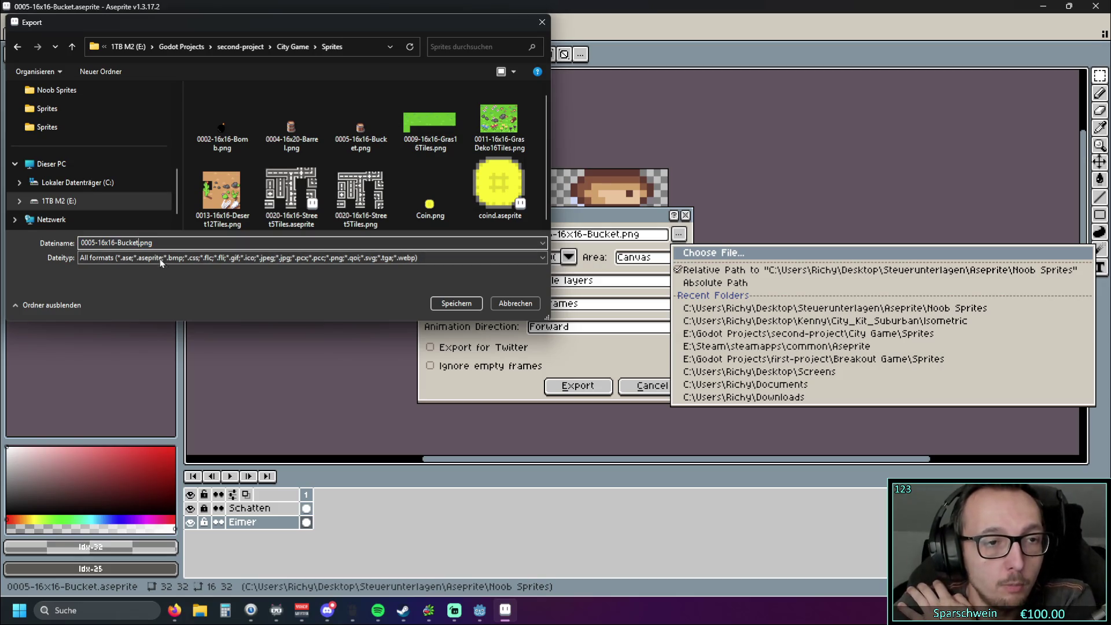
type("sx4")
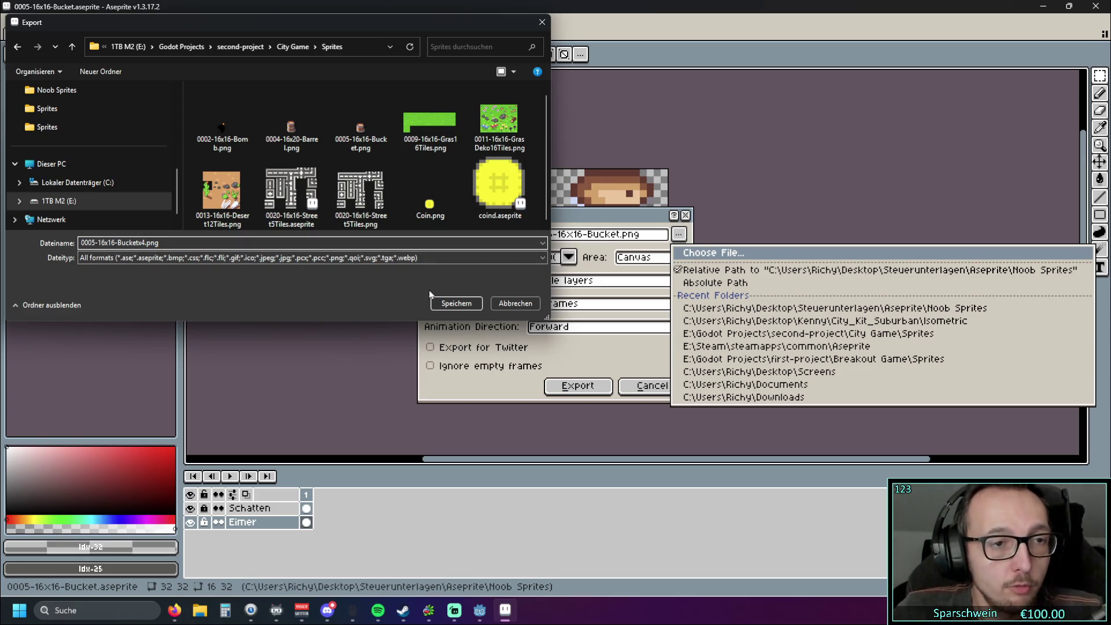
left_click(456, 304)
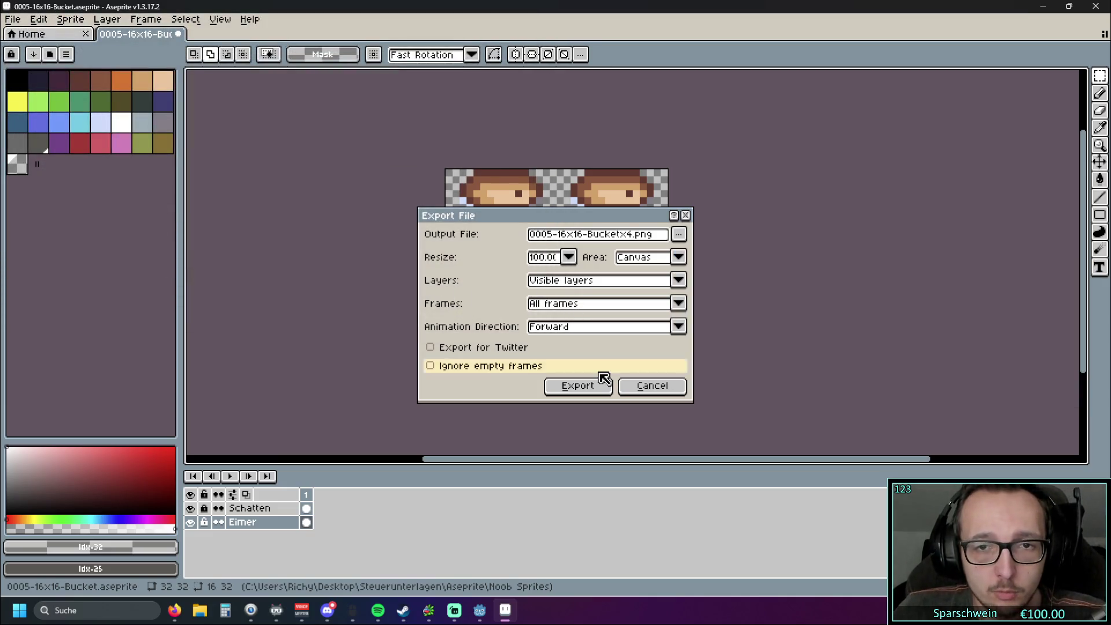
Step: Export the sprite, accept the png layer warning, and quit Aseprite
left_click(581, 386)
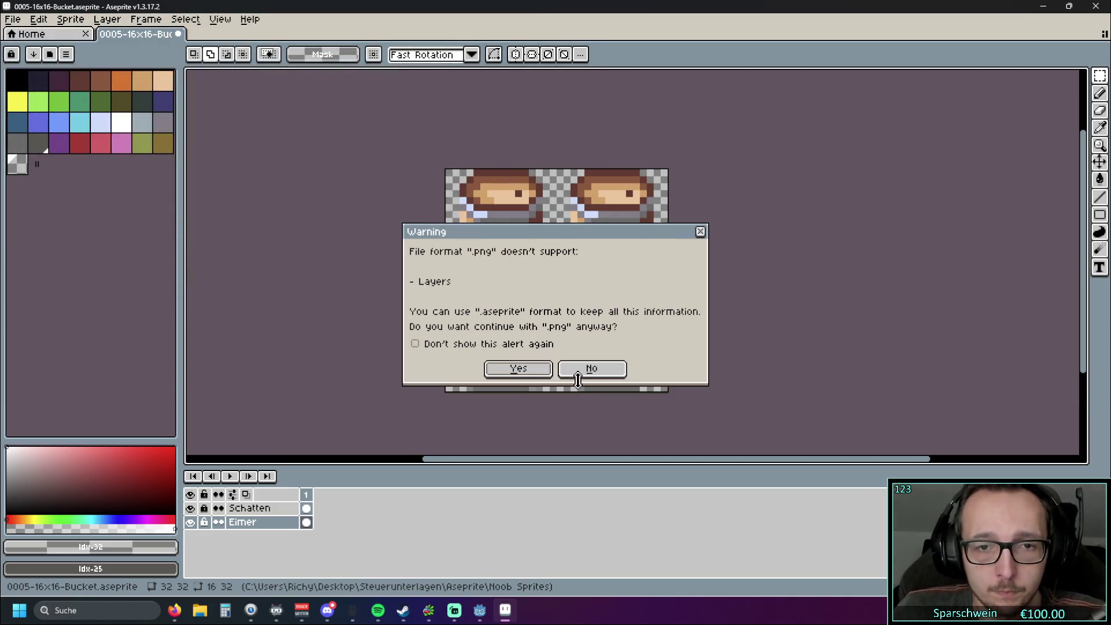
left_click(531, 367)
left_click(1095, 6)
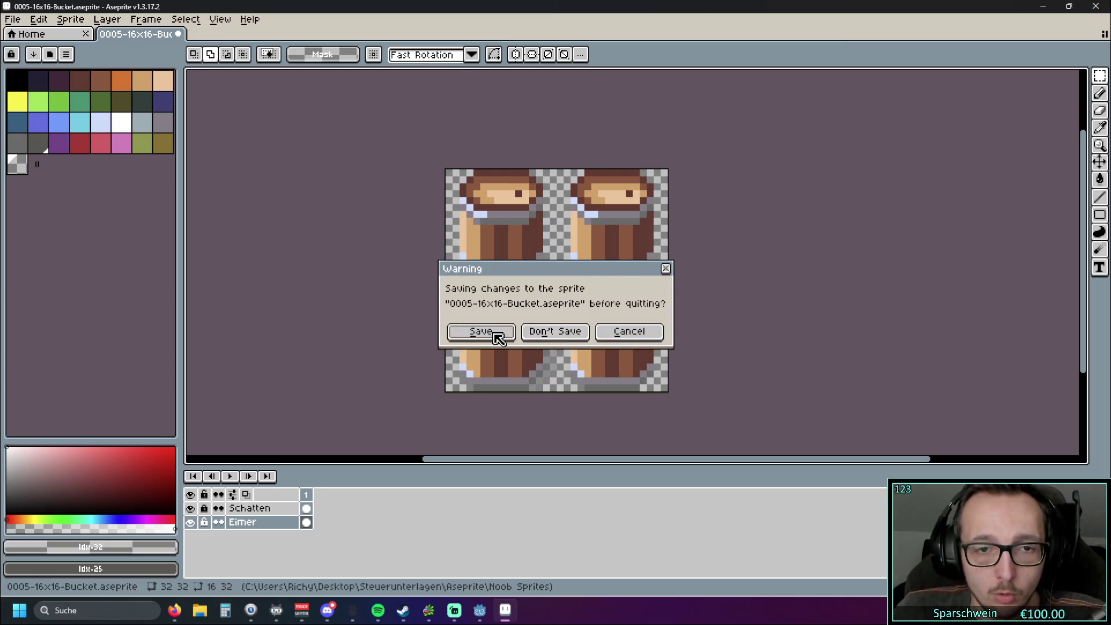
left_click(570, 333)
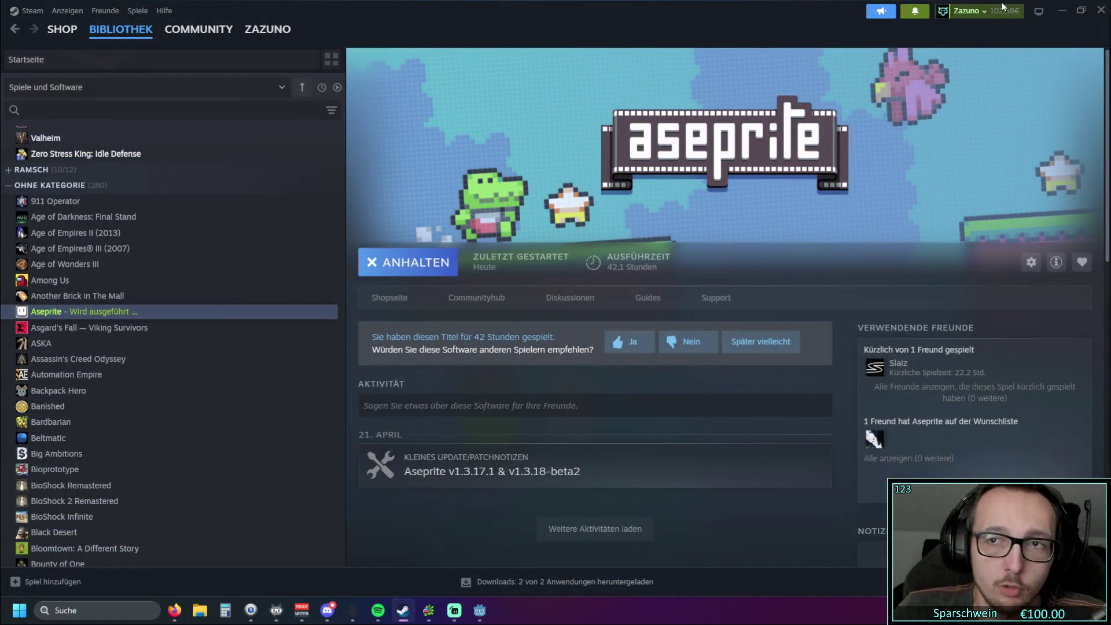
Step: Back in Godot, find the Sprites folder and select the old preload on line 278 of level.gd
left_click(1063, 12)
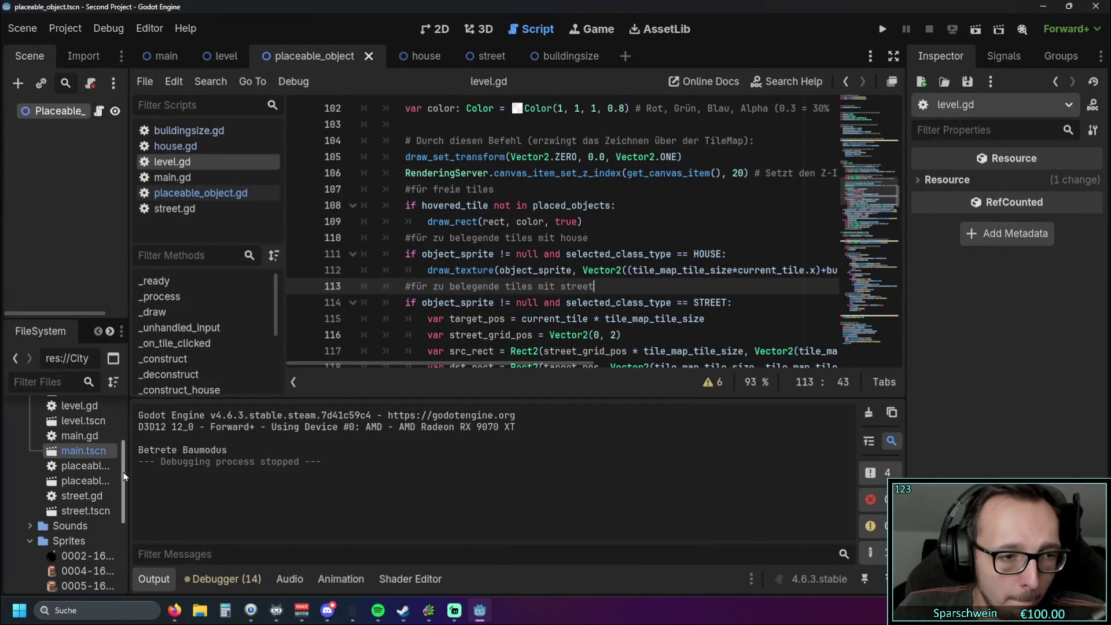
scroll(116, 521, "down", 4)
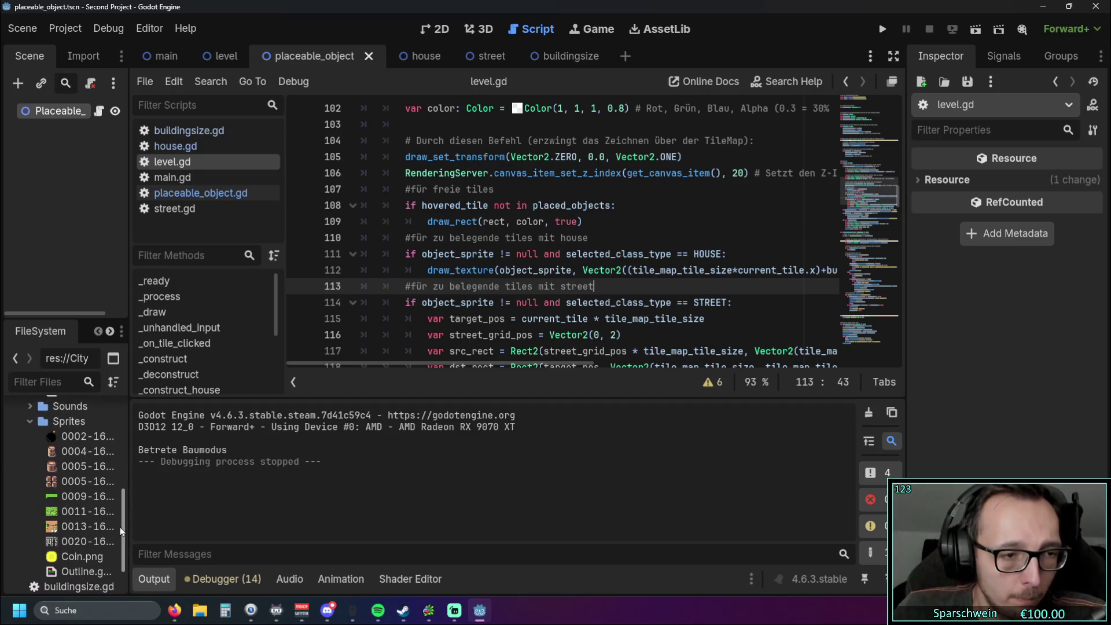
left_click(75, 451)
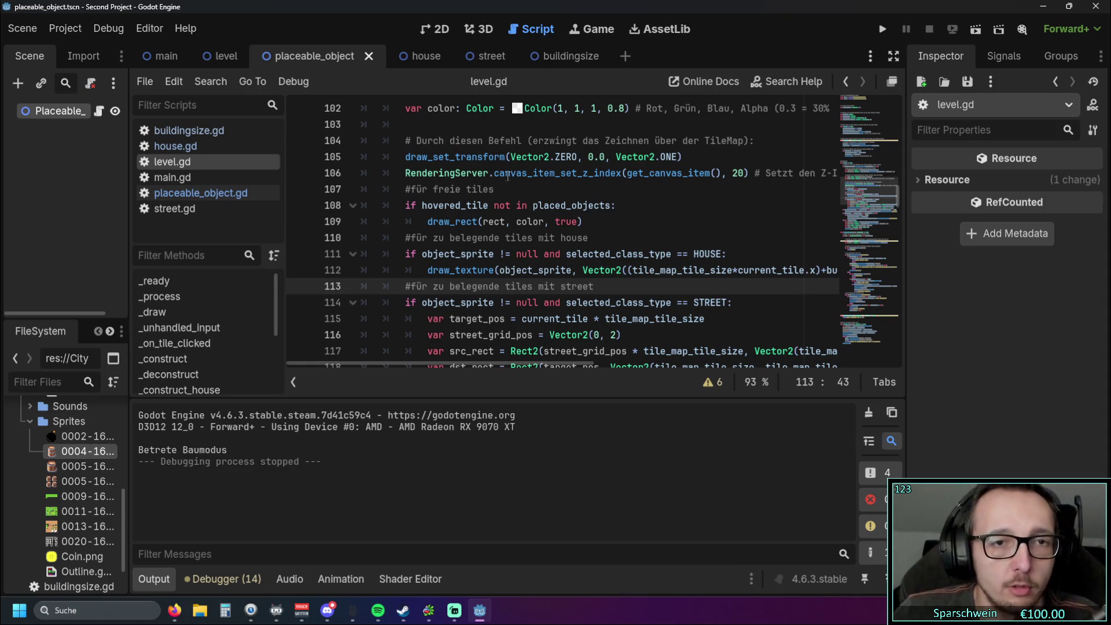
scroll(507, 173, "down", 20)
scroll(530, 228, "down", 20)
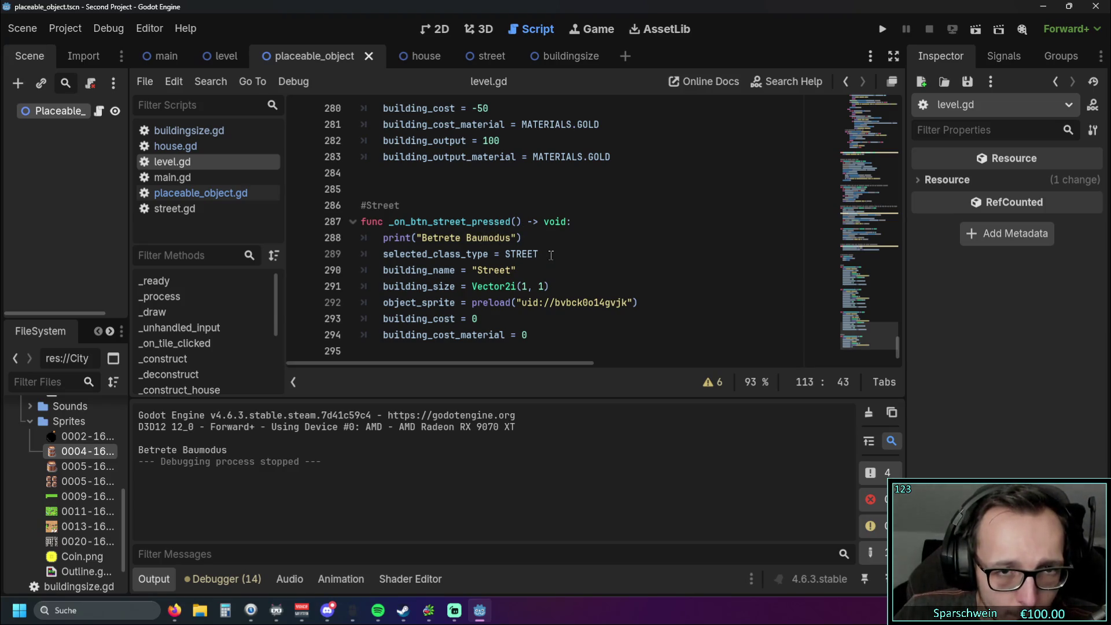
scroll(551, 255, "up", 4)
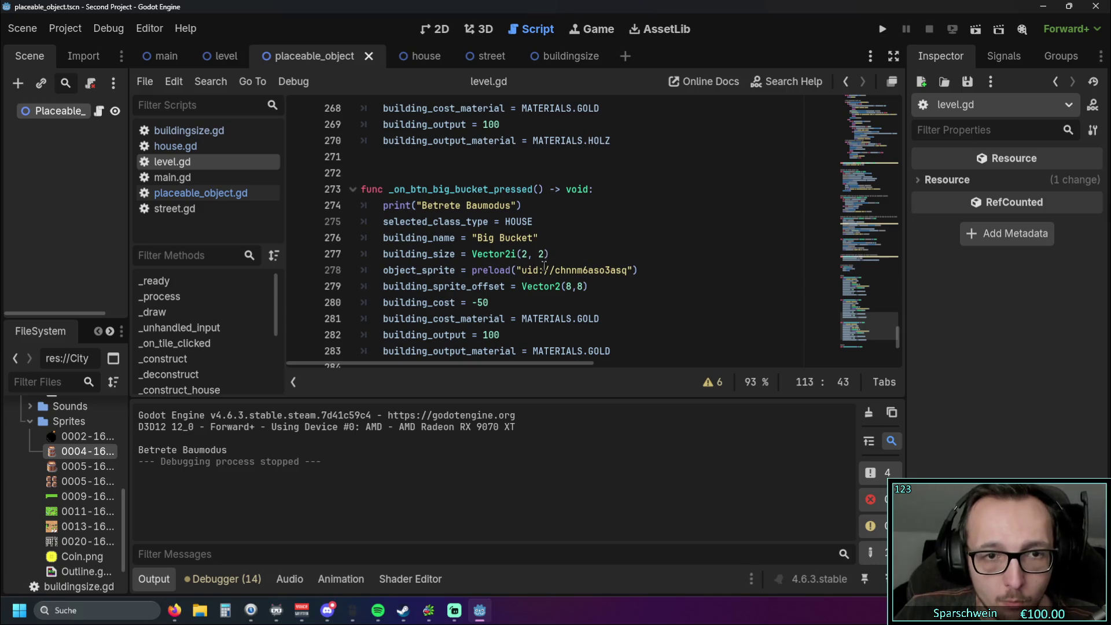
scroll(561, 265, "up", 4)
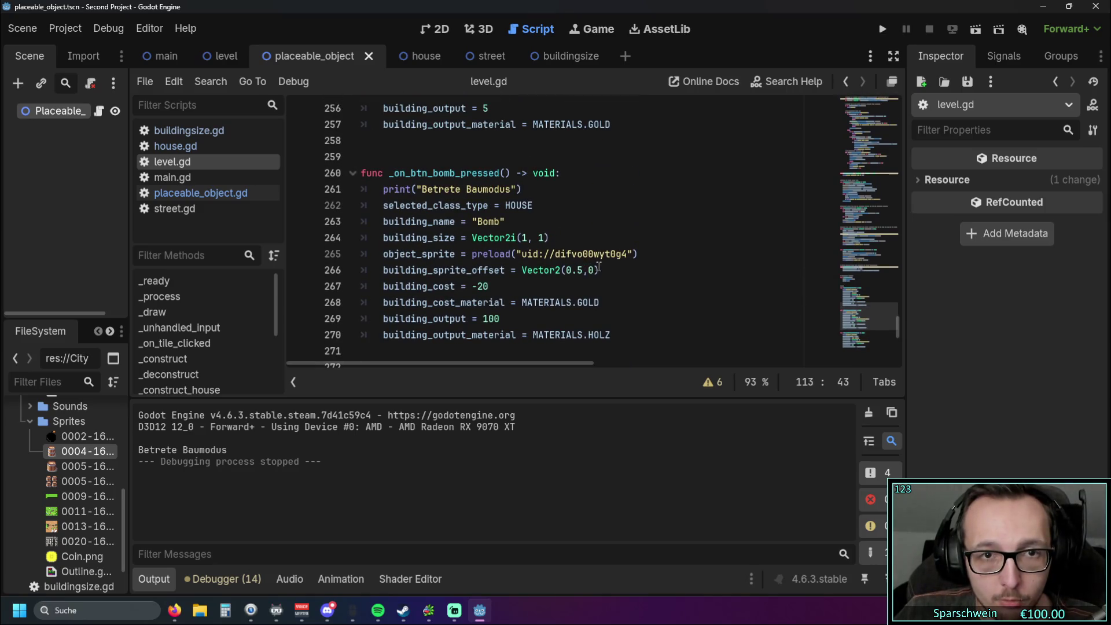
scroll(630, 268, "up", 4)
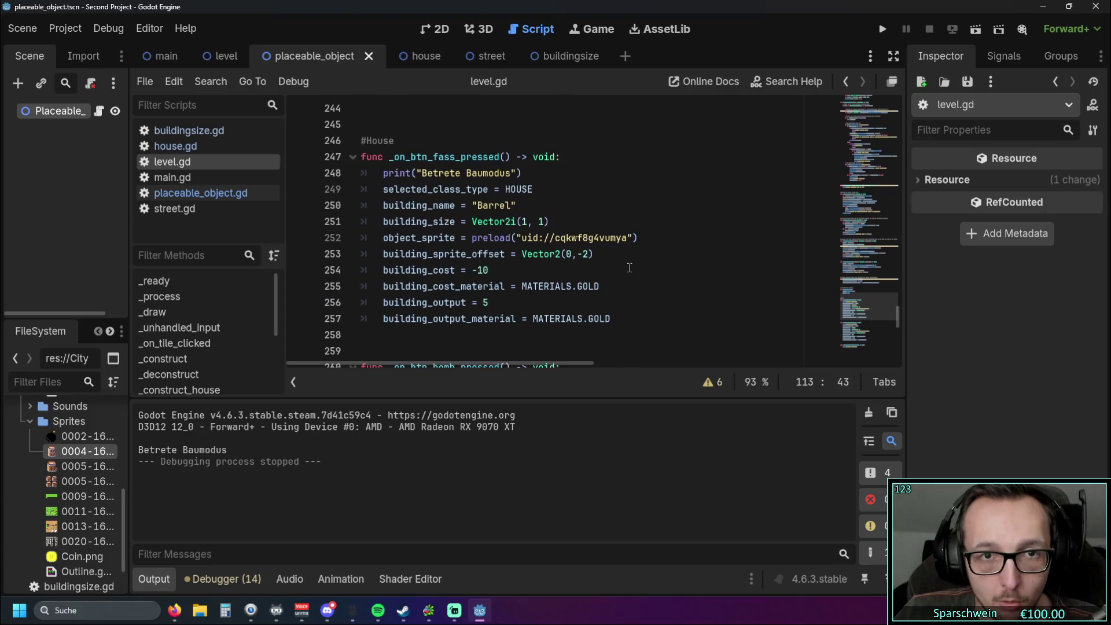
scroll(636, 253, "down", 4)
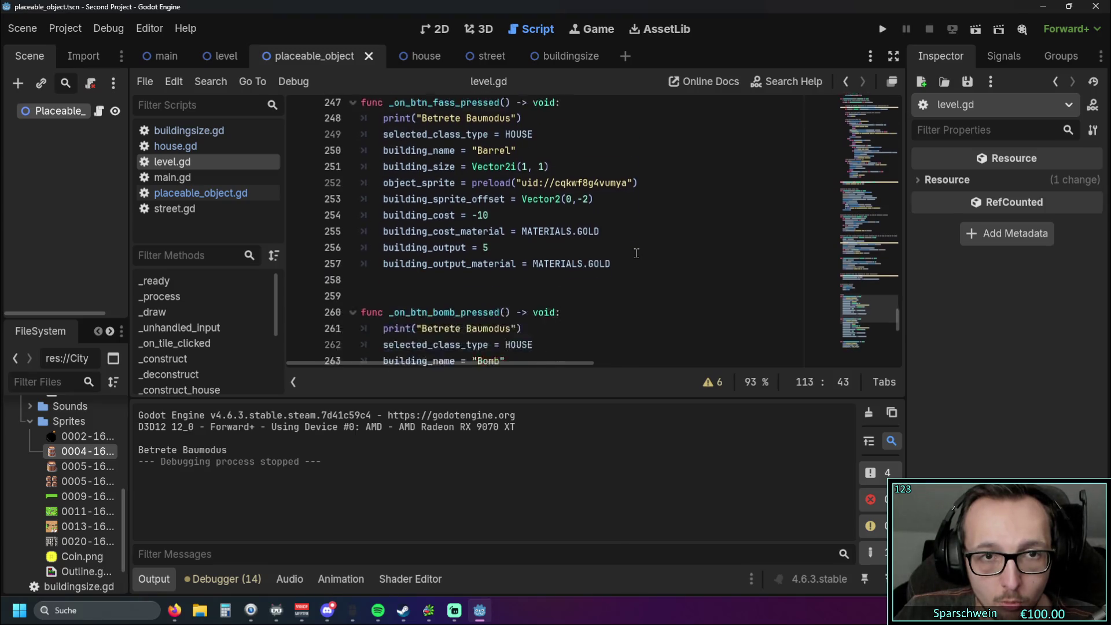
scroll(636, 255, "down", 4)
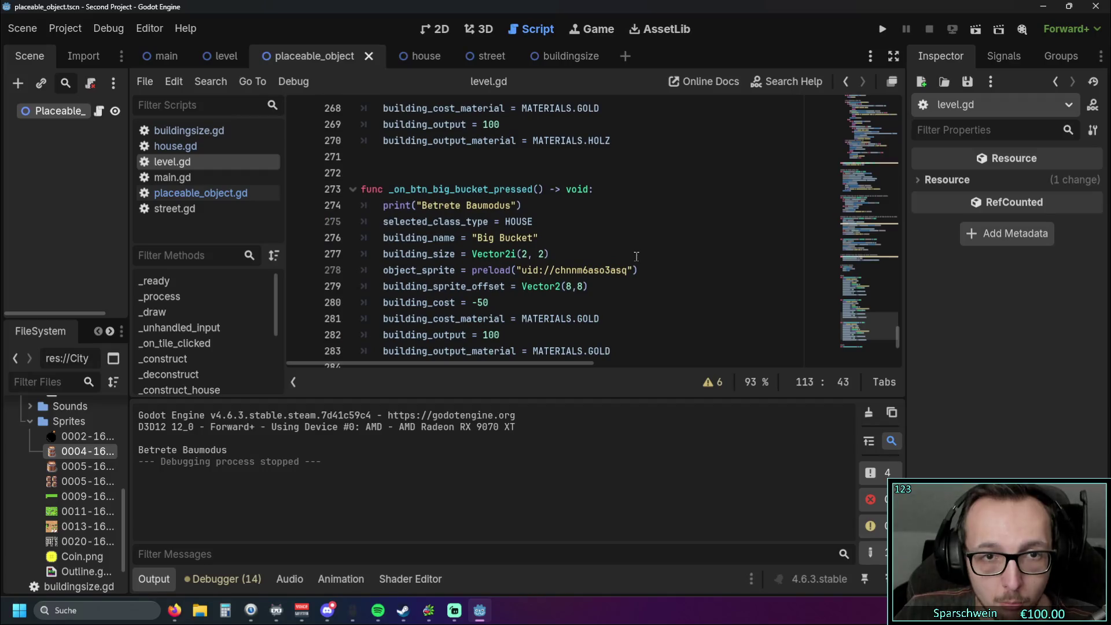
left_click_drag(638, 269, 473, 270)
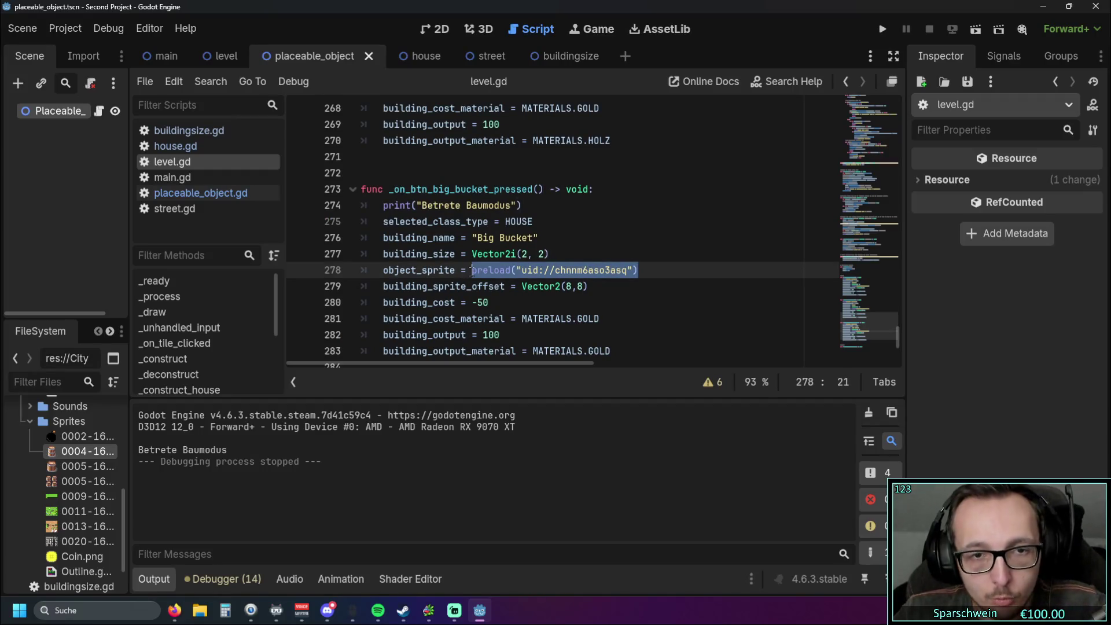
Step: Replace the preload with 0005-16x16-Bucketx4.png and set building_sprite_offset to Vector2(0,0)
key("BackSpace")
mouse_move(81, 481)
left_mouse_down()
mouse_move(485, 293)
mouse_move(502, 271)
left_mouse_up()
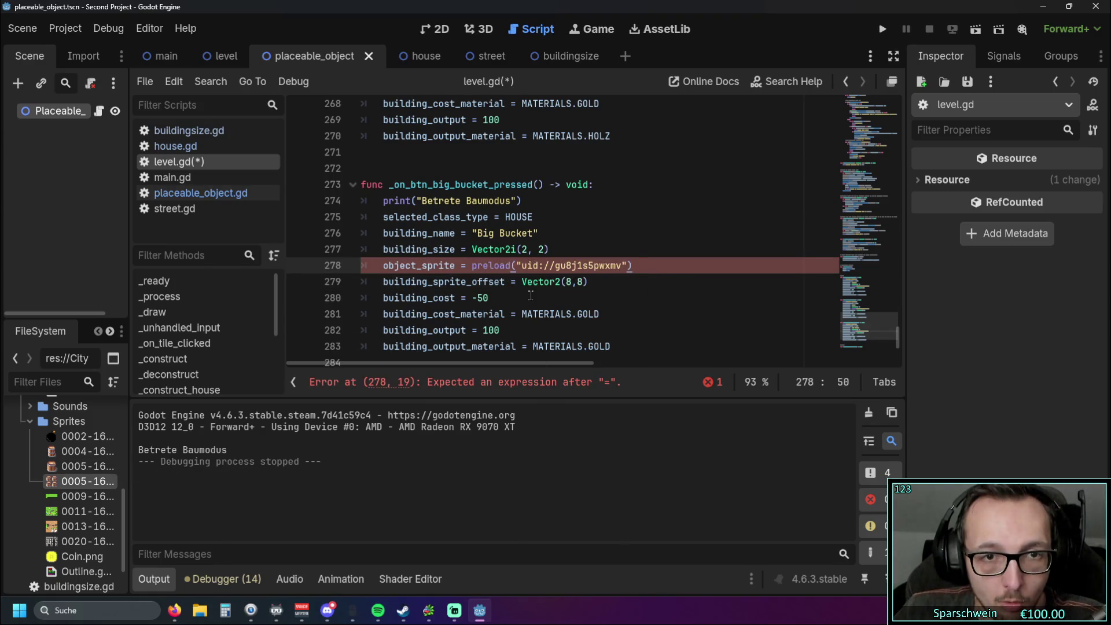
left_click(578, 296)
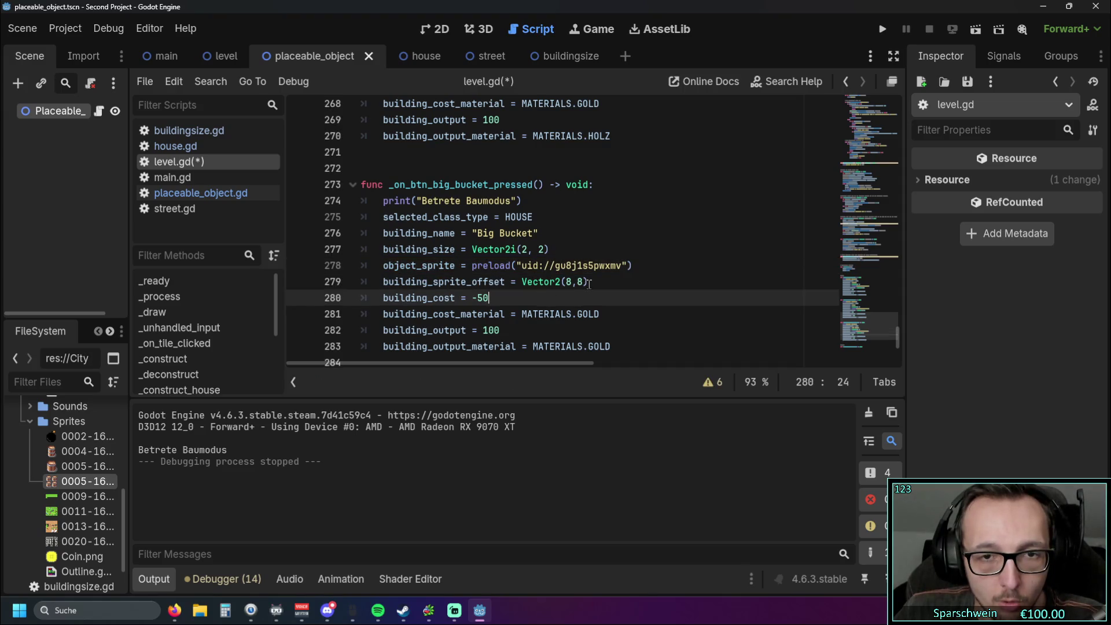
left_click_drag(589, 283, 305, 279)
double_click(570, 282)
type("0")
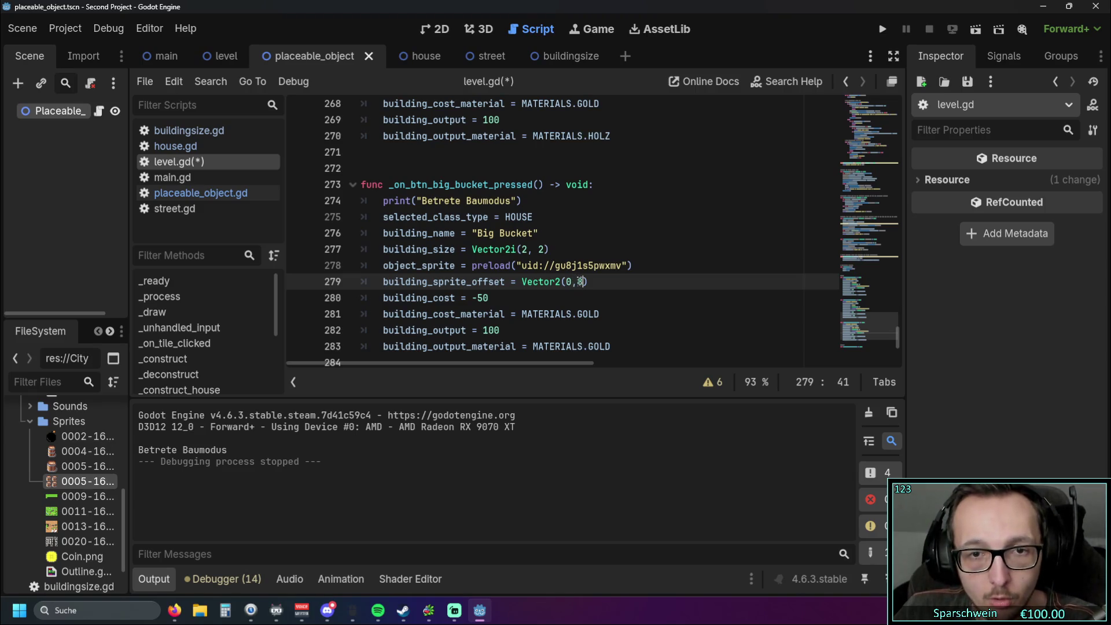
left_click(633, 290)
Step: Run the game with F5, place two Big Buckets, then close it
key("F5")
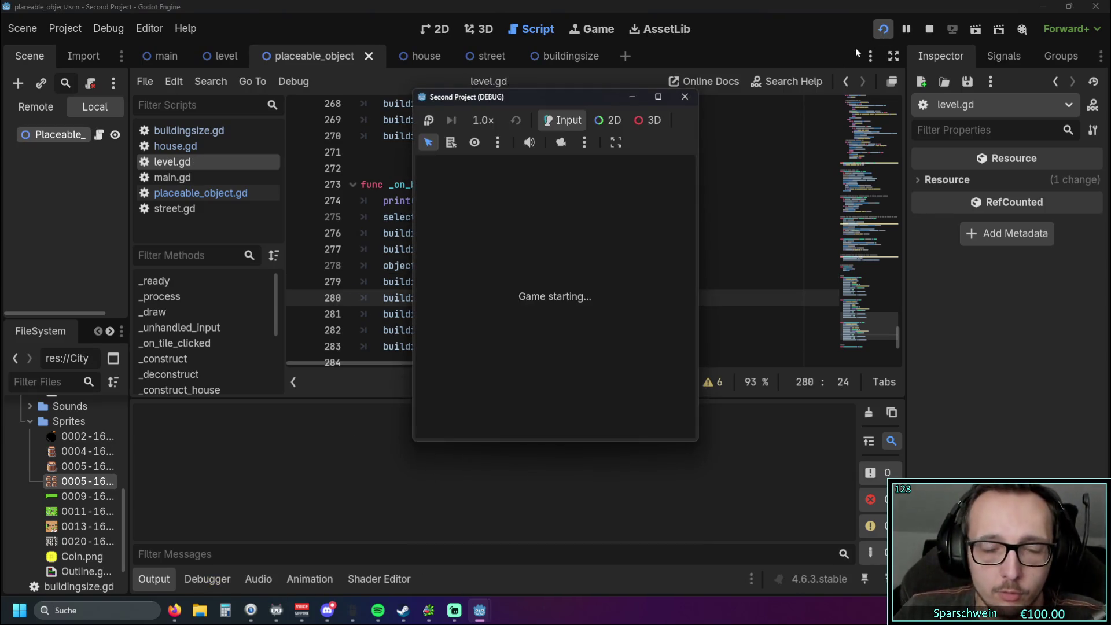
left_click(486, 418)
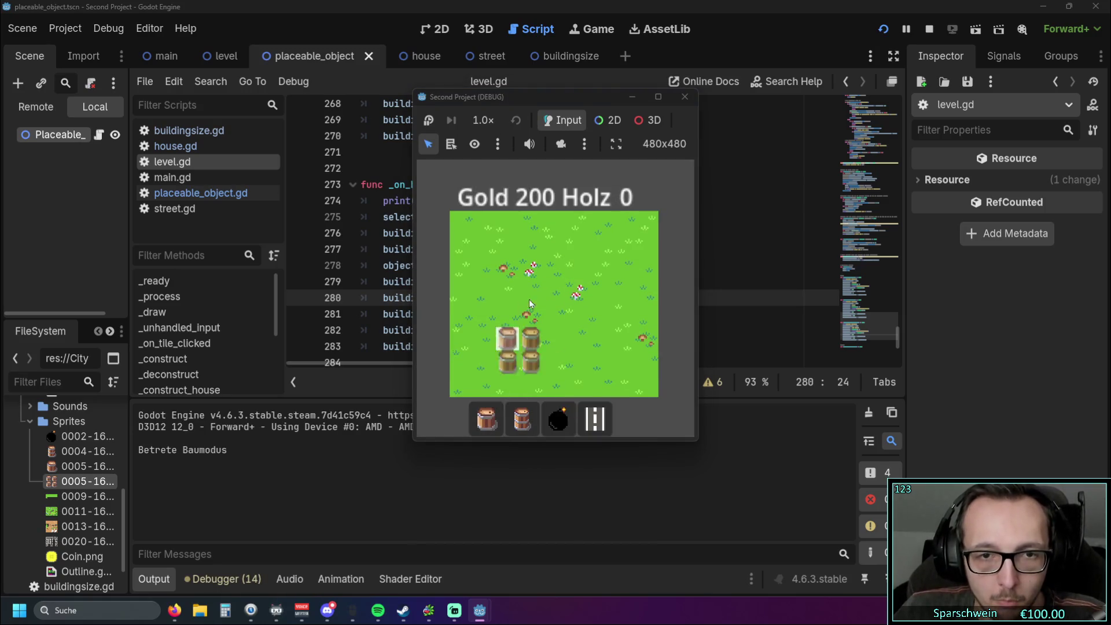
left_click(529, 299)
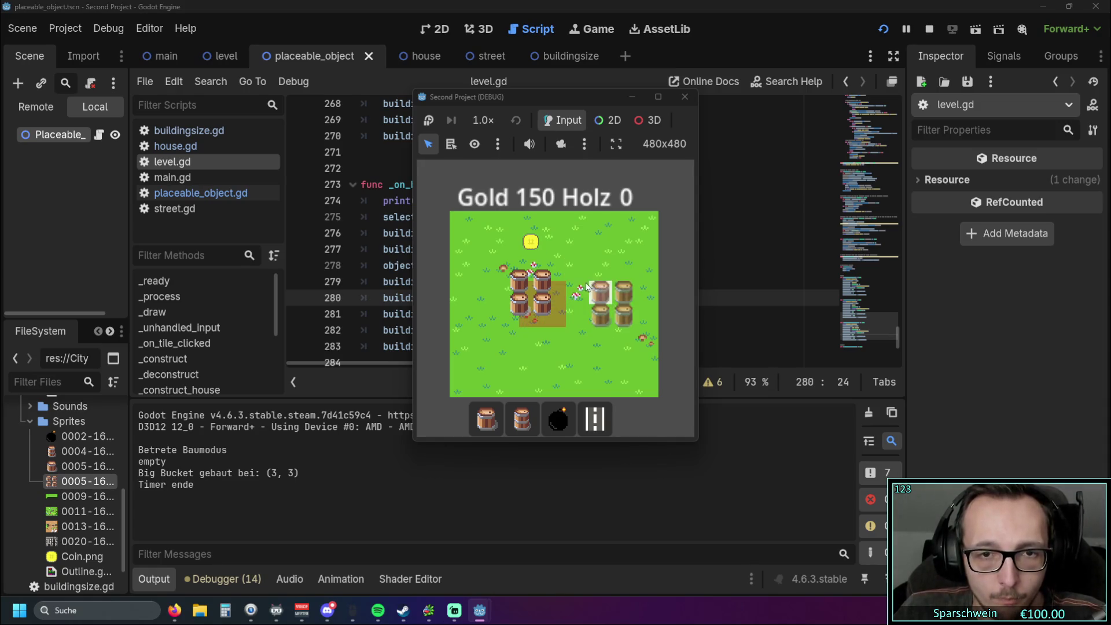
left_click(586, 286)
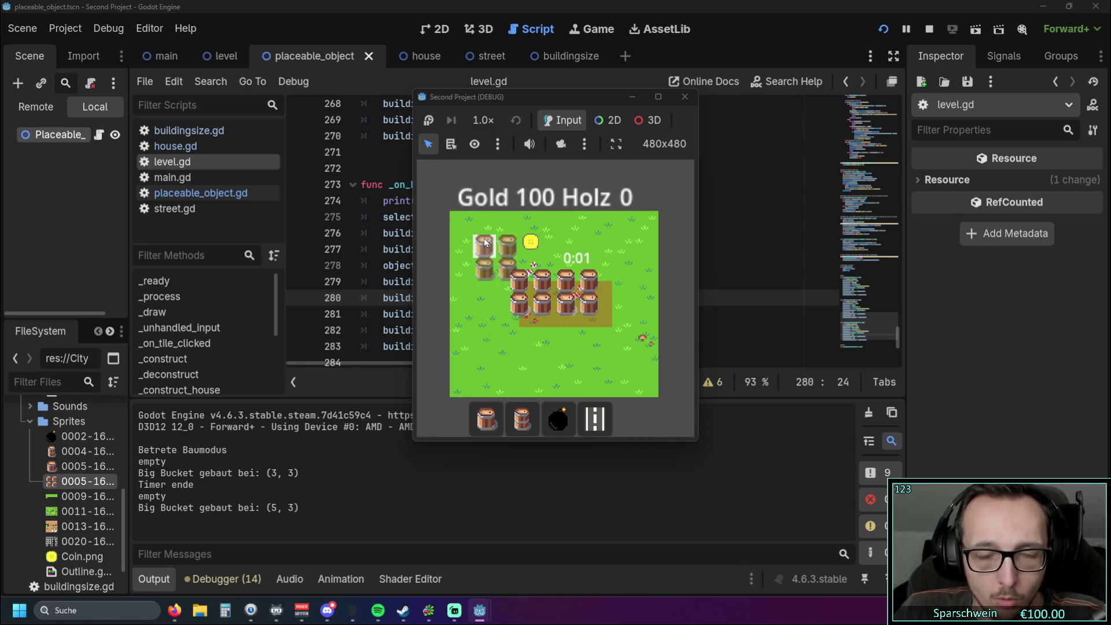
left_click(685, 96)
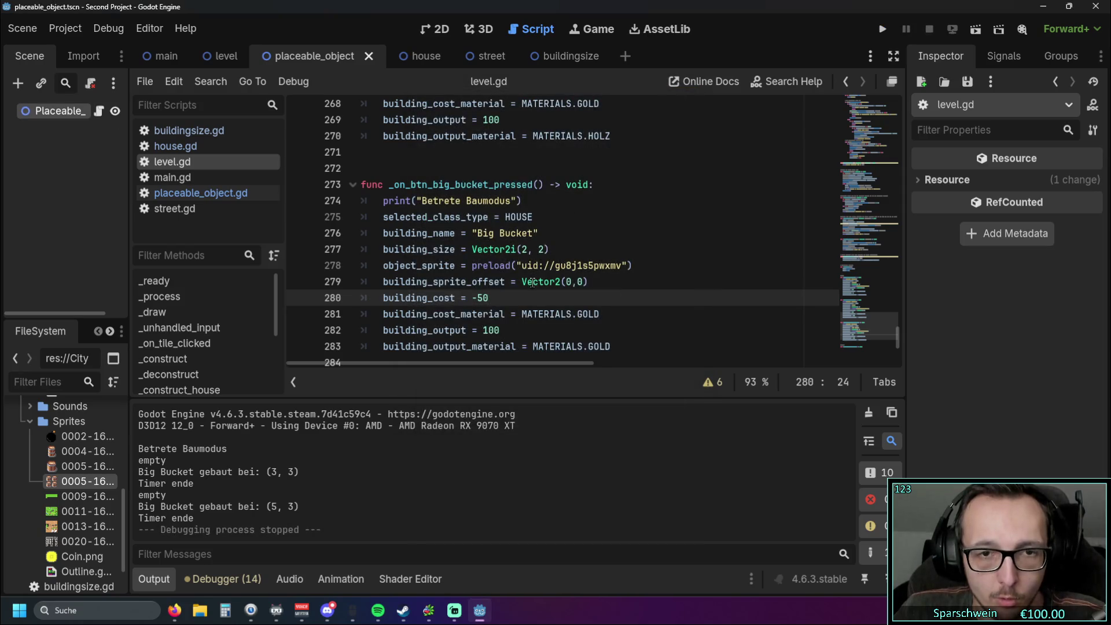
Step: Restore the sprite offset to Vector2(8,8) and test by placing two Big Buckets
double_click(568, 281)
type("8")
double_click(581, 282)
key("F5")
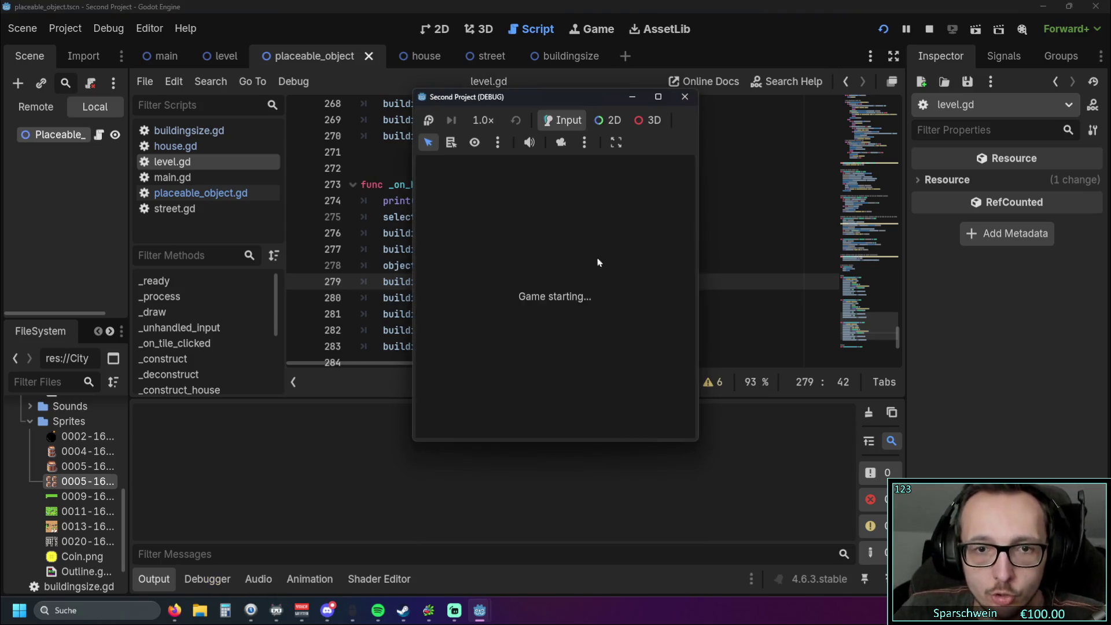
left_click(520, 435)
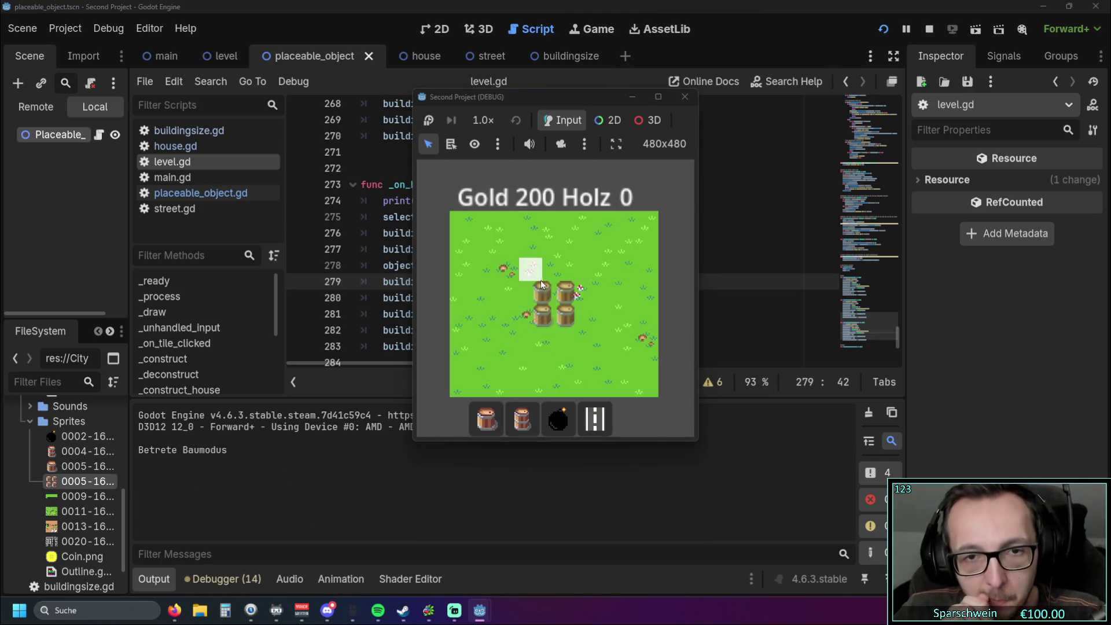
left_click(534, 278)
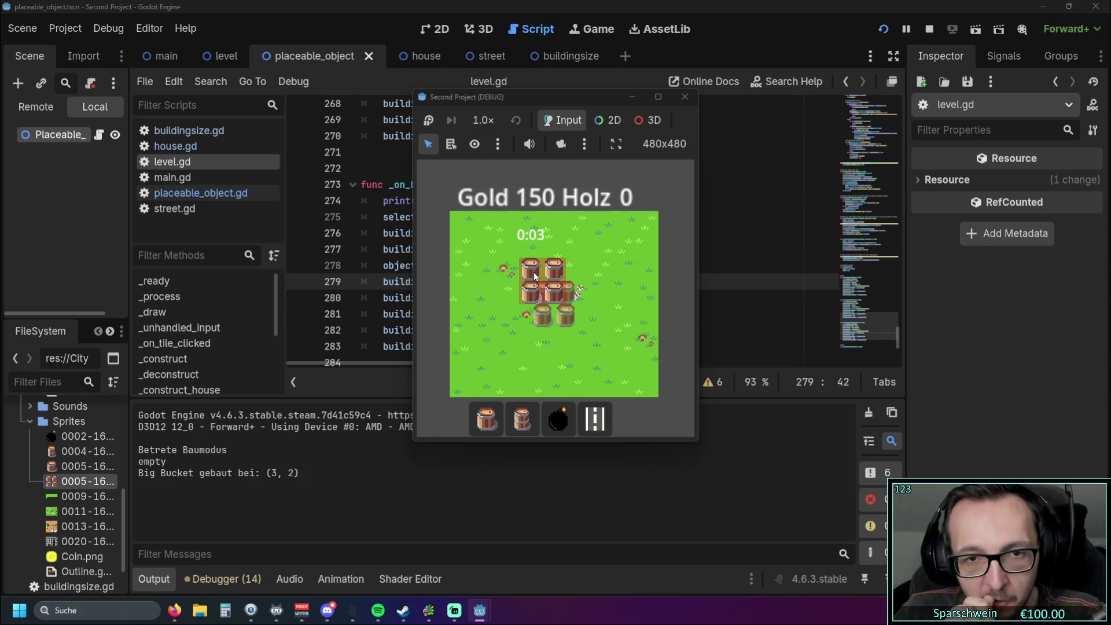
left_click(578, 272)
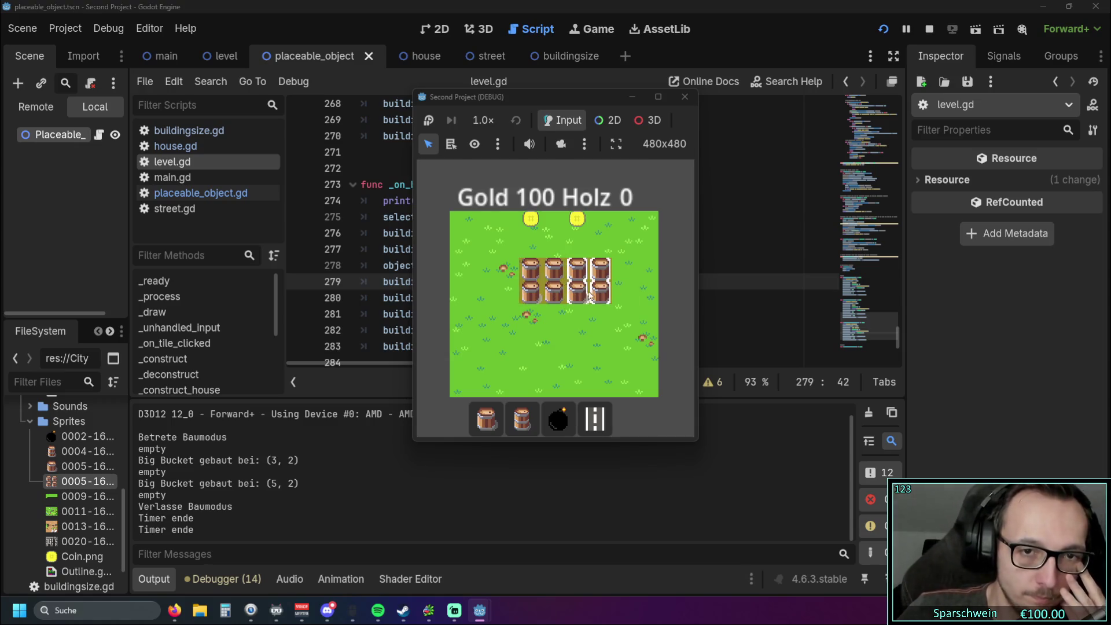
Step: Collect coins raising gold from 500 to 700, lay a street, then stop the game
left_click(559, 302)
left_click(594, 418)
left_click(486, 316)
mouse_move(559, 317)
left_mouse_down()
mouse_move(601, 317)
mouse_move(582, 344)
left_mouse_up()
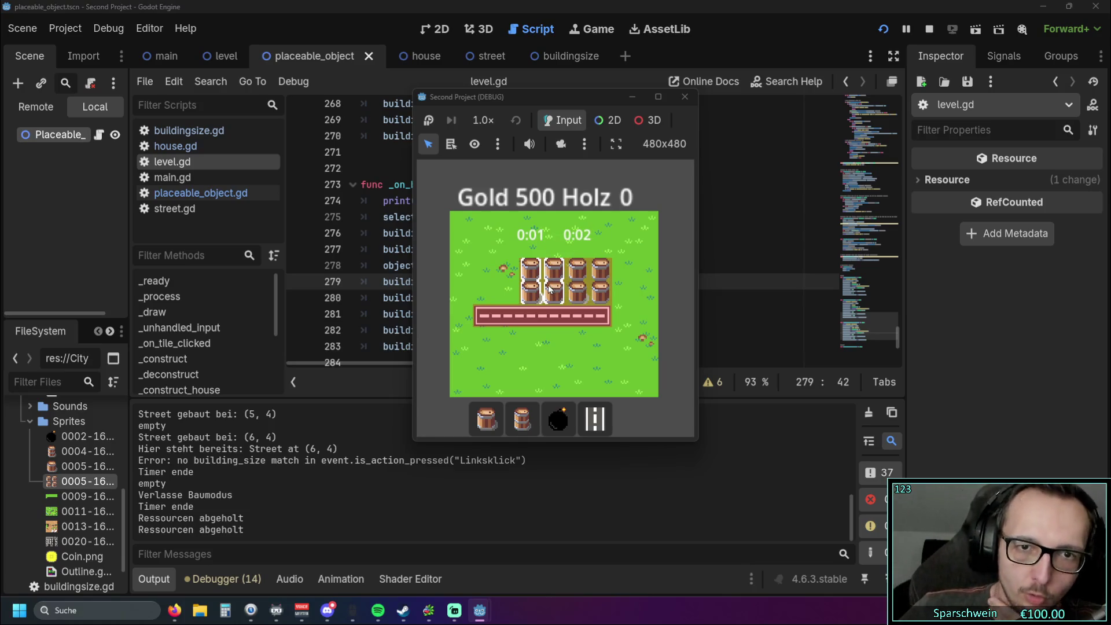
left_click(683, 97)
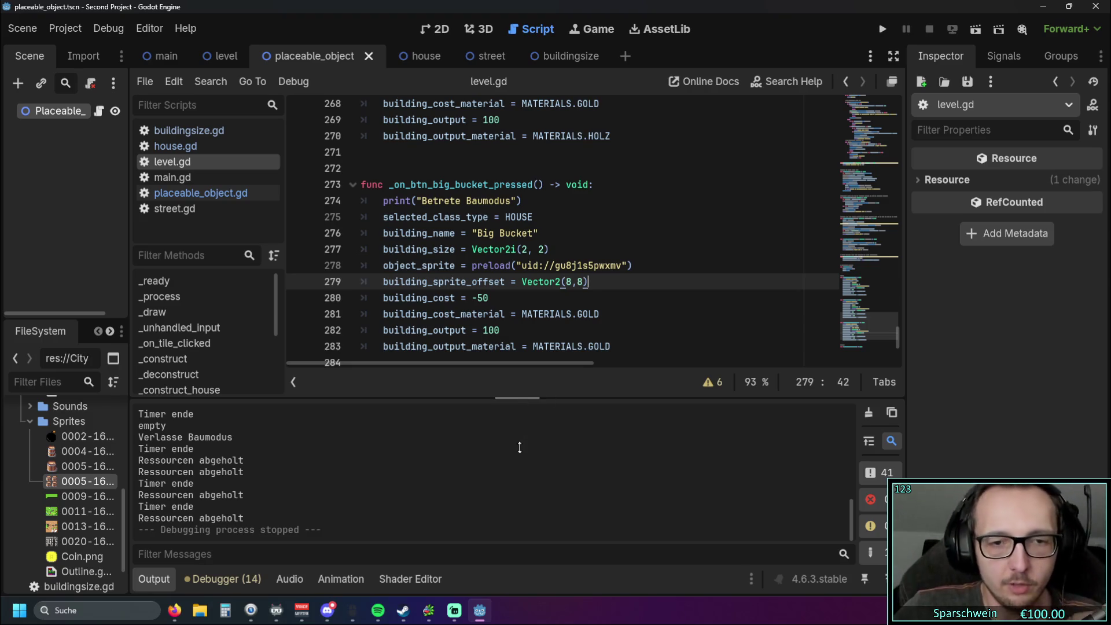
Step: Launch the game, place a 2x2 Big Bucket on the grass, and demolish it
left_click(882, 28)
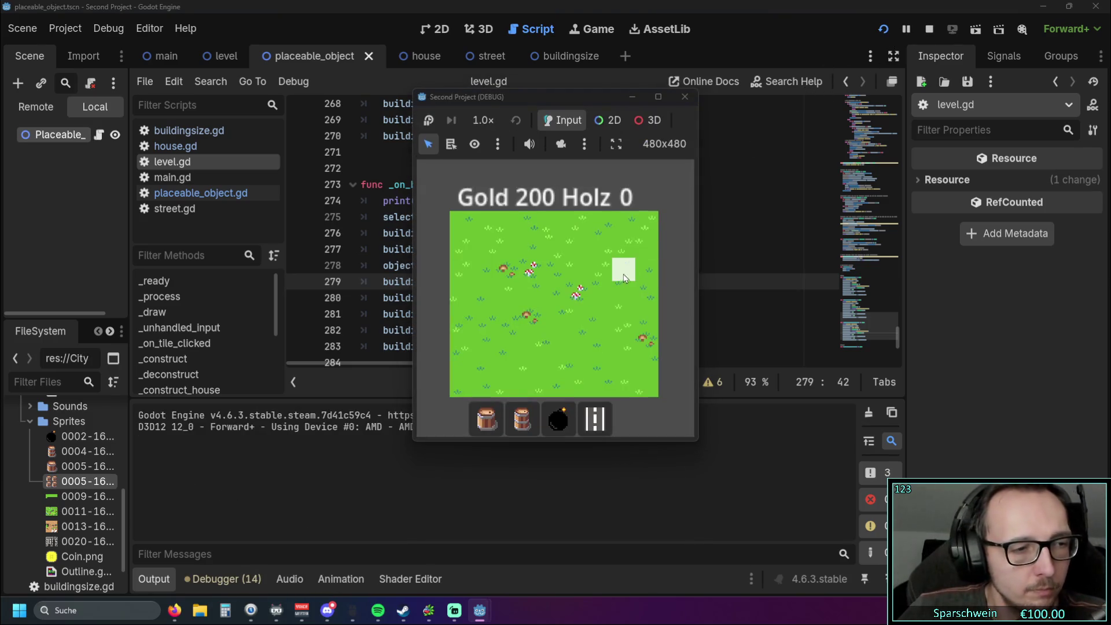
left_click(486, 418)
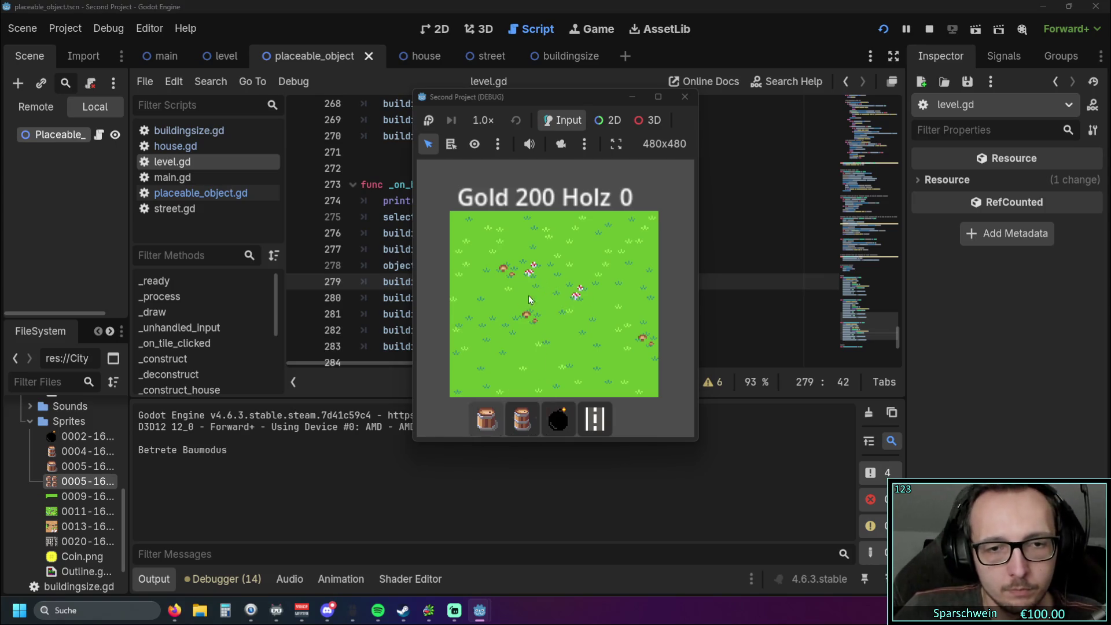
left_click(543, 280)
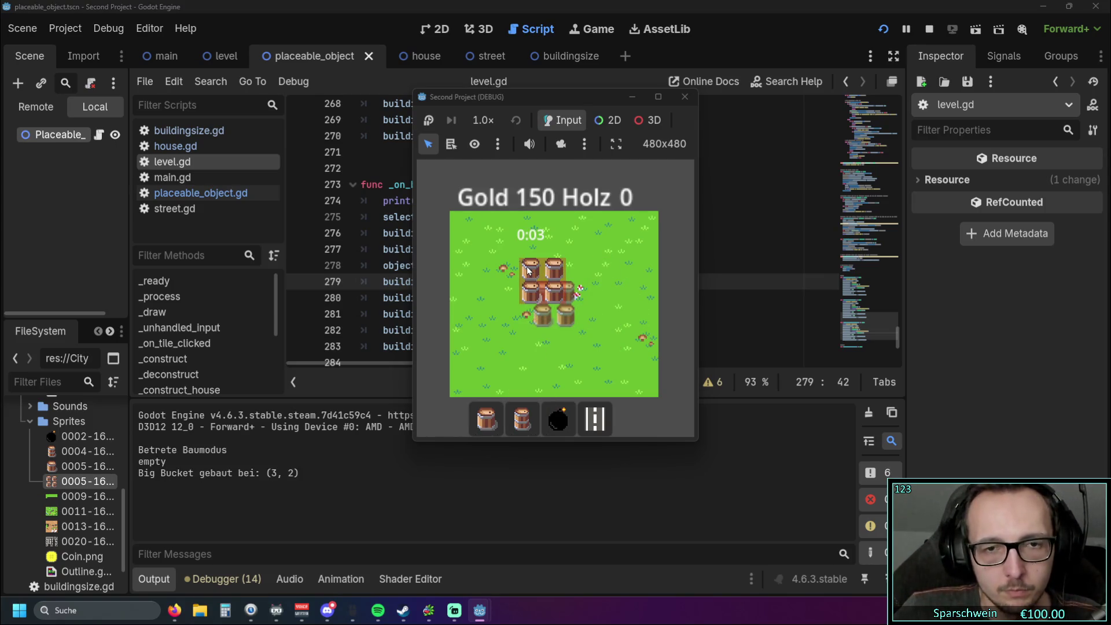
right_click(531, 276)
Step: Build barrels at tiles (3,3), (5,3) and (1,3), dropping gold to 120
left_click(522, 418)
left_click(531, 289)
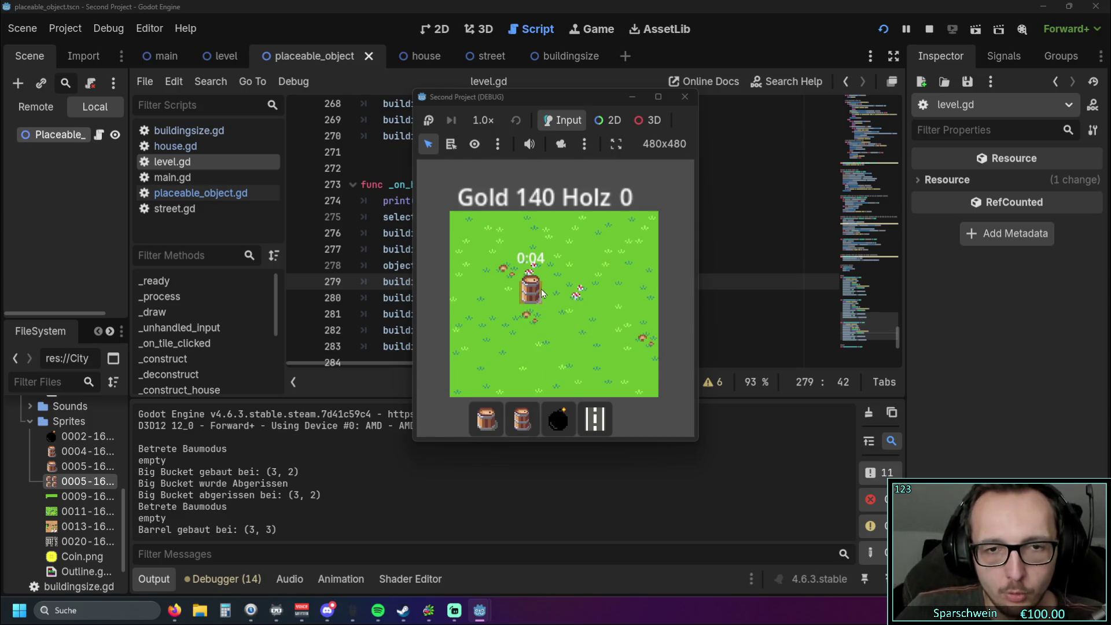
left_click(573, 294)
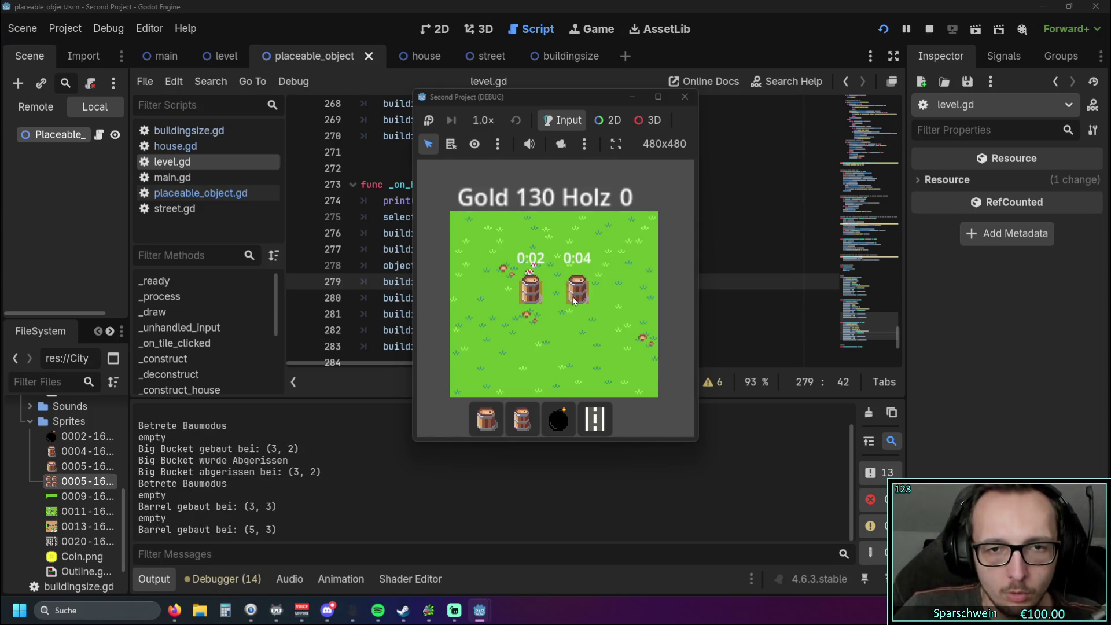
key("Escape")
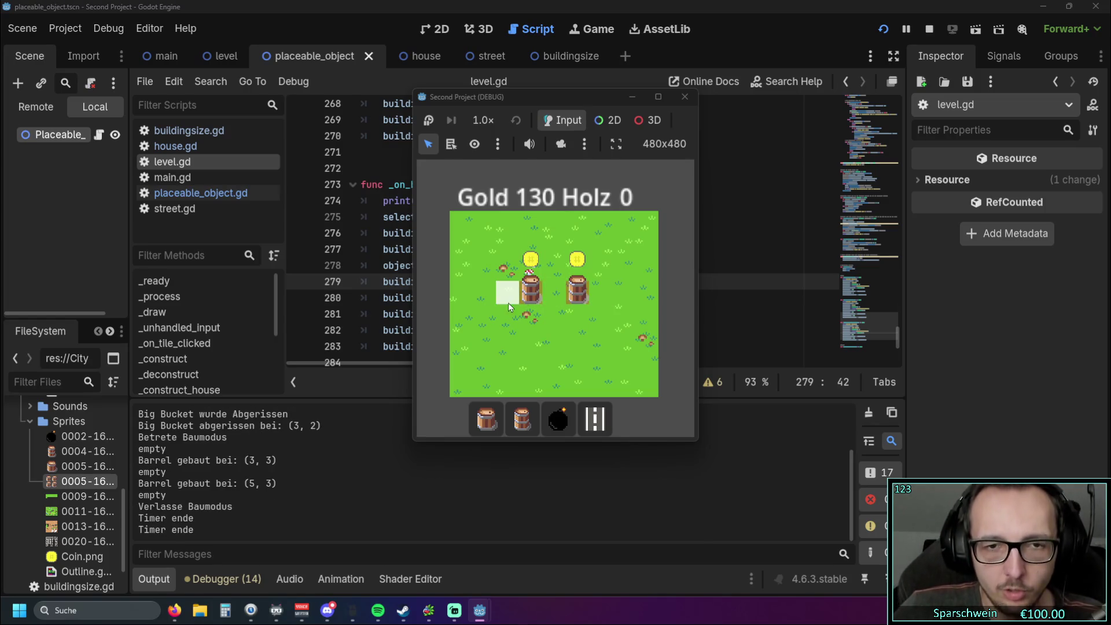
left_click(522, 419)
left_click(489, 296)
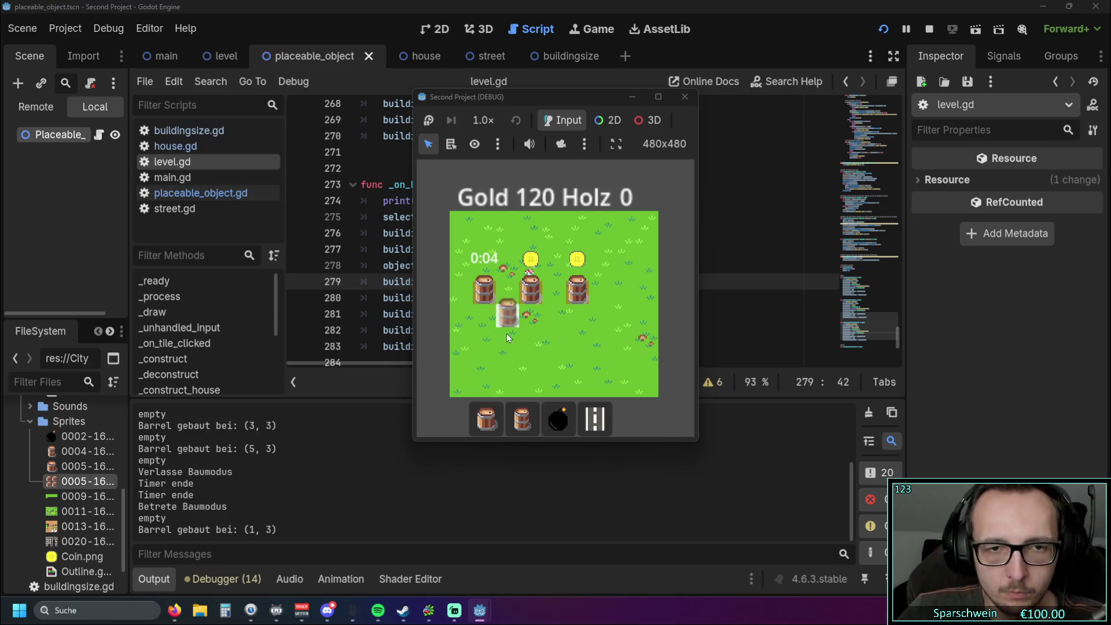
right_click(507, 301)
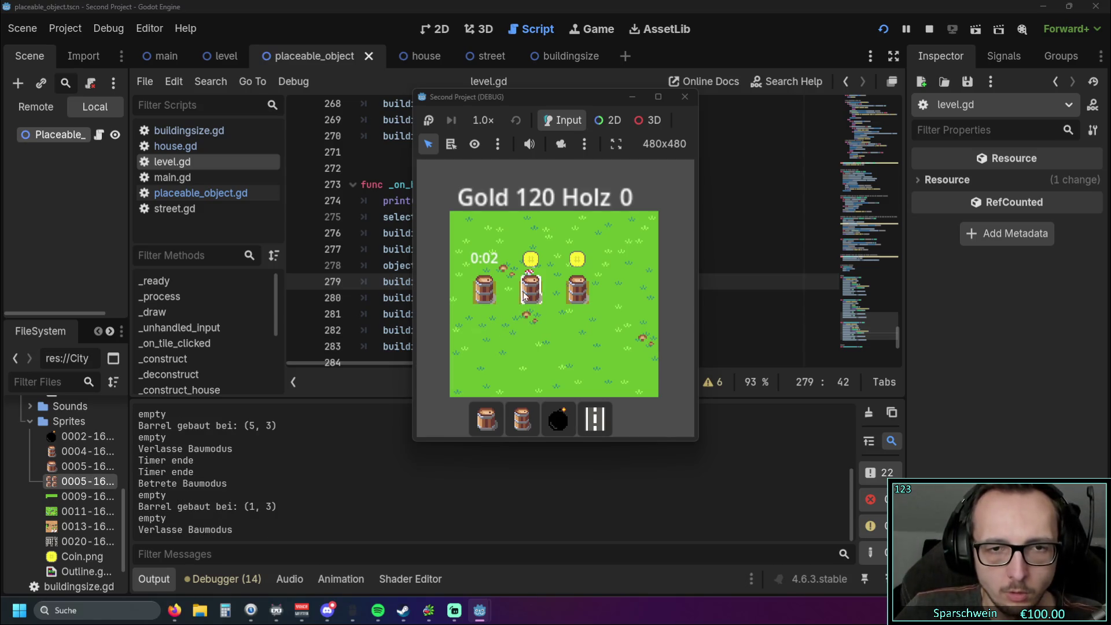
Step: Demolish all three barrels, cancel building, and return to level.gd in the editor
left_click(521, 418)
left_click(484, 292)
left_click(531, 292)
left_click(577, 293)
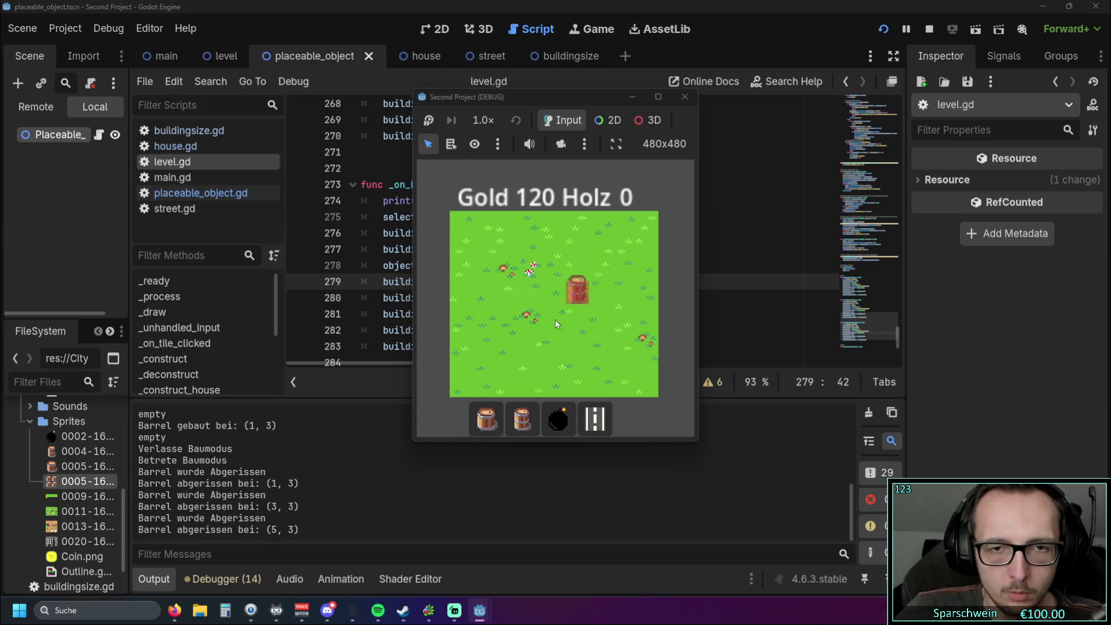
right_click(556, 316)
left_click(523, 432)
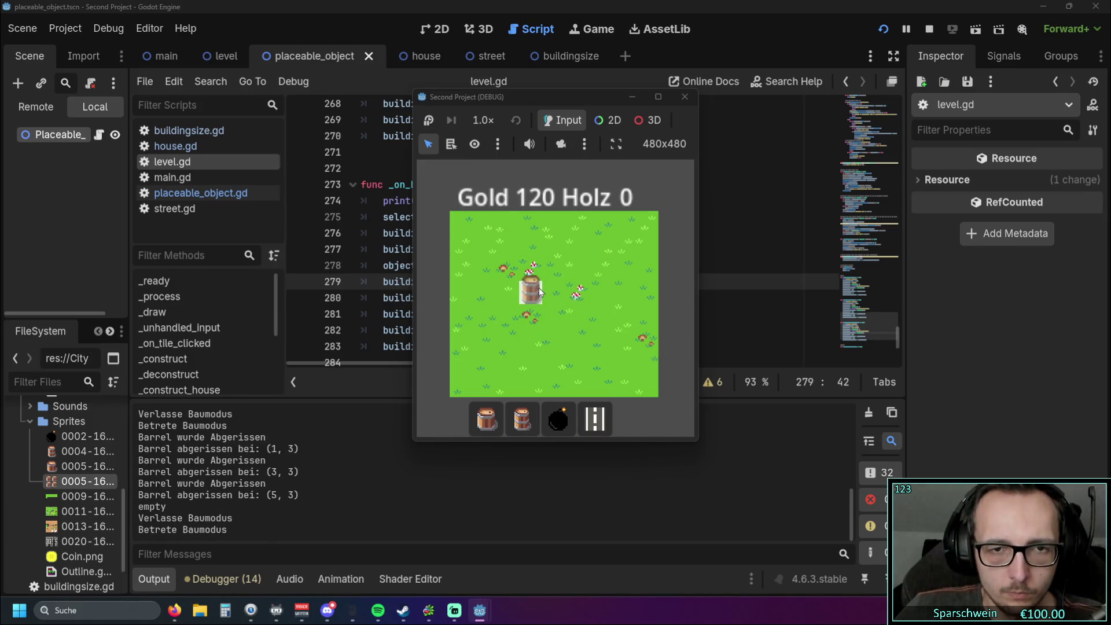
right_click(532, 296)
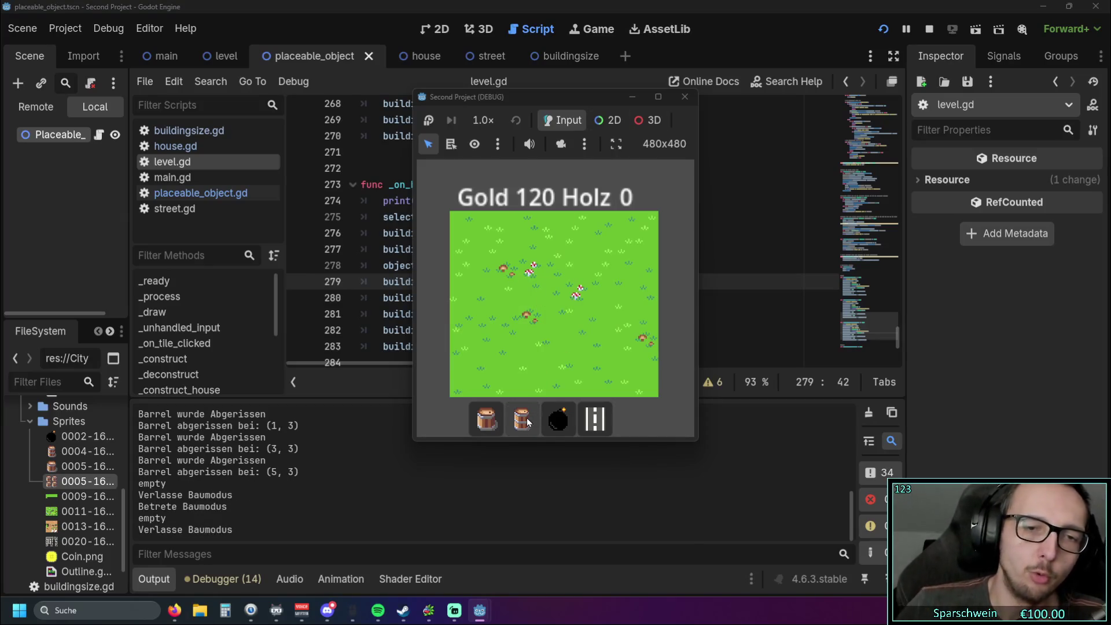
left_click(371, 223)
scroll(690, 273, "up", 9)
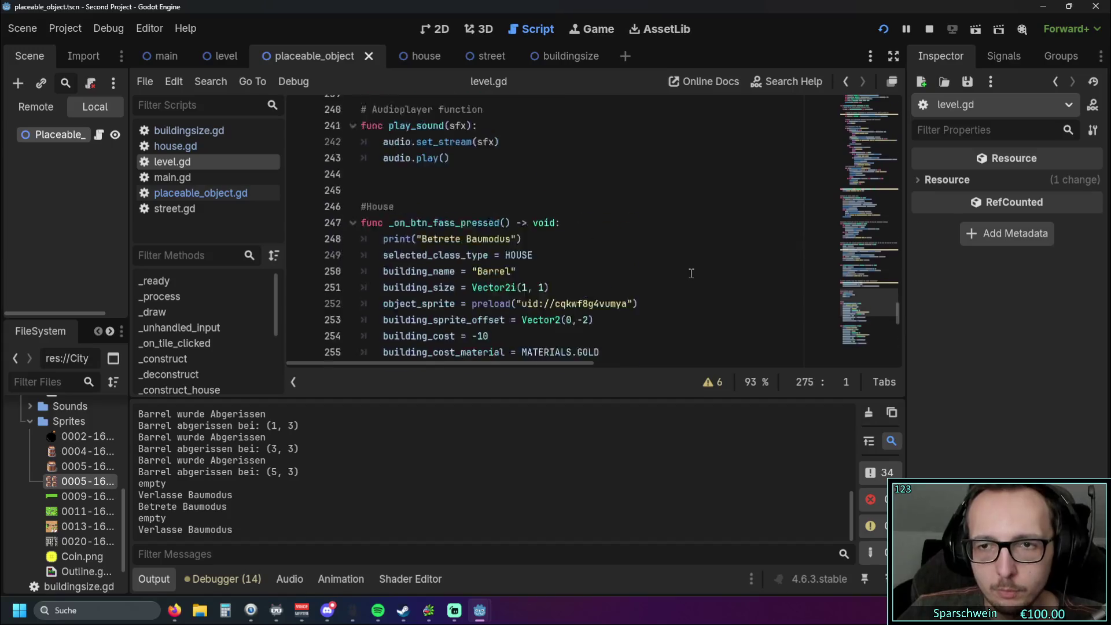
Step: Close the game and delete the '*2' after building_sprite_offset.y on line 112
scroll(691, 273, "up", 10)
mouse_move(479, 610)
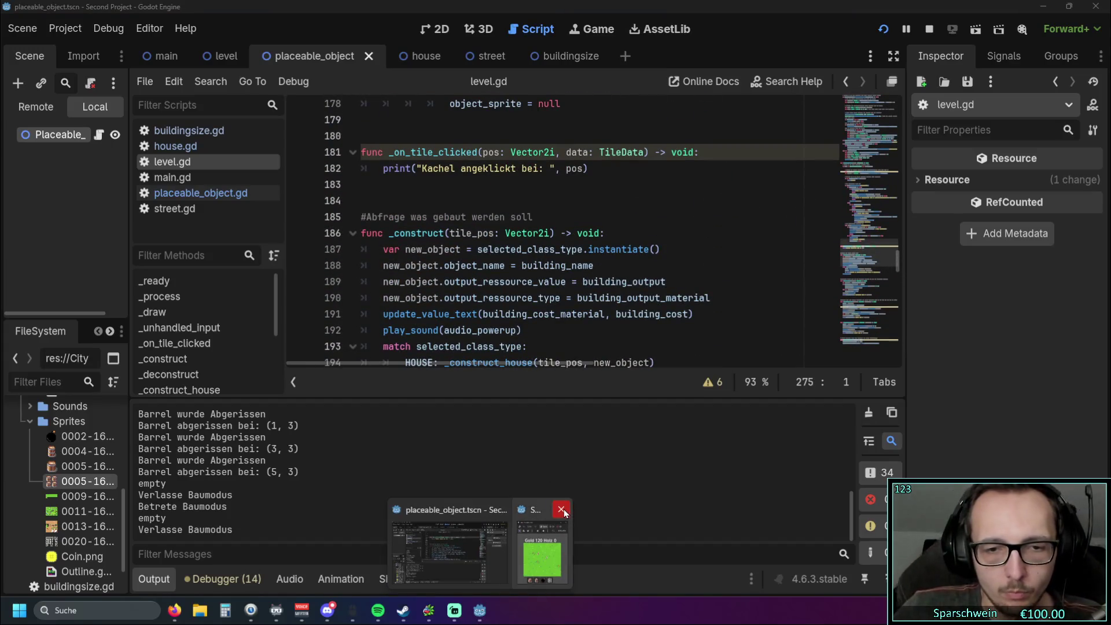
left_click(561, 509)
scroll(671, 275, "up", 6)
scroll(671, 276, "up", 8)
left_click_drag(497, 363, 778, 363)
scroll(694, 280, "down", 3)
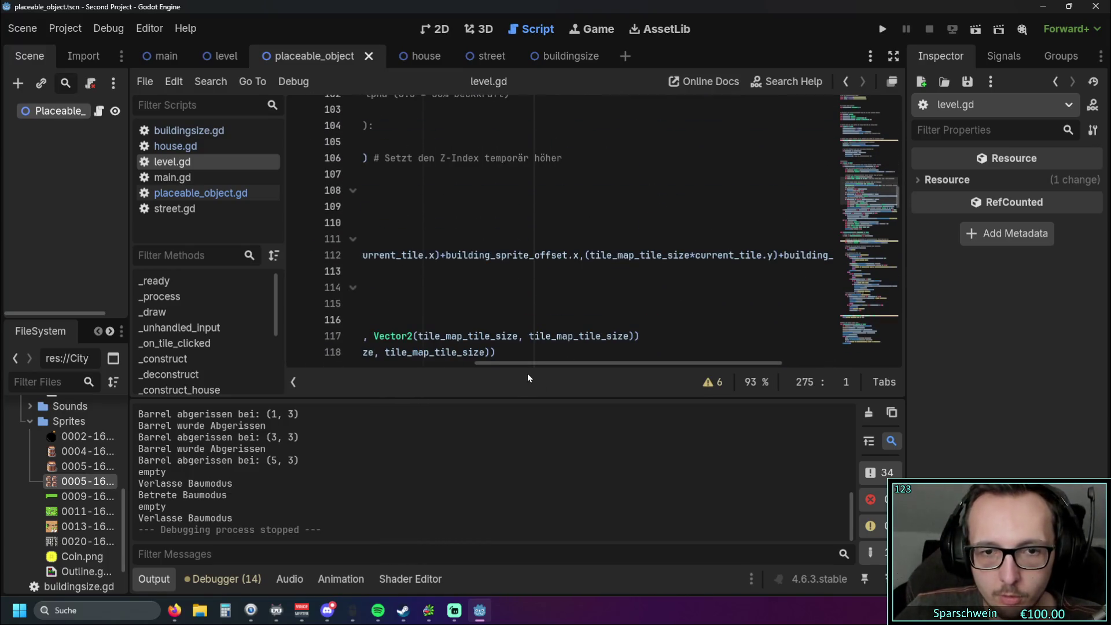
left_click_drag(528, 363, 771, 362)
left_click(704, 256)
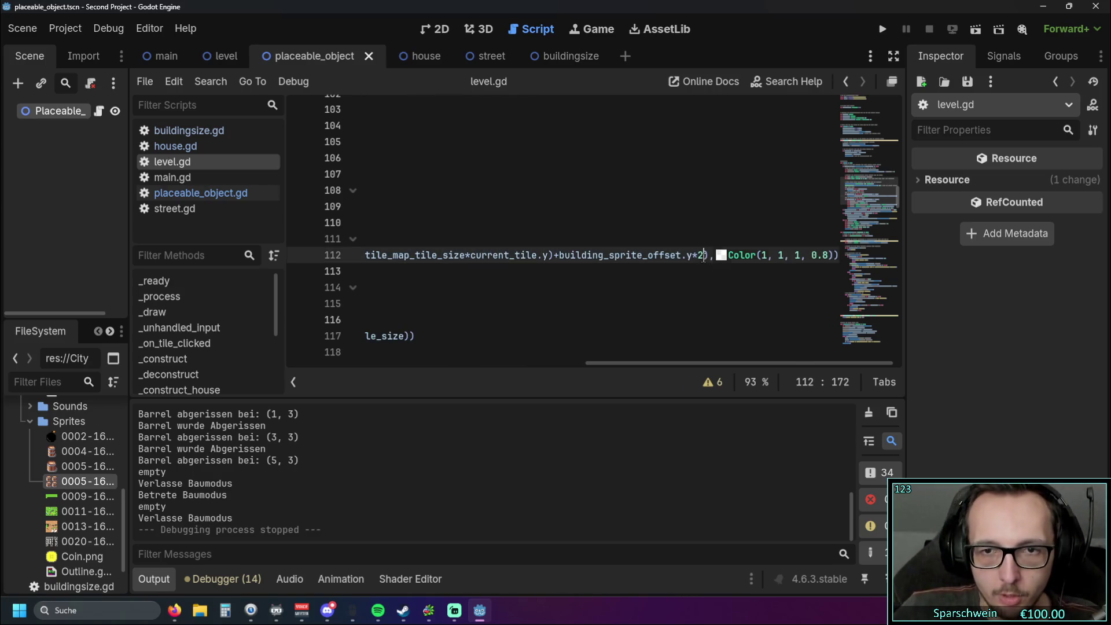
key("BackSpace")
key("BackSpace")
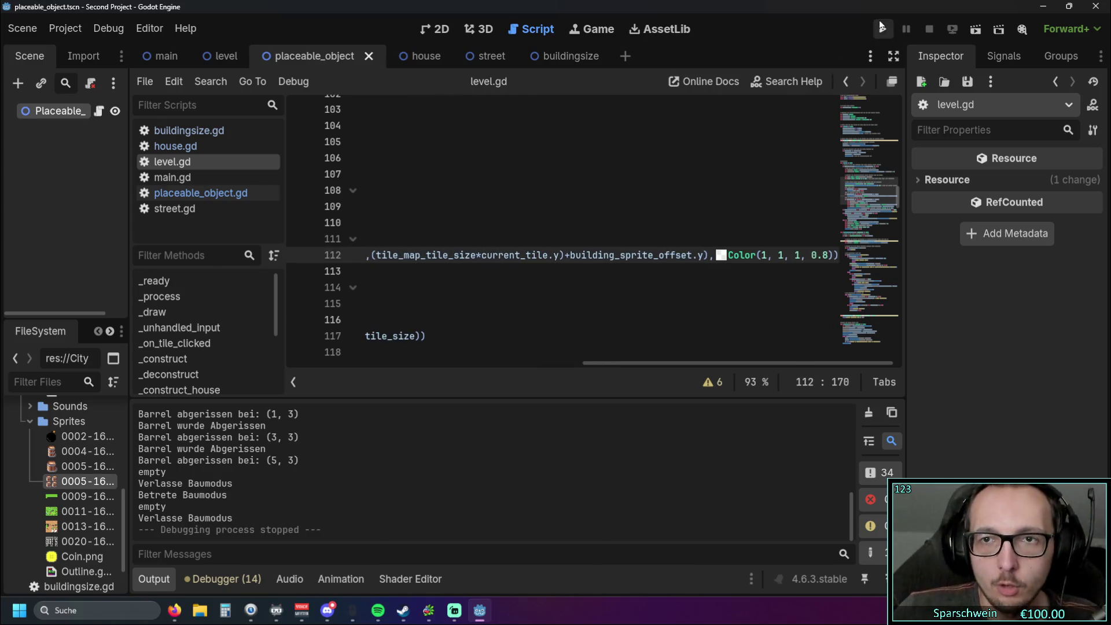
Step: Test in-game by building a Big Bucket, a barrel at (6, 3) and a bomb at (3, 5), then close
left_click(880, 27)
left_click(486, 419)
left_click(533, 272)
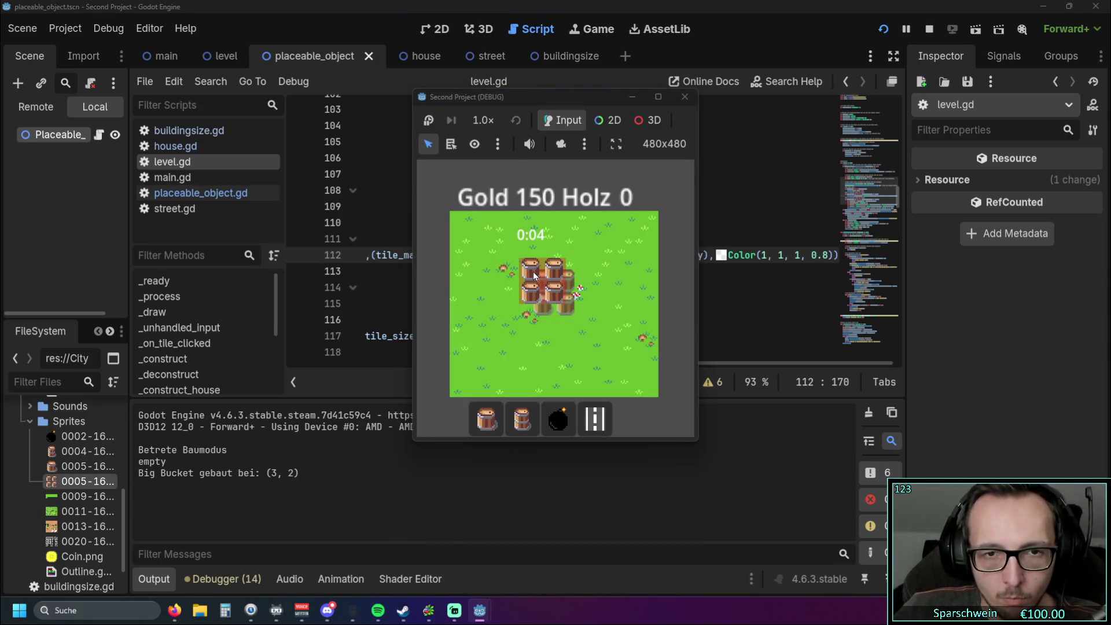
left_click(522, 418)
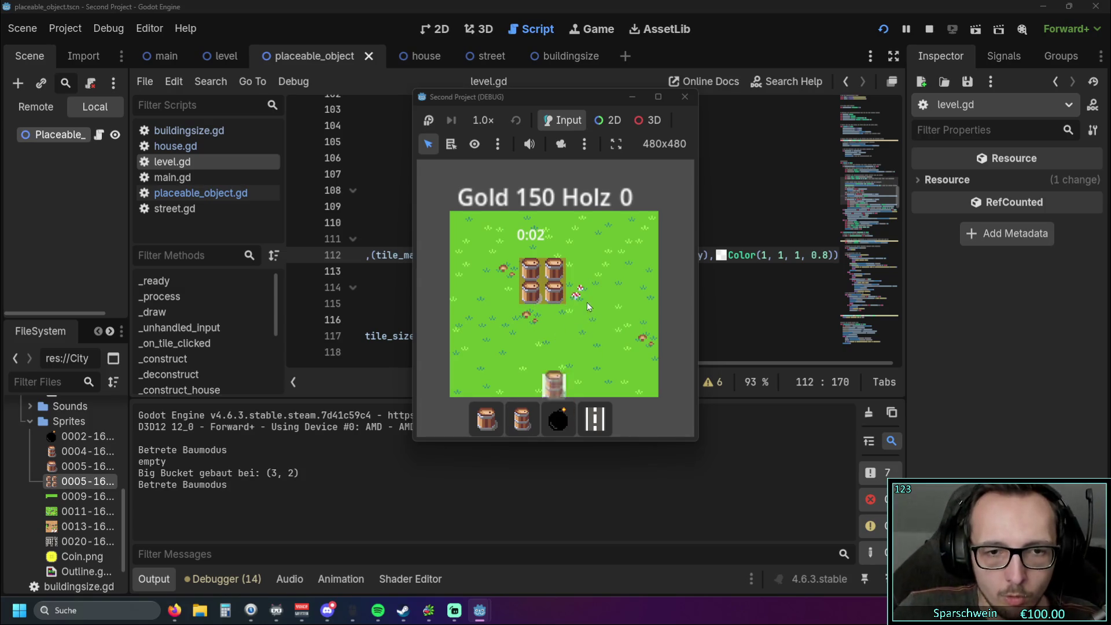
left_click(592, 301)
left_click(558, 419)
left_click(533, 342)
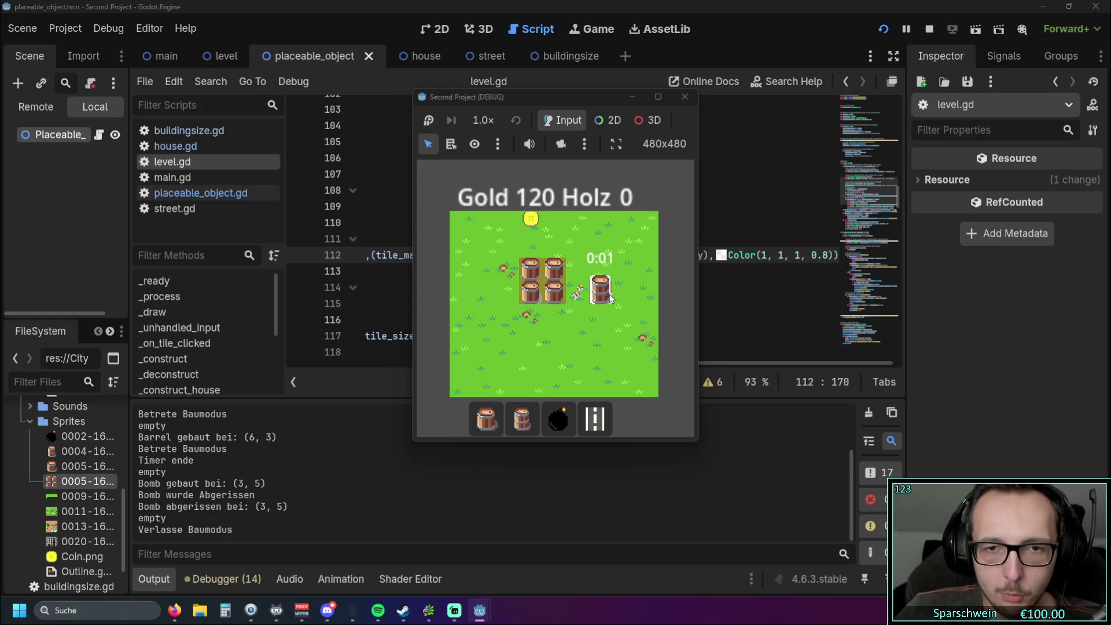
left_click(685, 97)
mouse_move(695, 259)
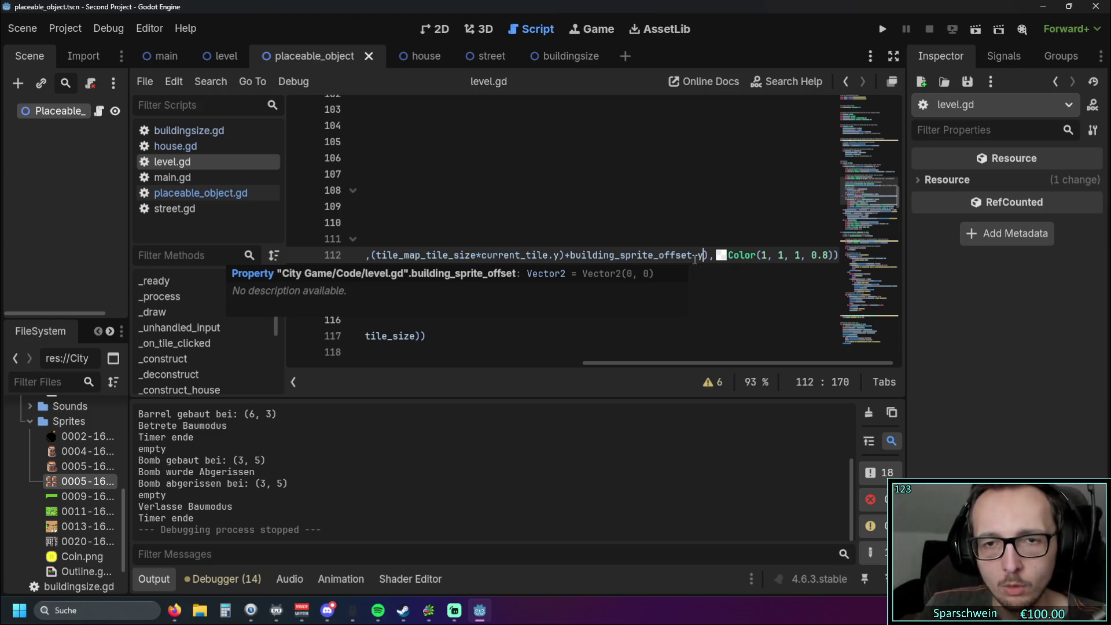
Step: Dismiss the property info popup and run the game again
left_click(640, 222)
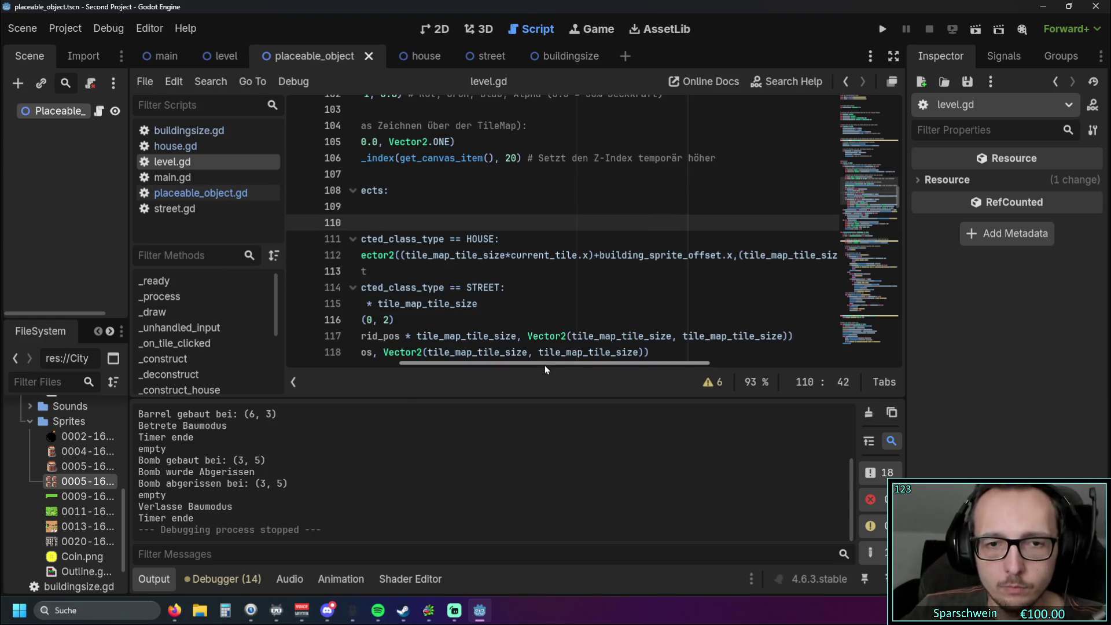
left_click_drag(544, 364, 752, 363)
scroll(682, 367, "left", 4)
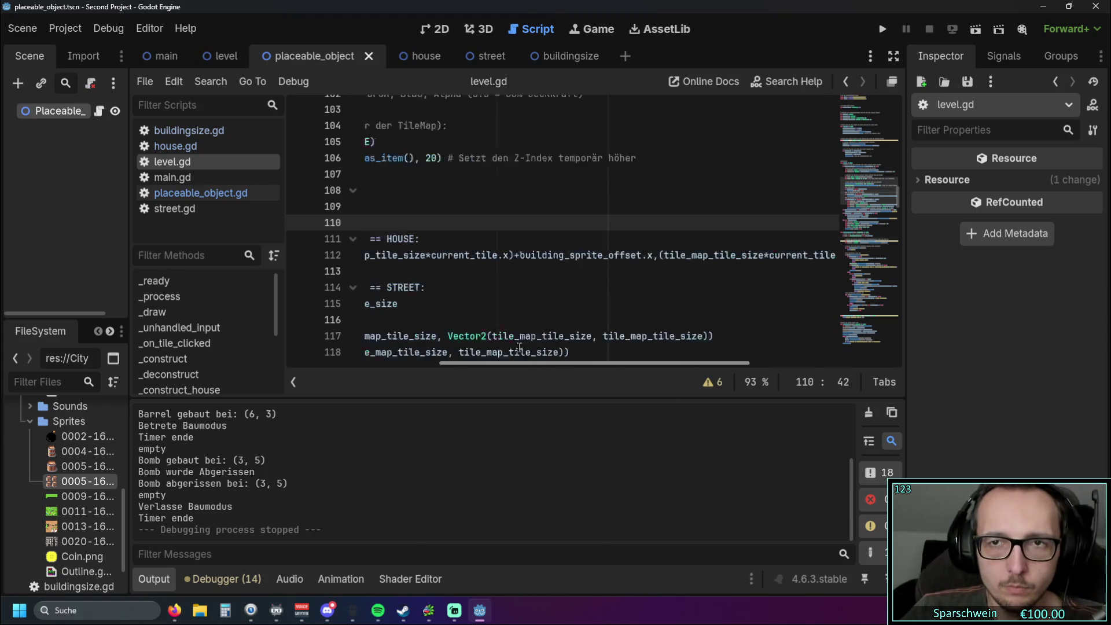
left_click(892, 30)
Step: Build and demolish a bomb at (5, 3), a street at (4, 4) and a barrel at (4, 3)
left_click(559, 419)
left_click(571, 296)
right_click(581, 292)
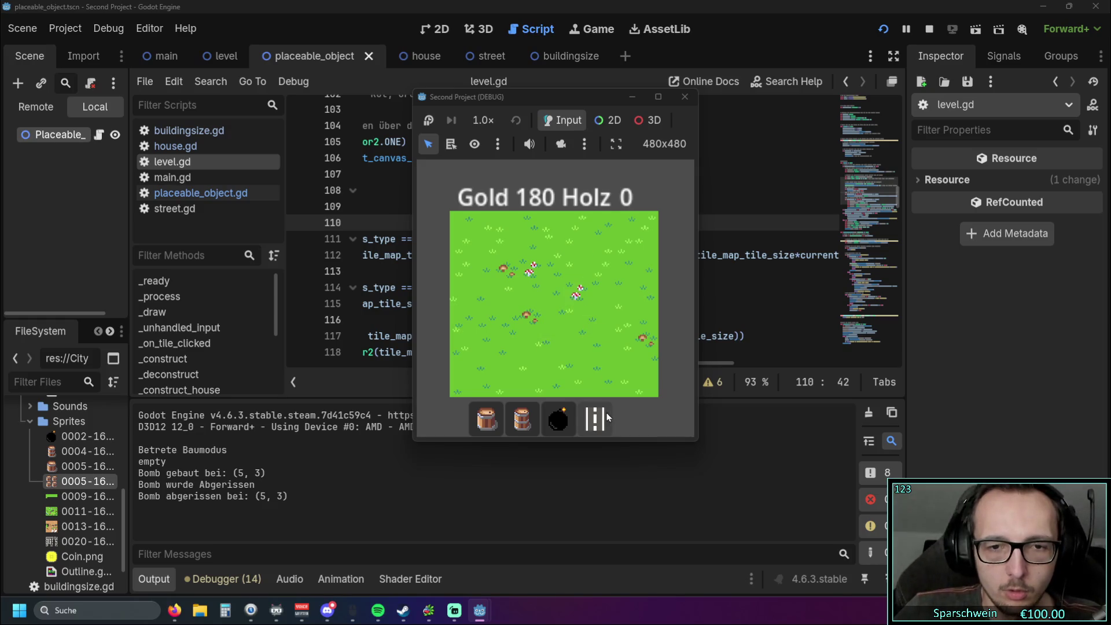
left_click(595, 418)
left_click(553, 317)
right_click(553, 318)
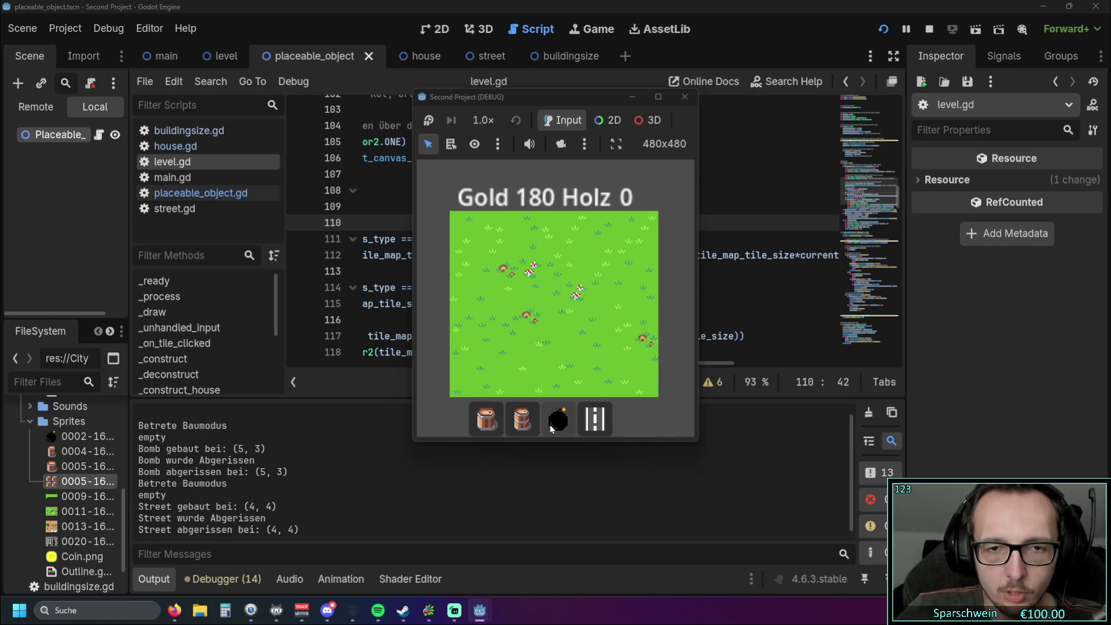
left_click(521, 418)
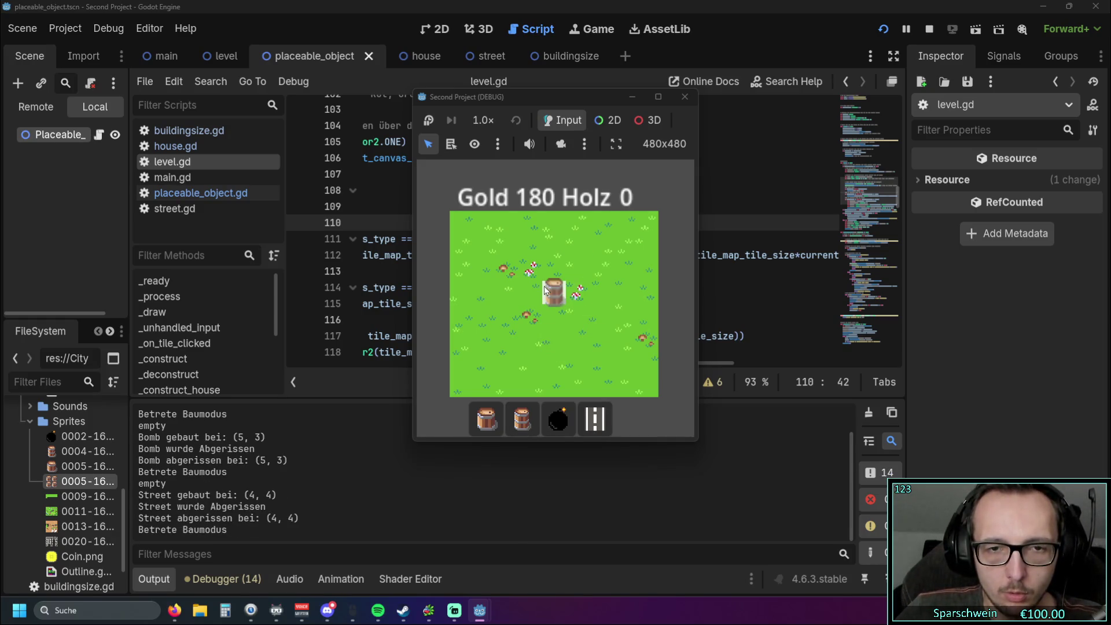
double_click(558, 417)
left_click(521, 417)
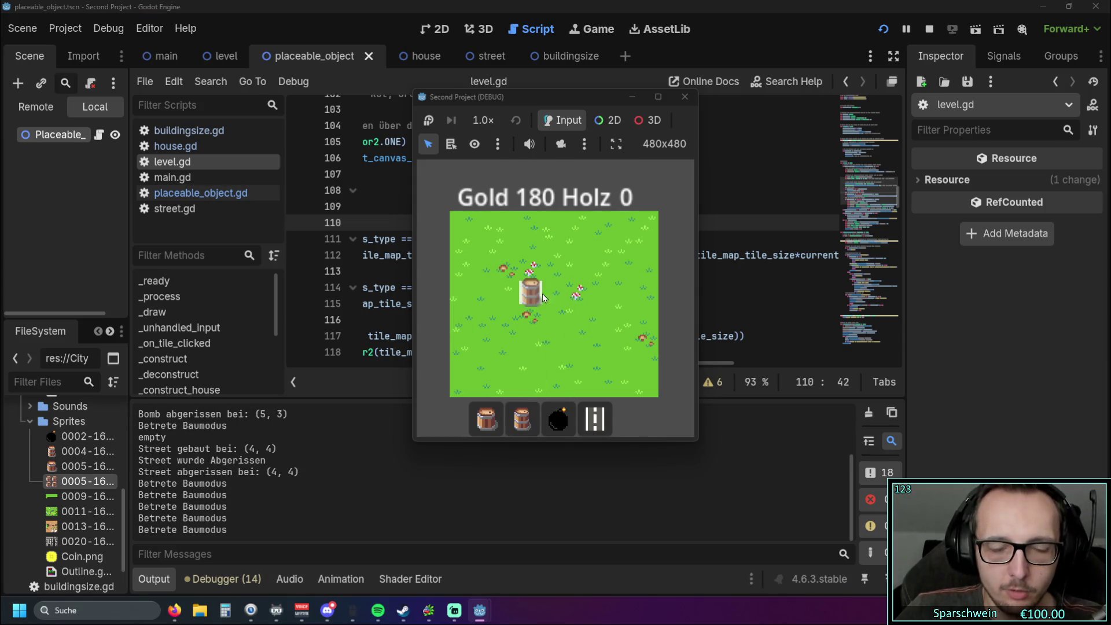
left_click(561, 305)
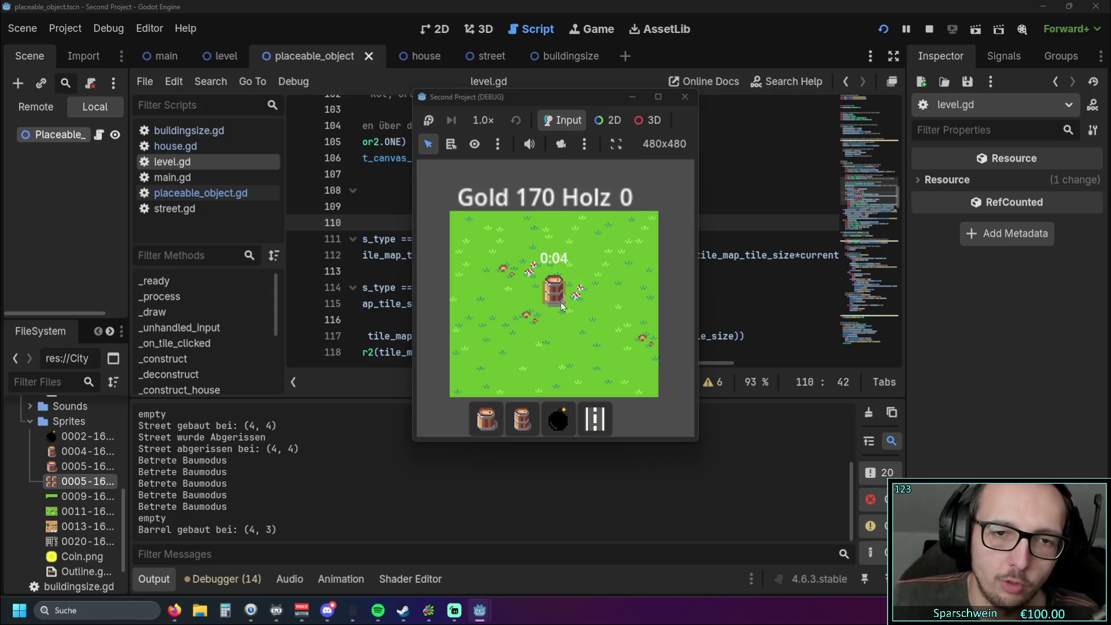
right_click(557, 297)
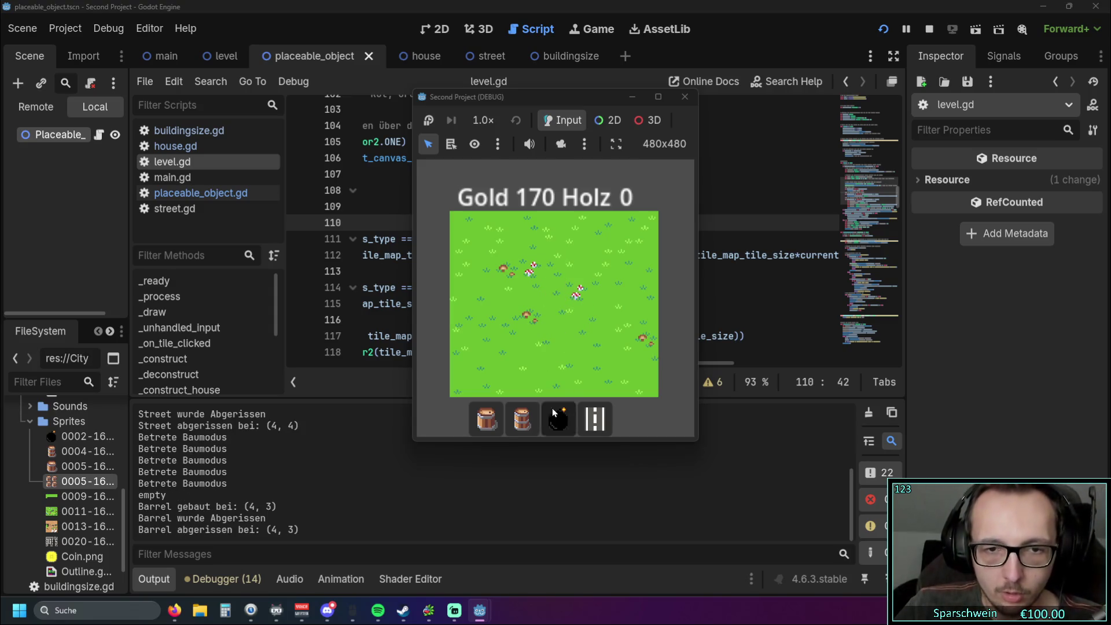
Step: Repeatedly build and demolish bombs on tile (4, 3), then leave build mode
left_click(557, 417)
left_click(554, 298)
right_click(555, 299)
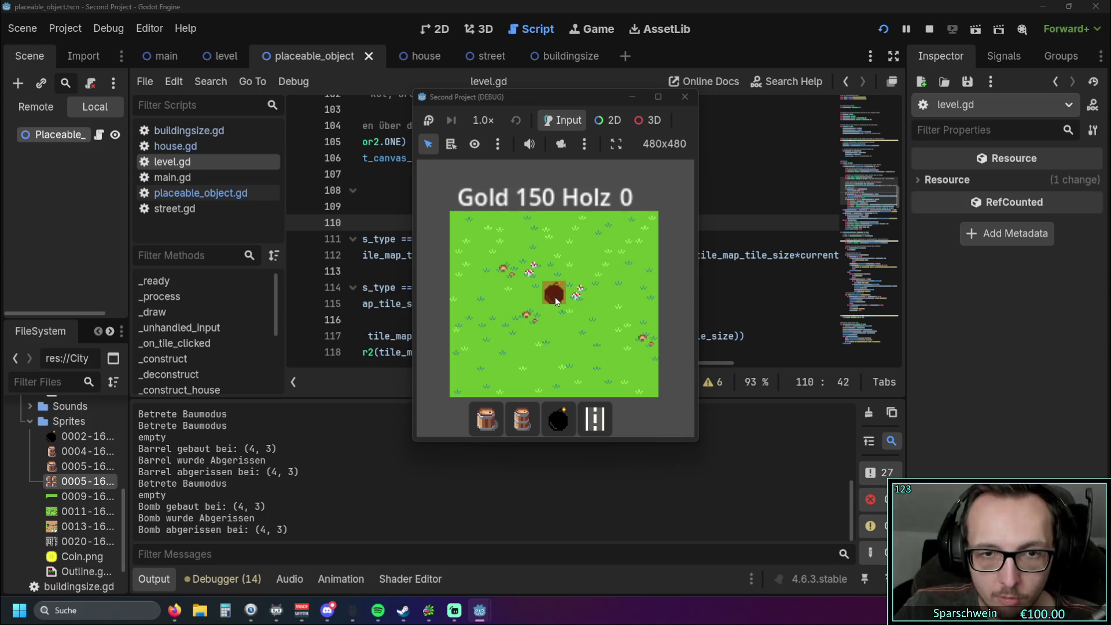
left_click(555, 299)
right_click(554, 298)
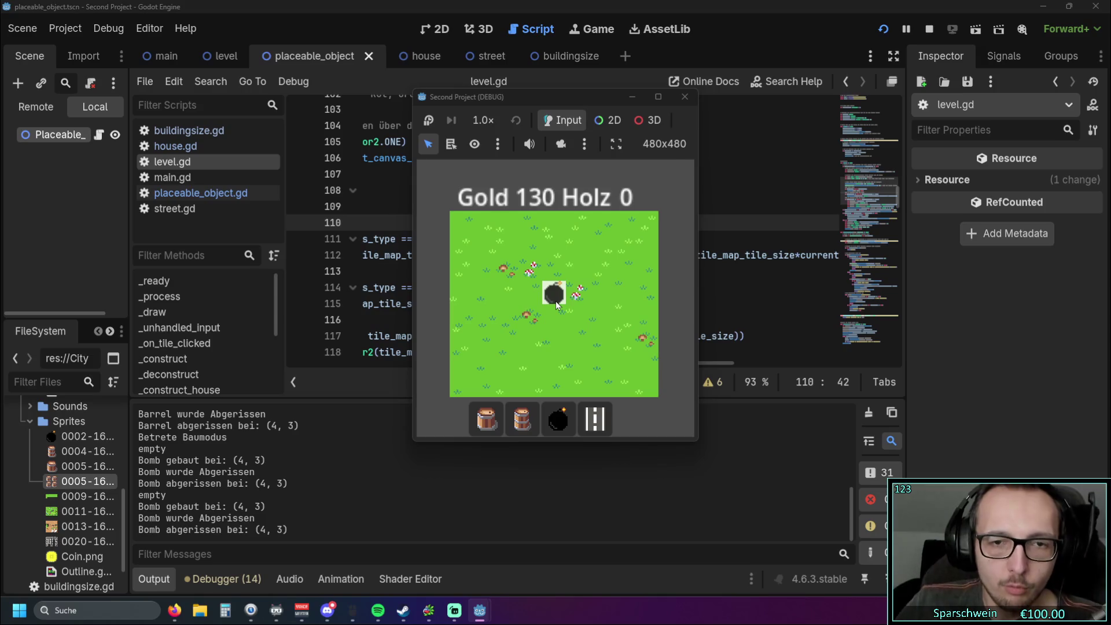
left_click(555, 300)
right_click(559, 303)
right_click(574, 342)
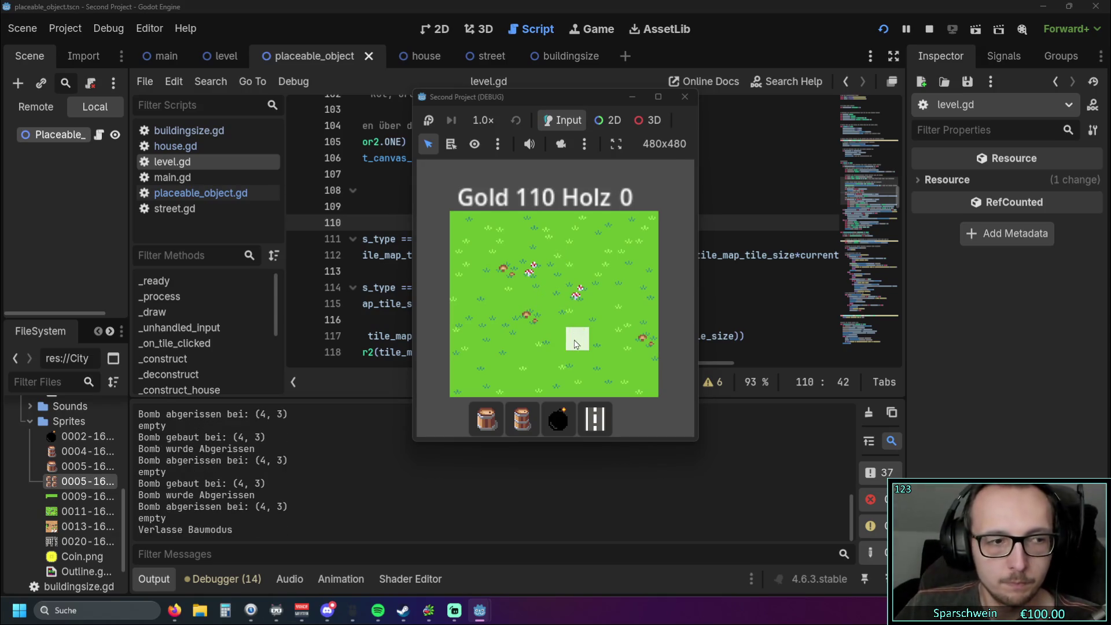
Step: Repeatedly build and demolish a barrel on tile (4, 3), spending gold down to 40
left_click(530, 421)
left_click(555, 297)
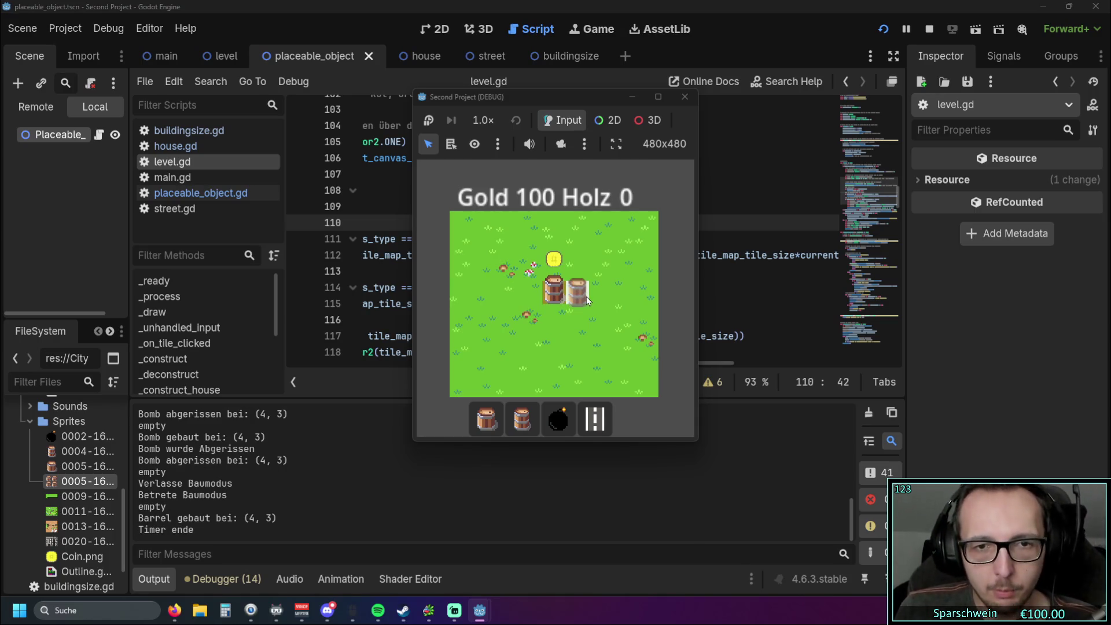
left_click(556, 293)
left_click(559, 293)
left_click(560, 294)
left_click(560, 293)
left_click(560, 294)
left_click(560, 294)
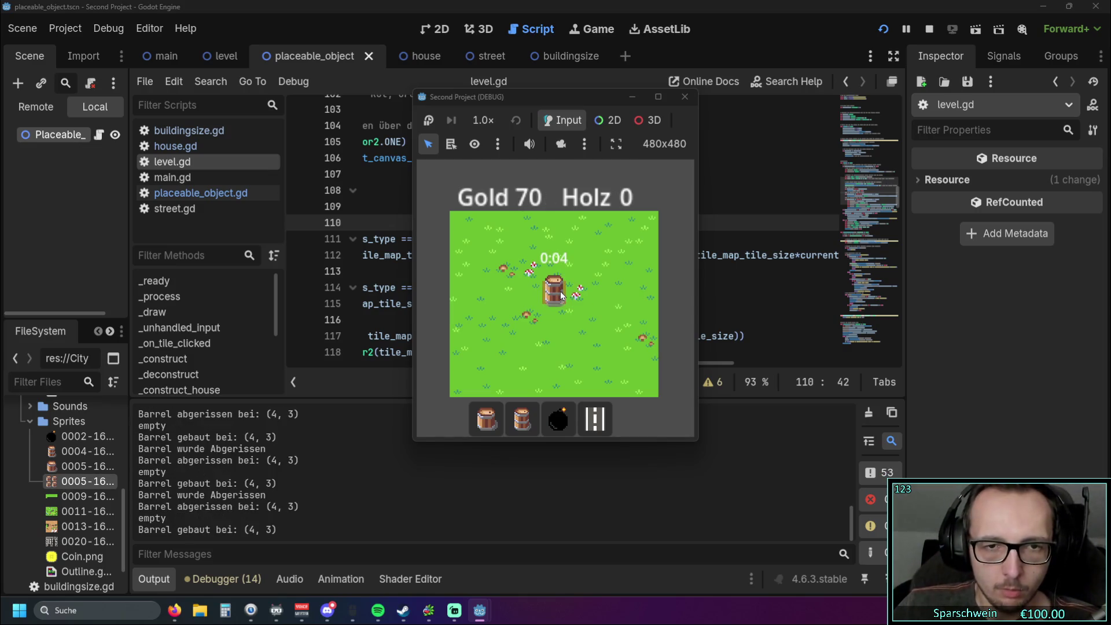
left_click(560, 293)
left_click(560, 293)
left_click(560, 294)
left_click(560, 294)
left_click(559, 294)
left_click(560, 293)
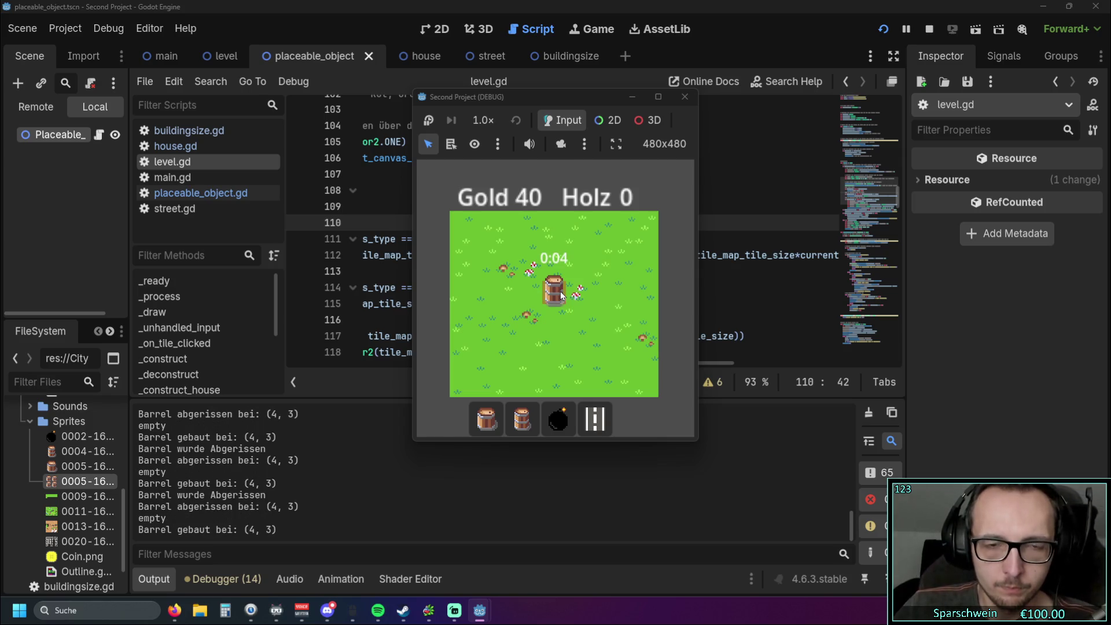
left_click(560, 294)
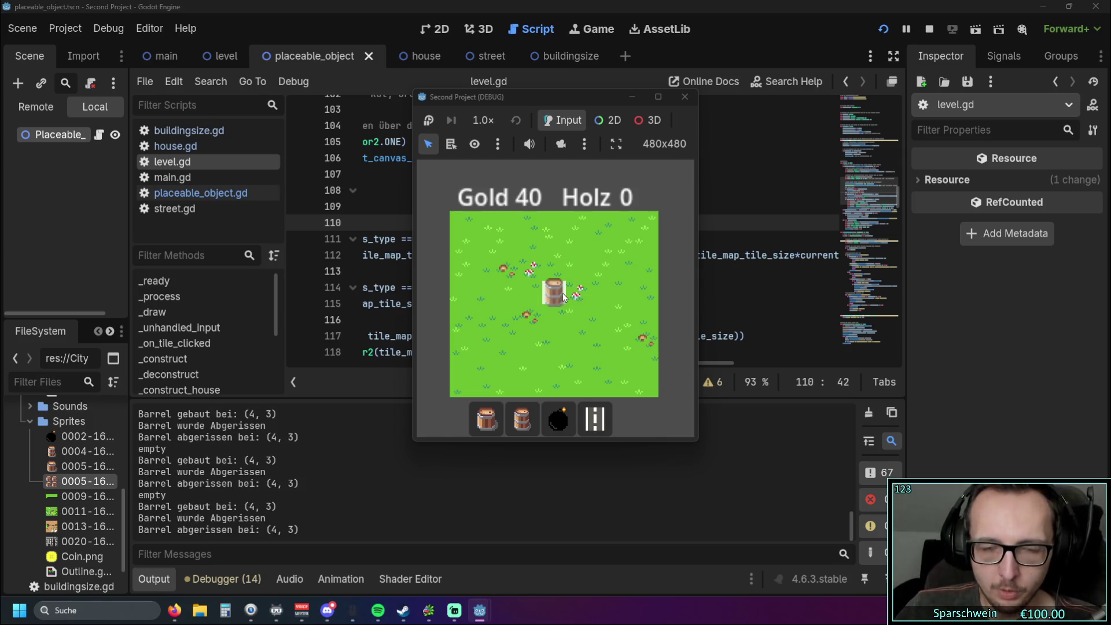
left_click(486, 417)
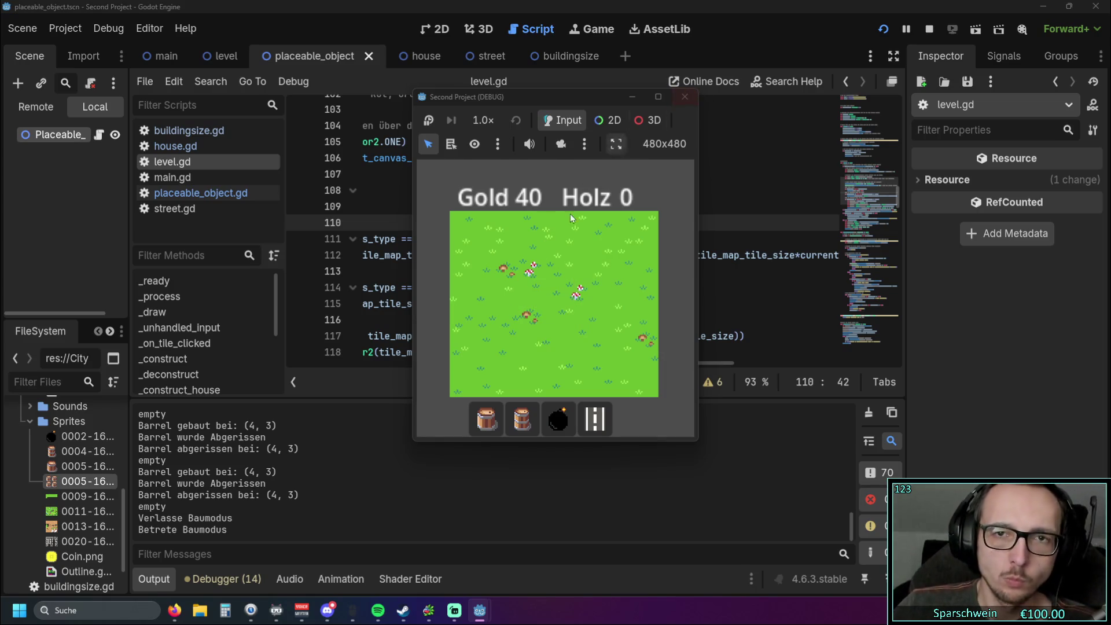
Step: Stop the game and select the texture position expression on line 112 of level.gd
left_click(680, 97)
mouse_move(536, 366)
left_mouse_down()
mouse_move(396, 359)
mouse_move(578, 359)
mouse_move(331, 348)
left_mouse_up()
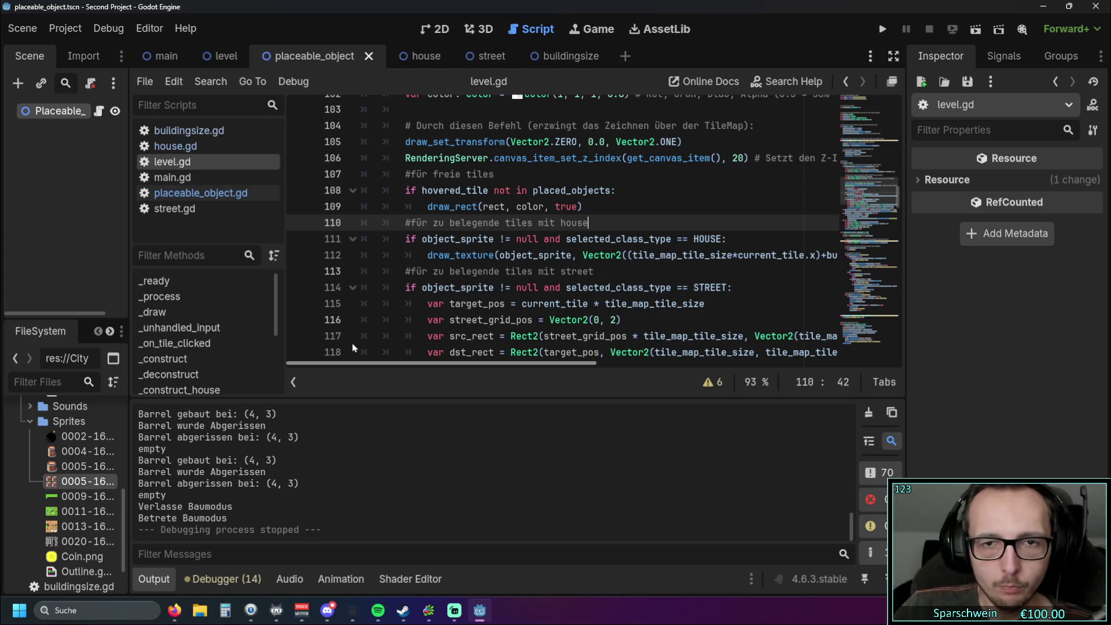
mouse_move(398, 357)
left_mouse_down()
mouse_move(439, 359)
mouse_move(346, 367)
left_mouse_up()
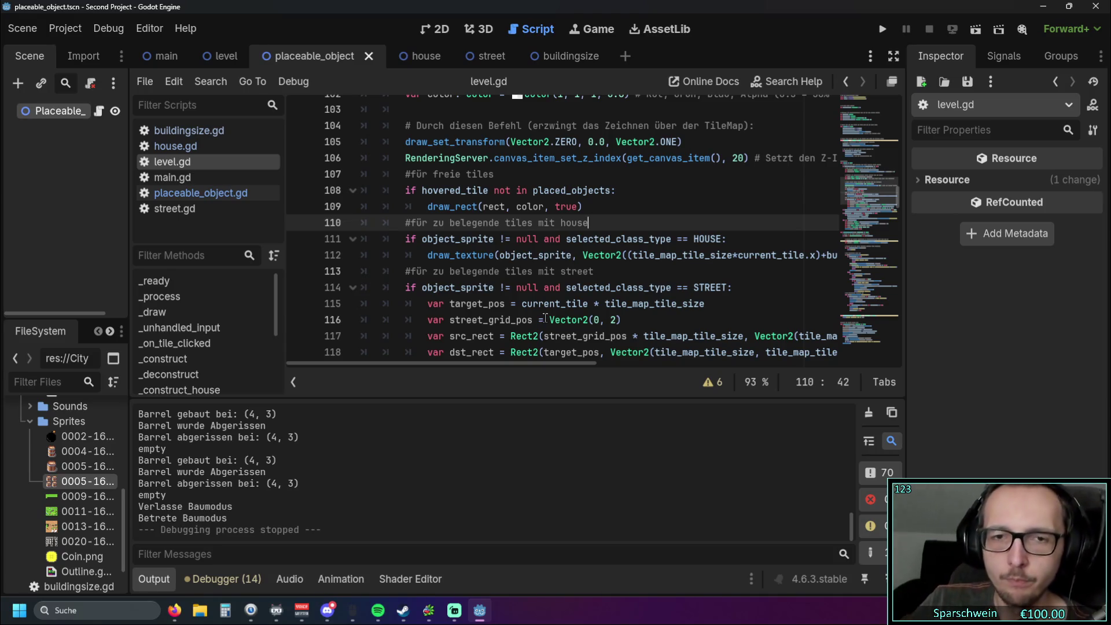
left_click_drag(492, 363, 576, 364)
left_click(461, 255)
left_click_drag(461, 254, 787, 255)
Step: Inspect lines 114–118 and object_sprite in the street preview drawing code
left_click(677, 287)
left_click_drag(576, 363, 491, 363)
mouse_move(442, 242)
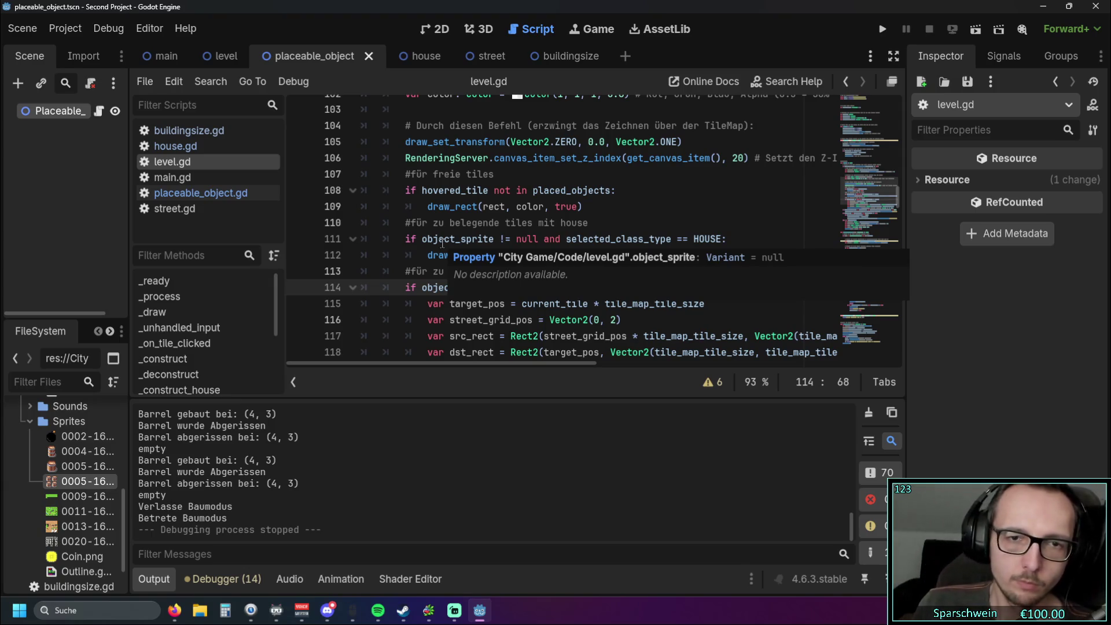
scroll(470, 353, "down", 3)
mouse_move(471, 362)
left_mouse_down()
mouse_move(568, 361)
mouse_move(439, 362)
mouse_move(539, 367)
mouse_move(488, 363)
left_mouse_up()
scroll(666, 168, "up", 5)
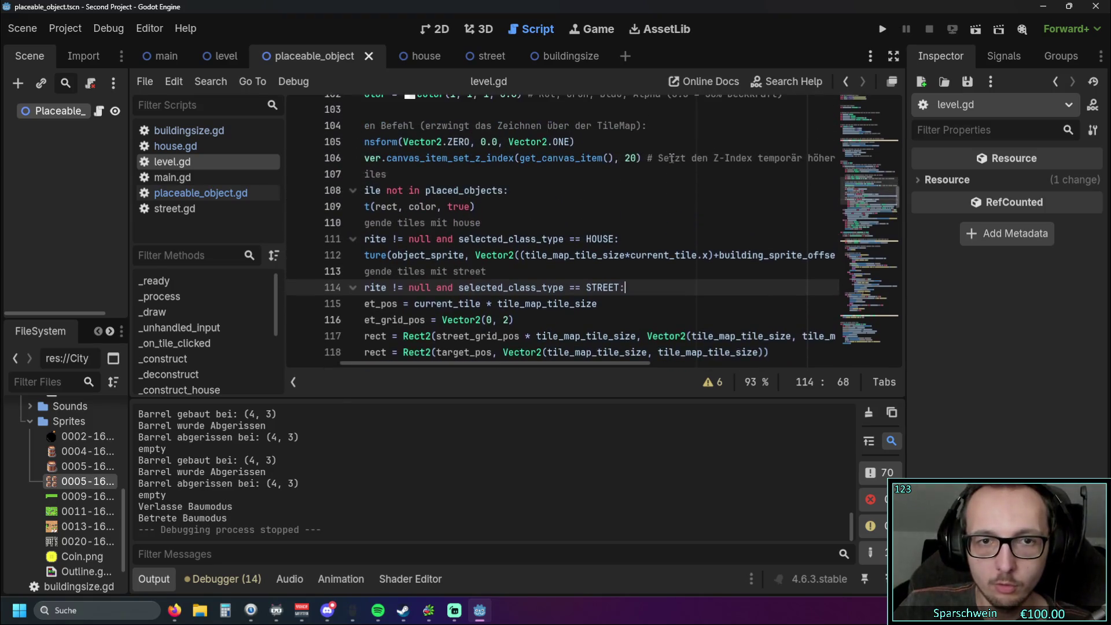
Step: Lower line 102's preview alpha to 0.3, then test-place a Big Bucket at (3, 2) and barrel at (6, 2)
left_click(517, 192)
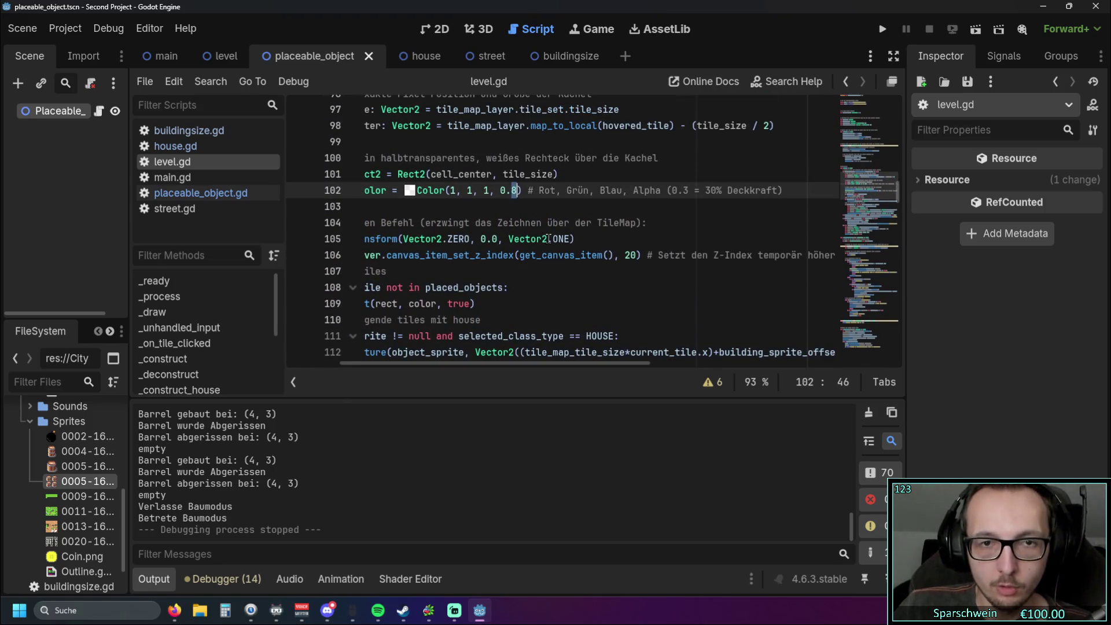
type("3")
key("F5")
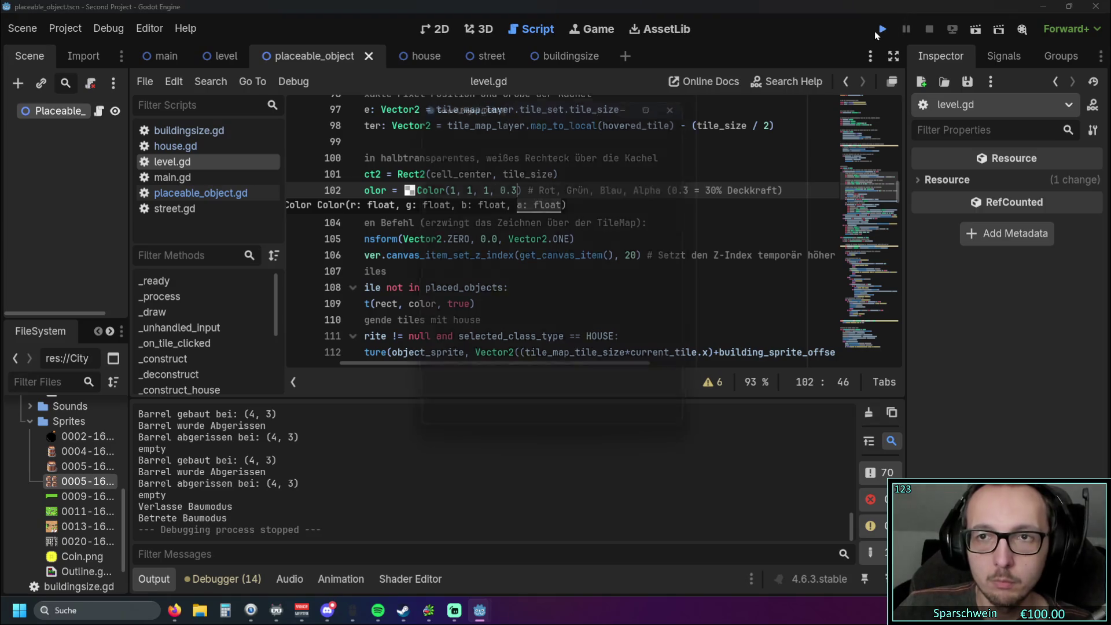
left_click(486, 419)
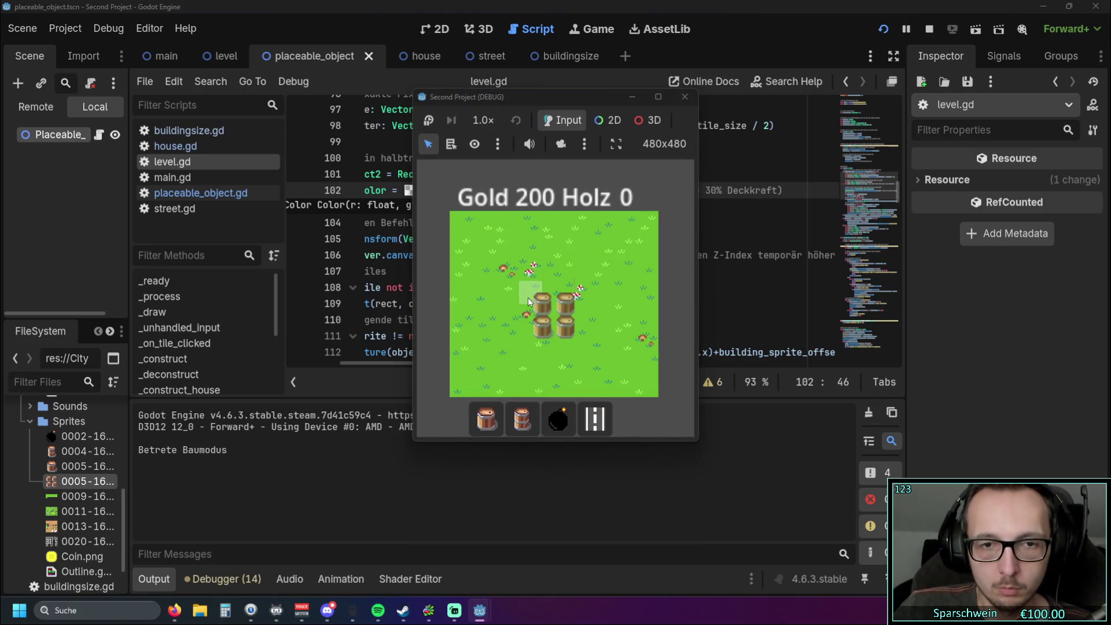
left_click(531, 276)
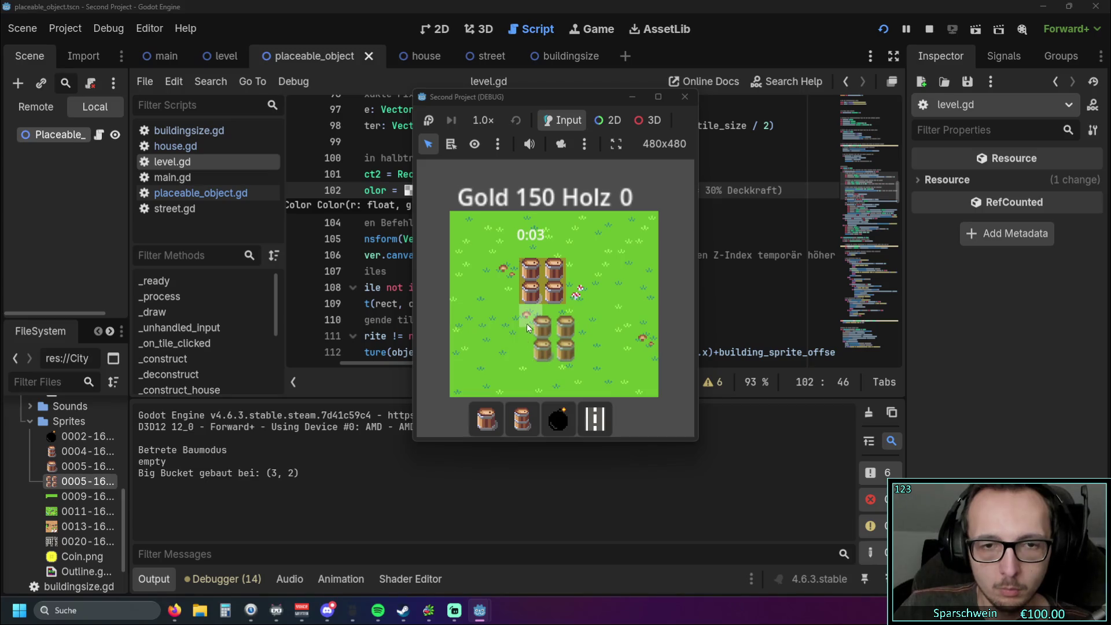
left_click(523, 421)
left_click(600, 269)
Step: Place a bomb at (6, 5), demolish the bomb, Big Bucket and barrel, then close the game
right_click(595, 313)
left_click(547, 411)
left_click(593, 335)
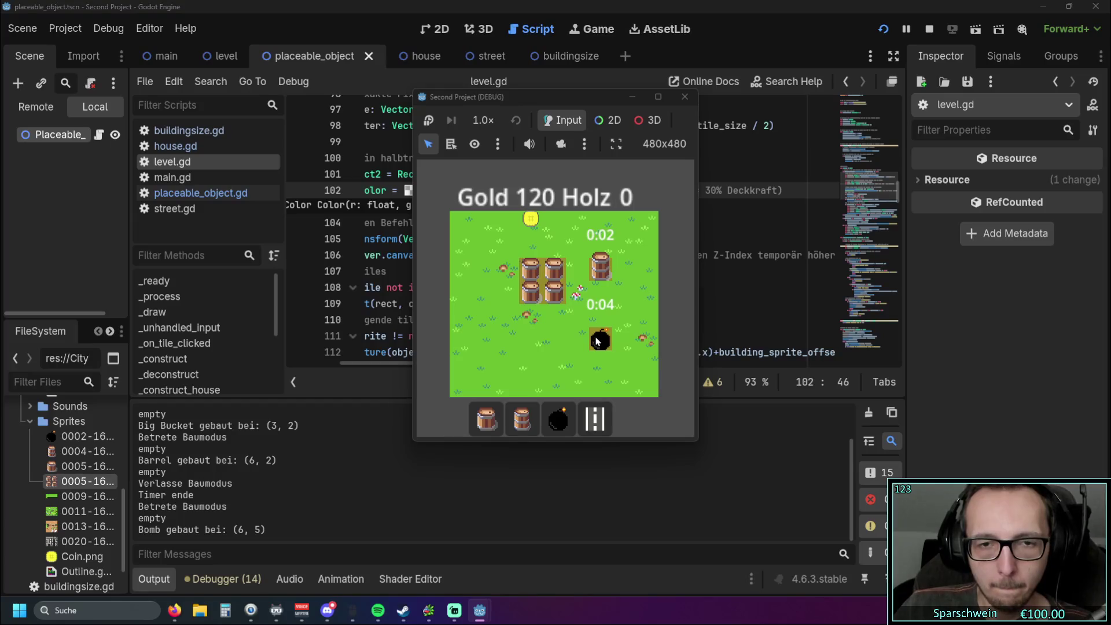
left_click(522, 418)
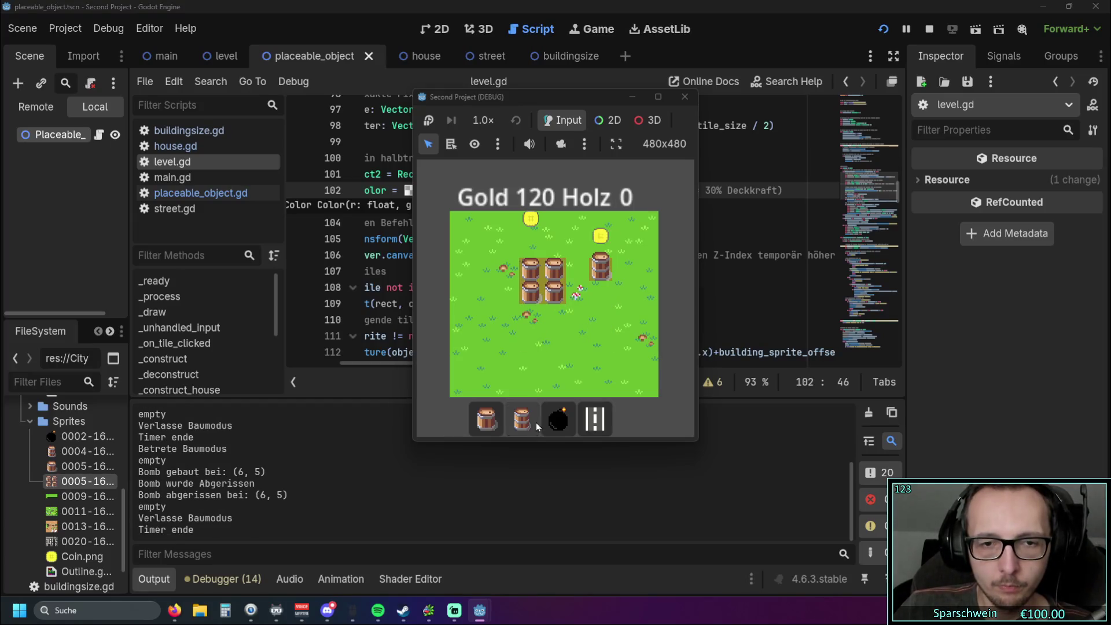
left_click(565, 290)
left_click(600, 267)
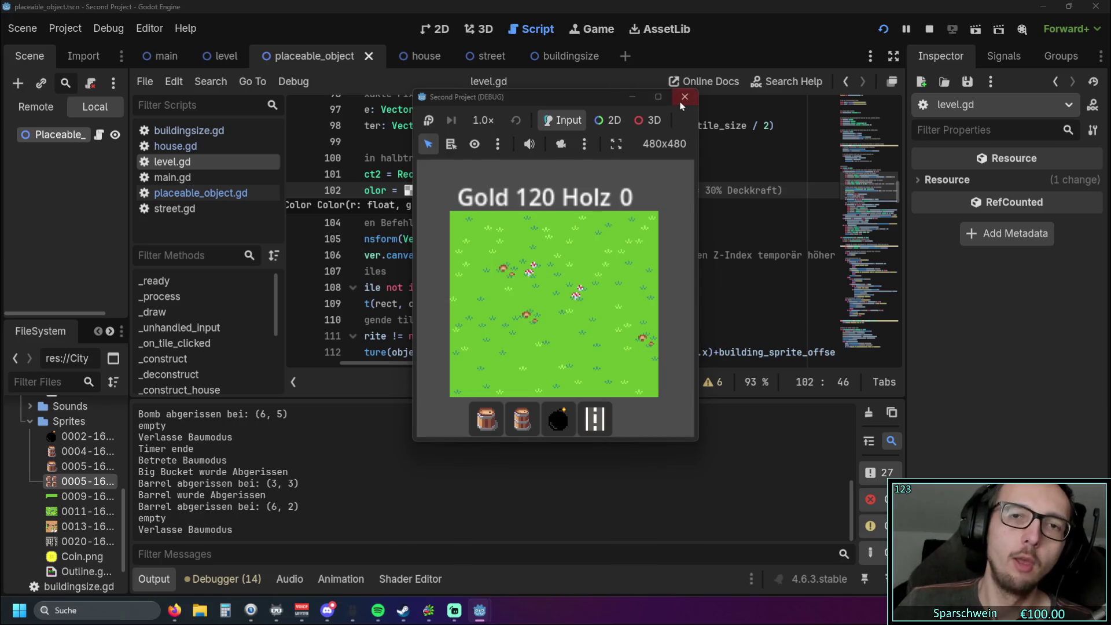
left_click(684, 96)
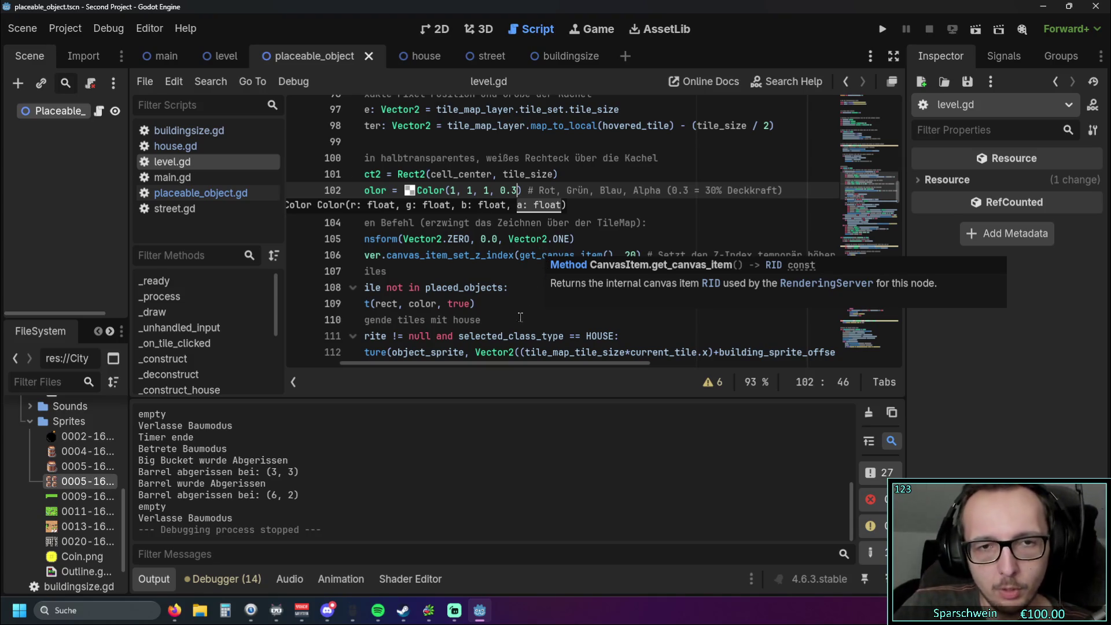
left_click(502, 301)
left_click(527, 289)
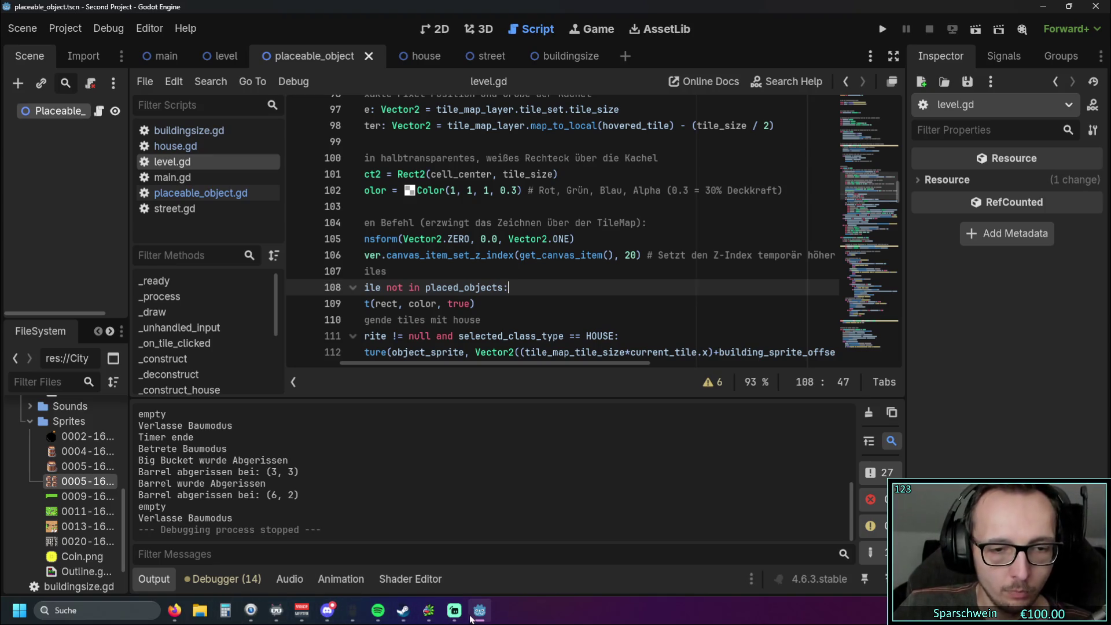
mouse_move(340, 621)
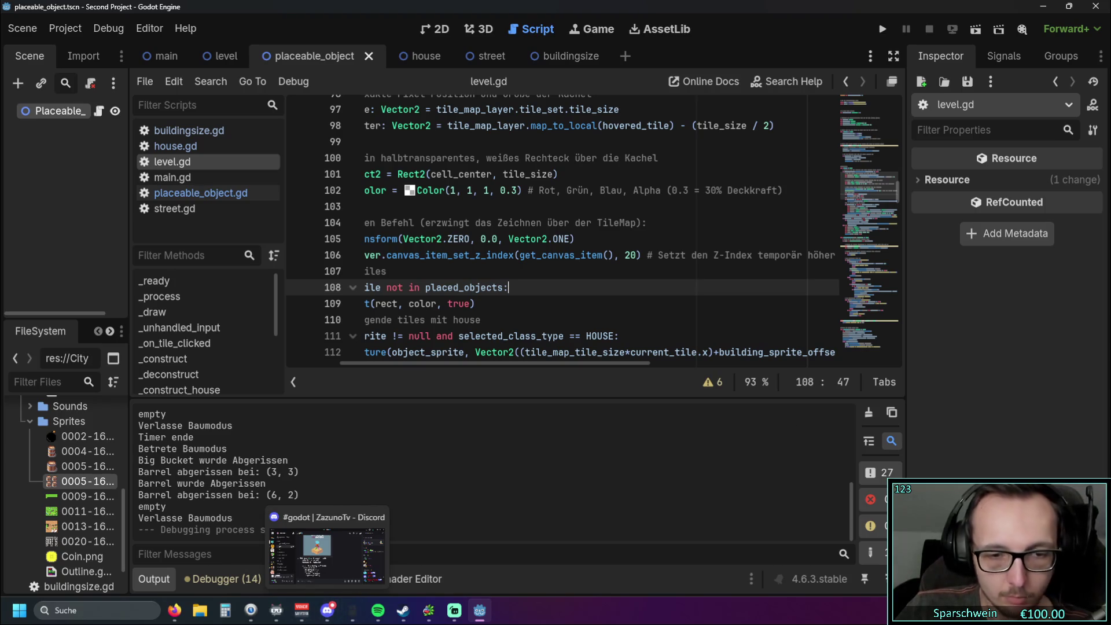
left_click(428, 610)
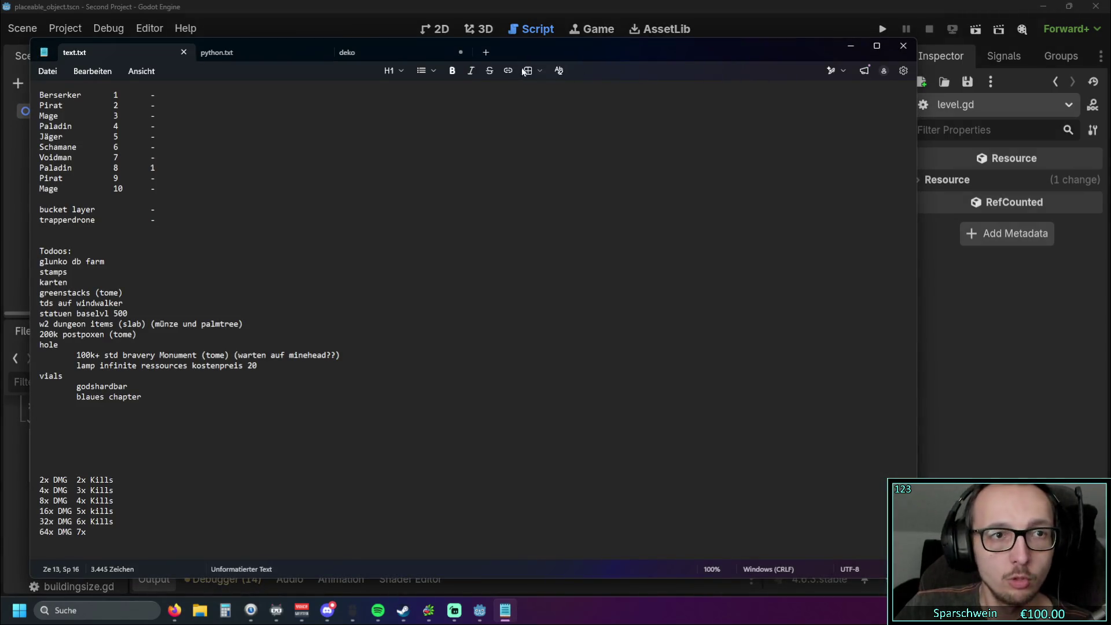
Step: Clear the deko notes text and write 'coin offset für gebäude' as the first note
left_click(369, 50)
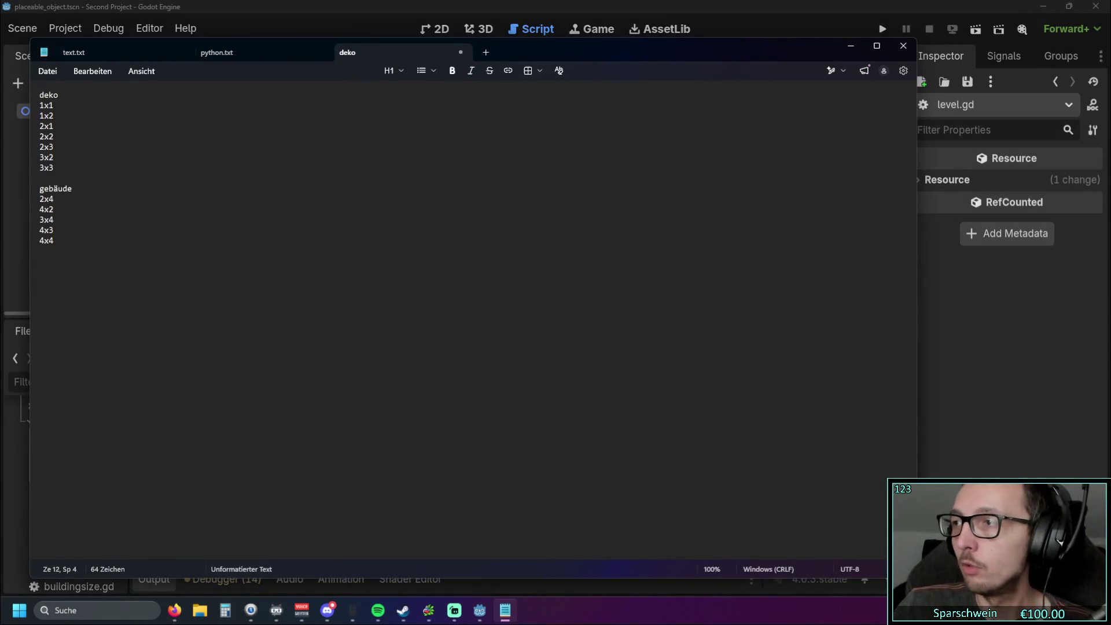
left_click(29, 238)
left_click(63, 235)
key("ctrl+a")
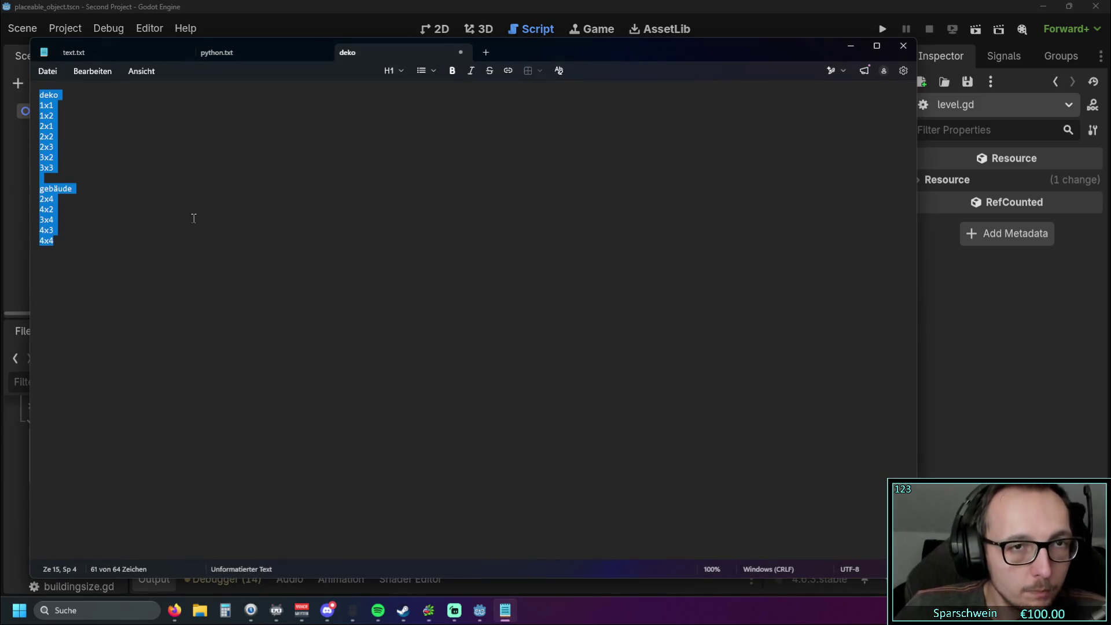
key("Delete")
left_click_drag(564, 55, 734, 62)
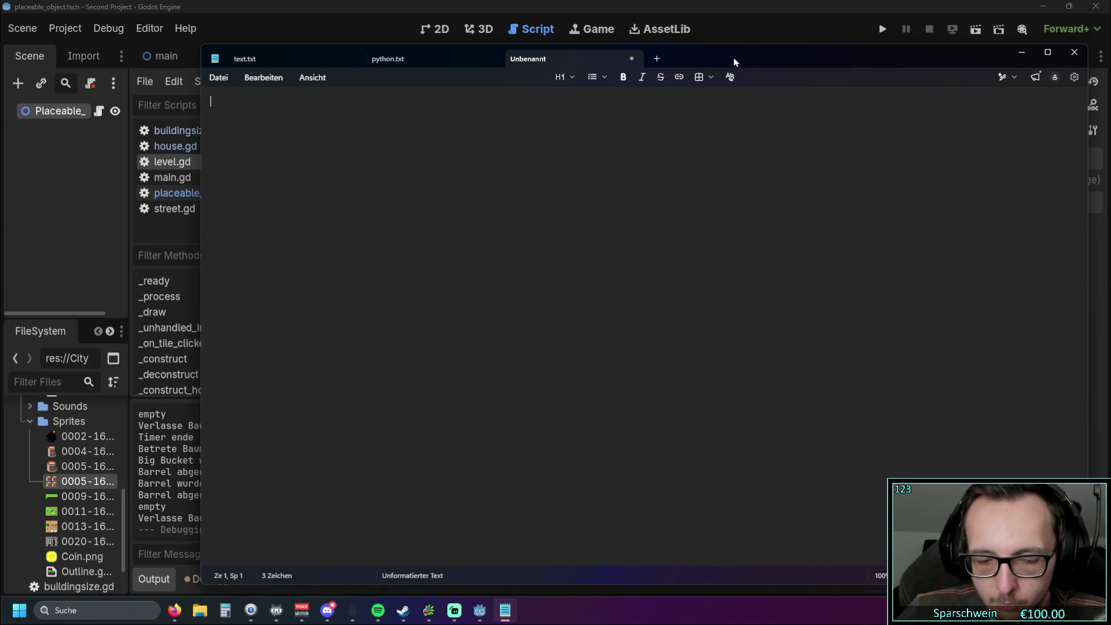
type("co")
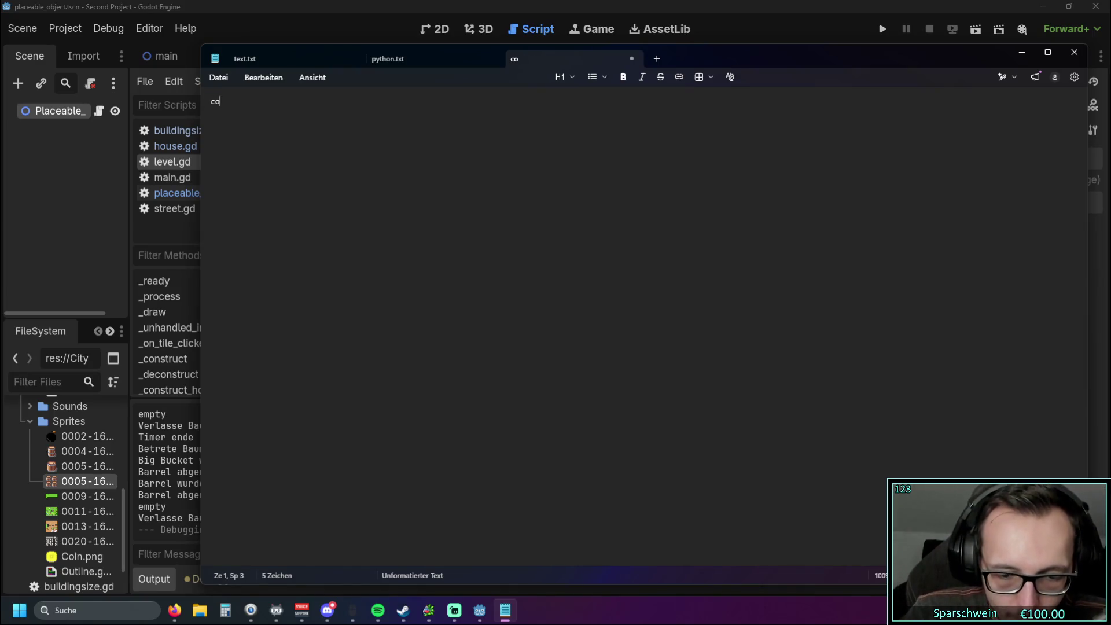
type("in off")
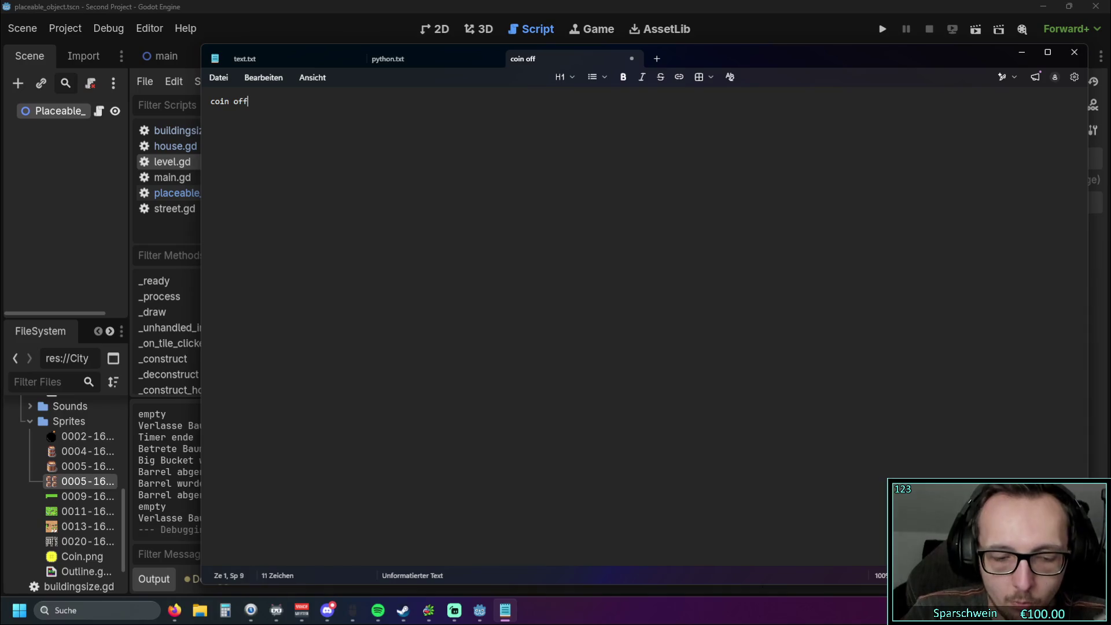
type("set für gebäude")
key("Return")
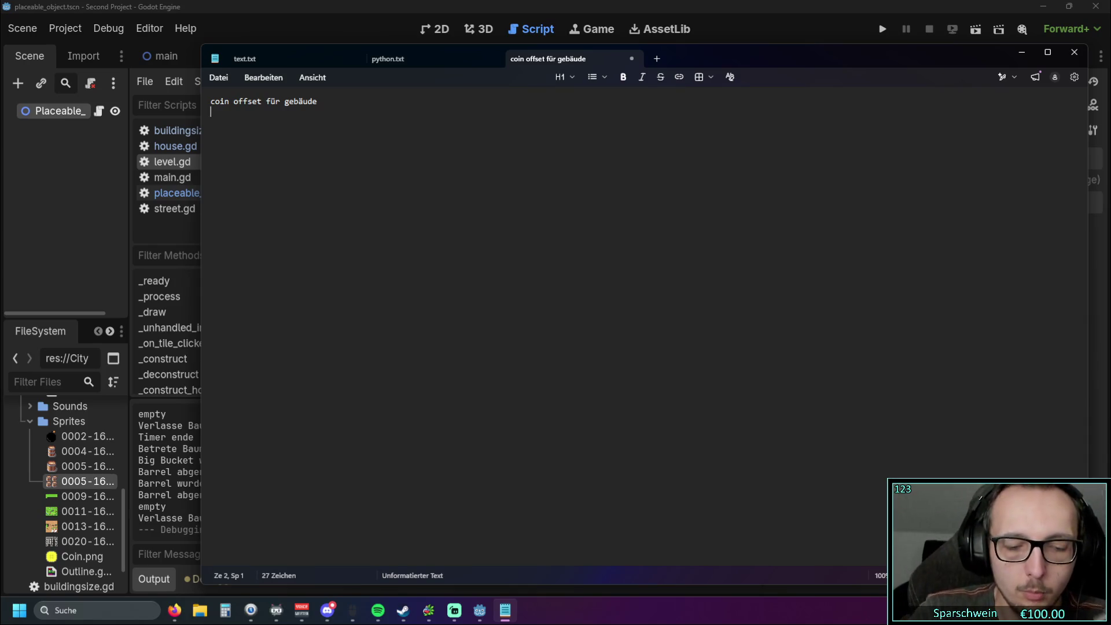
Step: Add 'ghost sprite ist teilweise off' and, a few lines lower, 'auf isometrisch umstellen'
type("ghost sprite ")
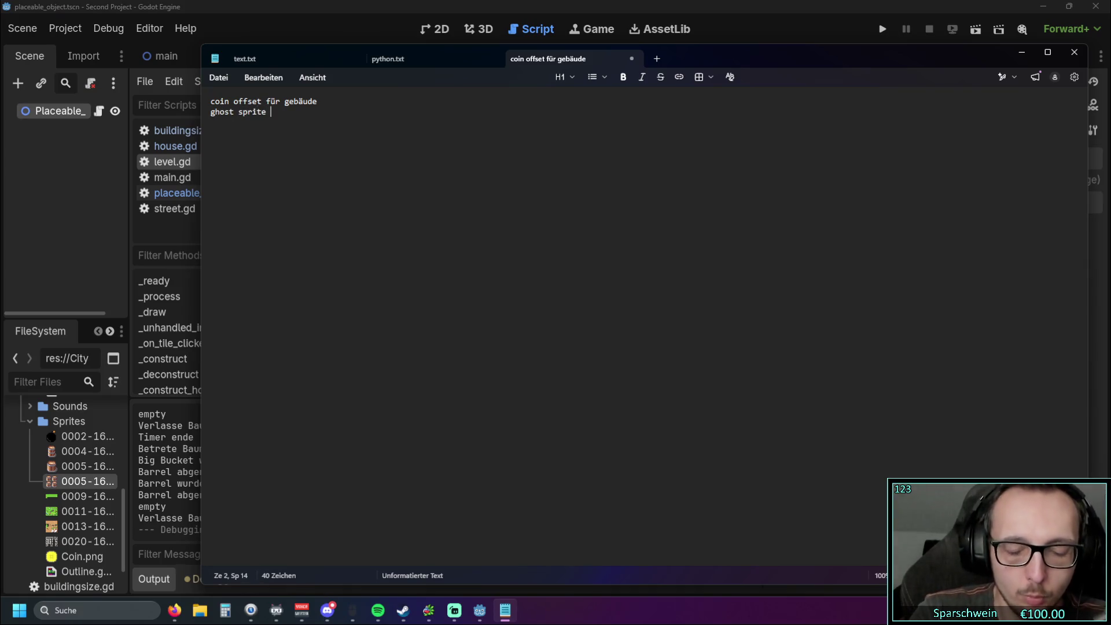
type("ist teilweise ioff")
key("BackSpace")
key("BackSpace")
key("BackSpace")
type("off")
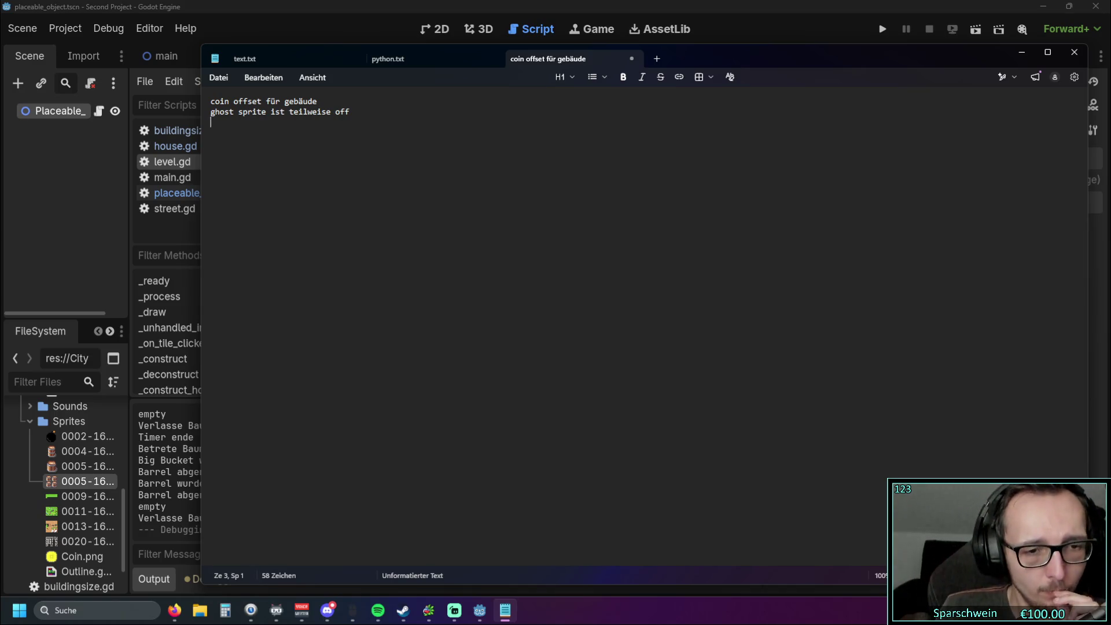
key("Return")
key("Return")
key("Return")
type("auf ")
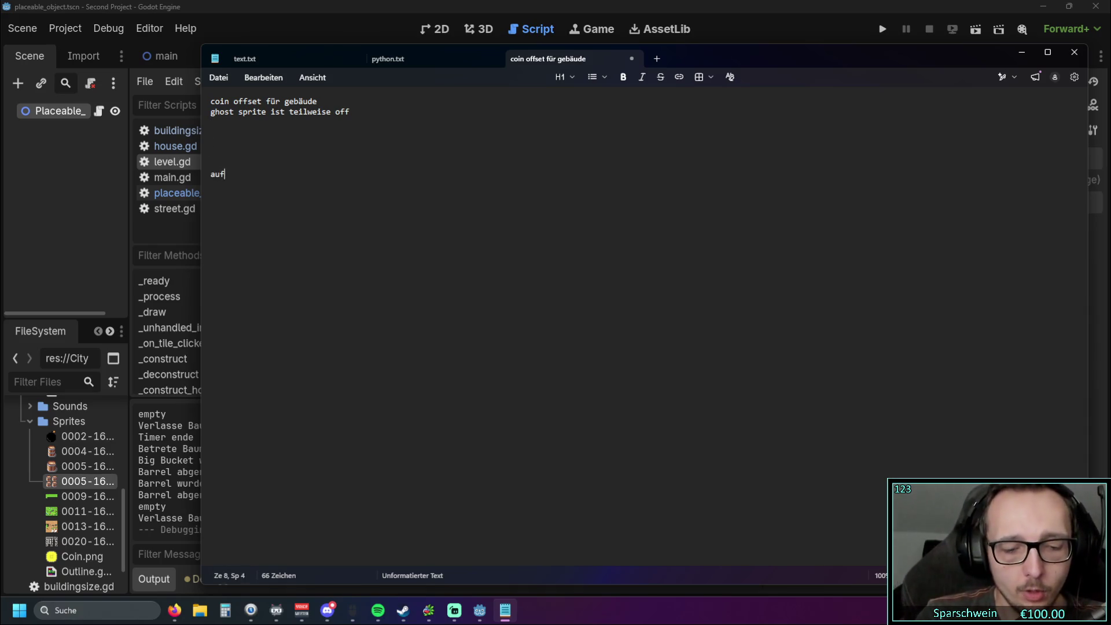
type("2,5d")
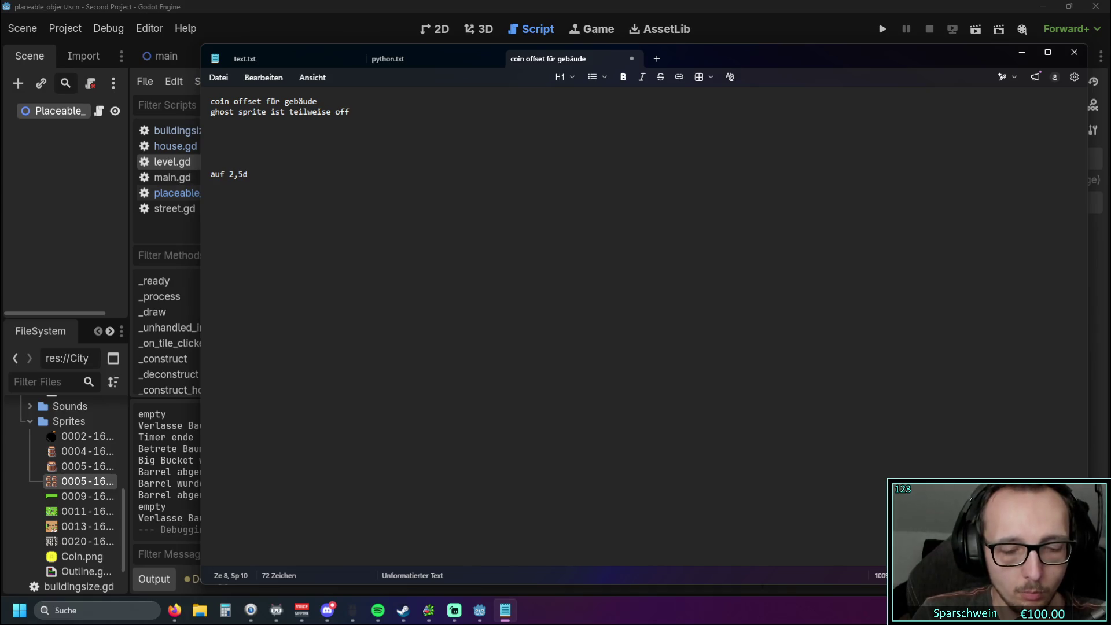
key("BackSpace")
key("BackSpace")
key("BackSpace")
key("BackSpace")
type("isometrisch ")
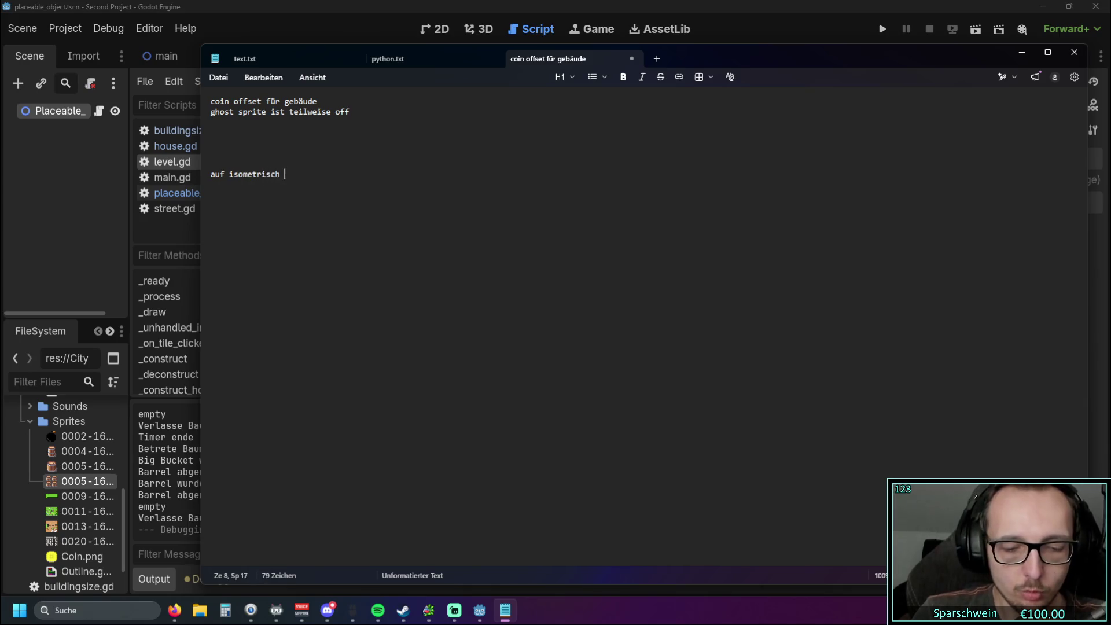
type("umstellen")
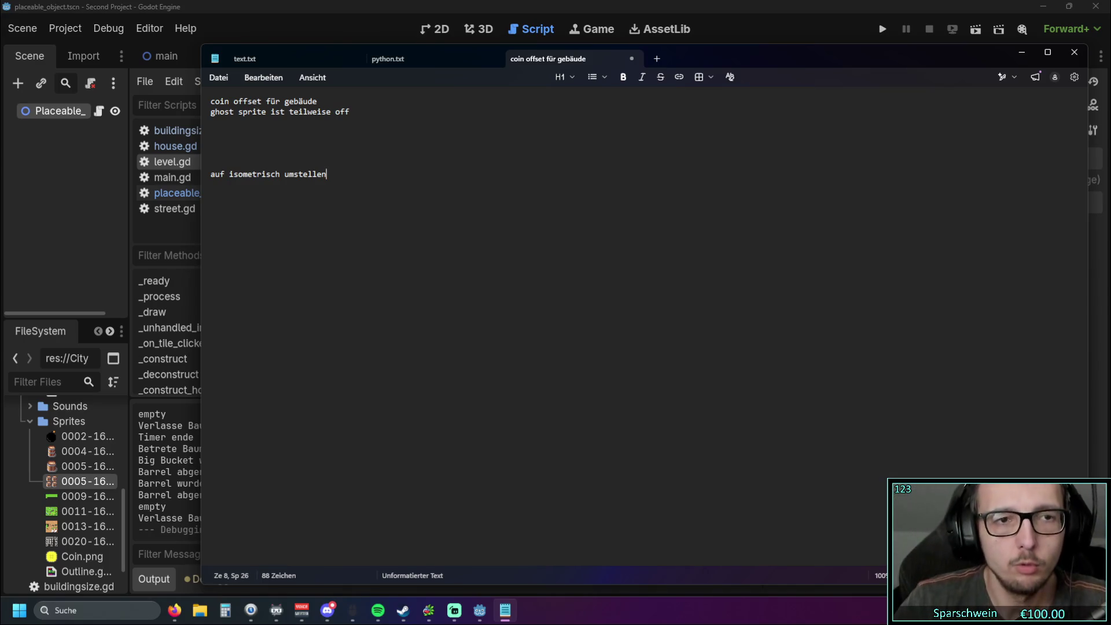
key("Up")
key("Up")
key("Up")
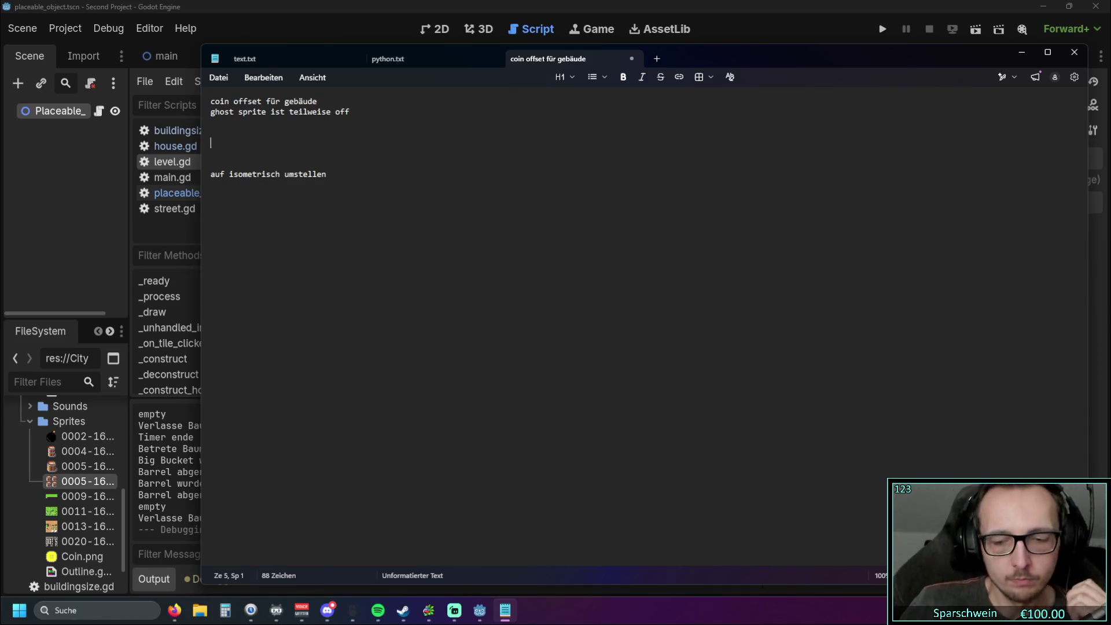
left_click(210, 132)
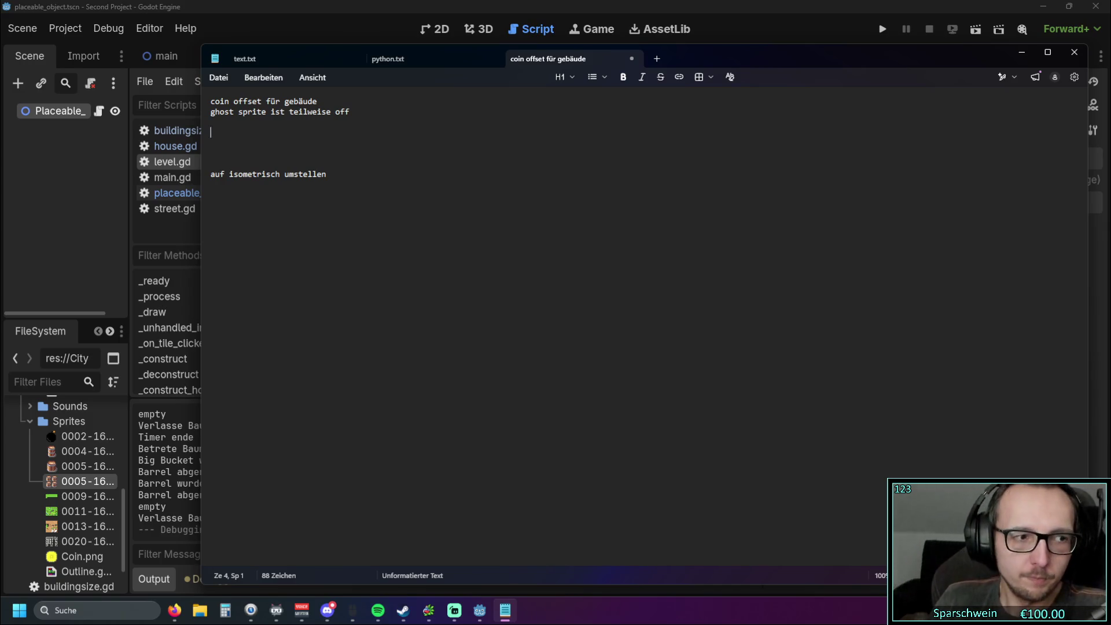
Step: Write 'hauptgebäude bauen' on line 4 and start the note that streets must connect to it to be 'online'
type("hauptg")
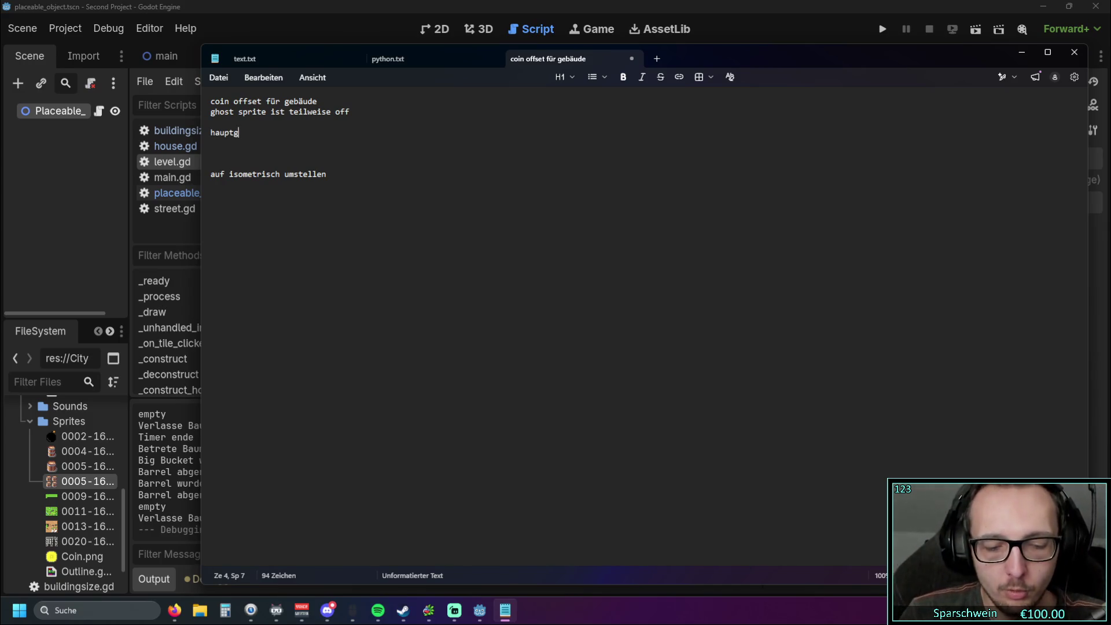
type("ebäude bauen")
key("Return")
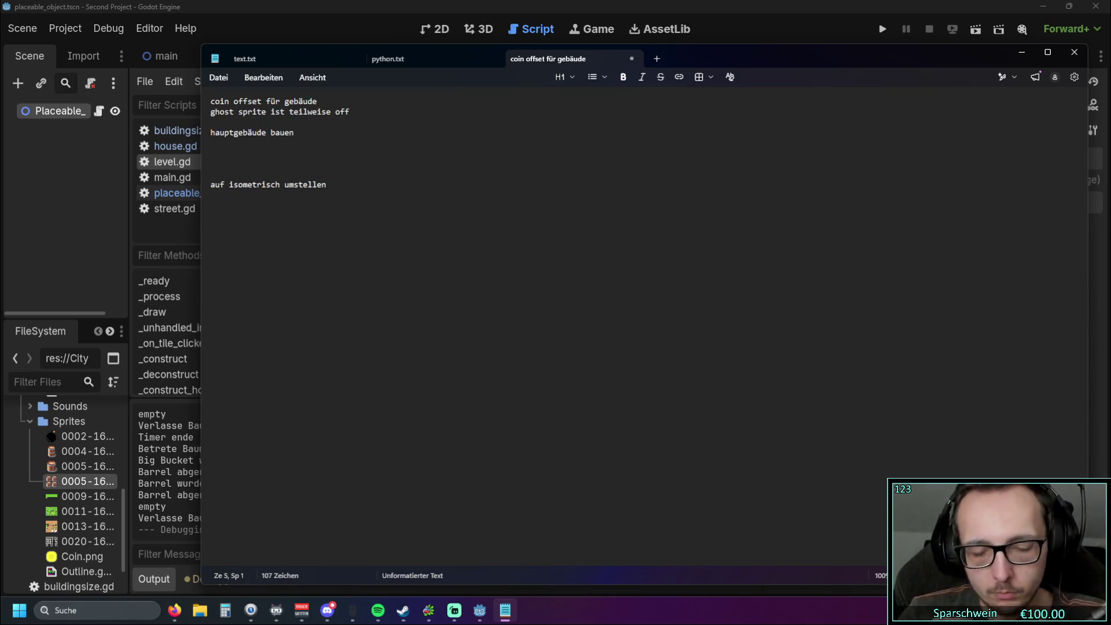
type("straßen")
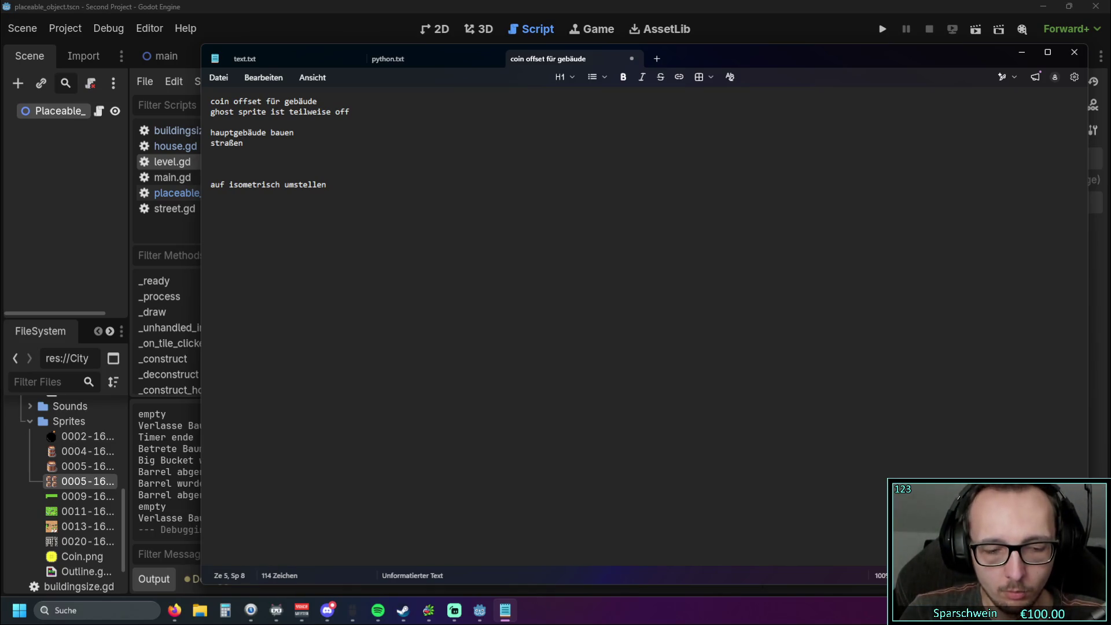
type(" müs")
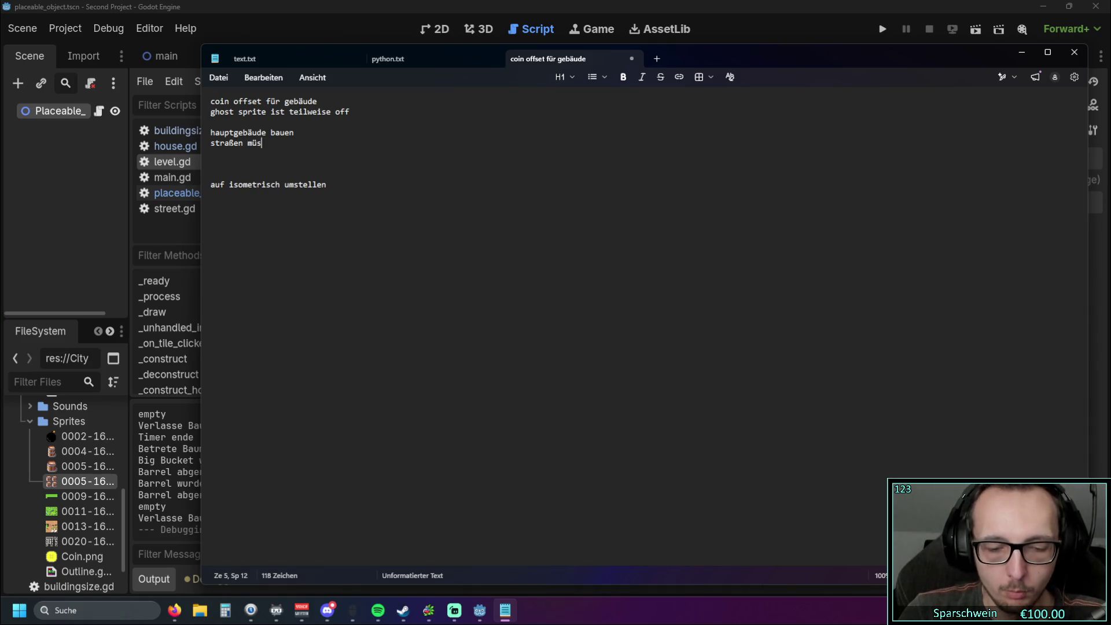
type("sen mit hauptgeb")
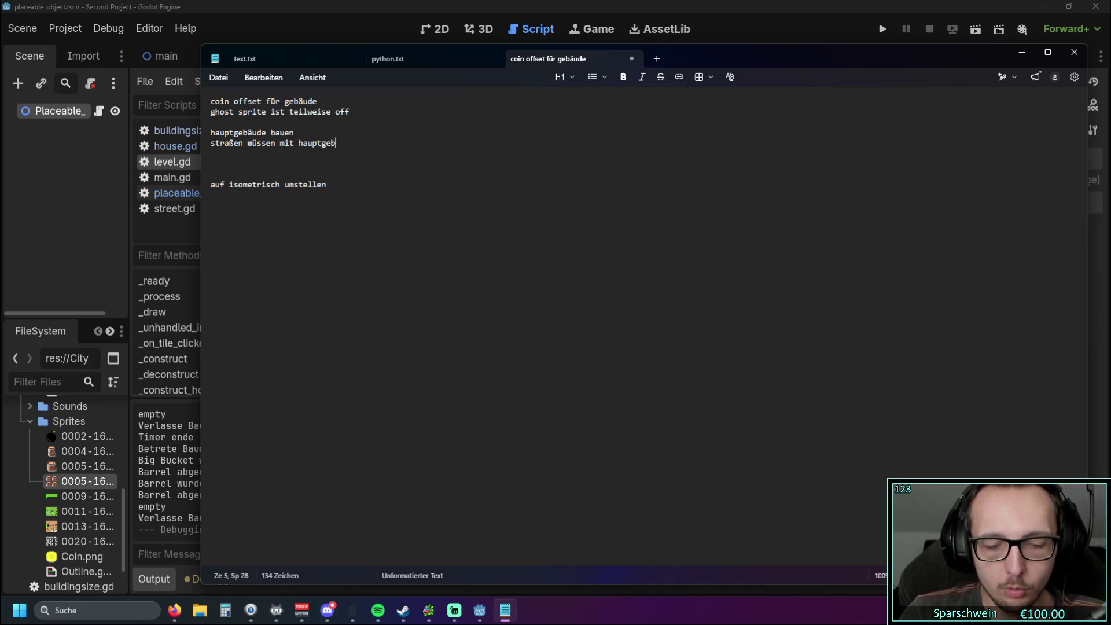
type("äude verbun")
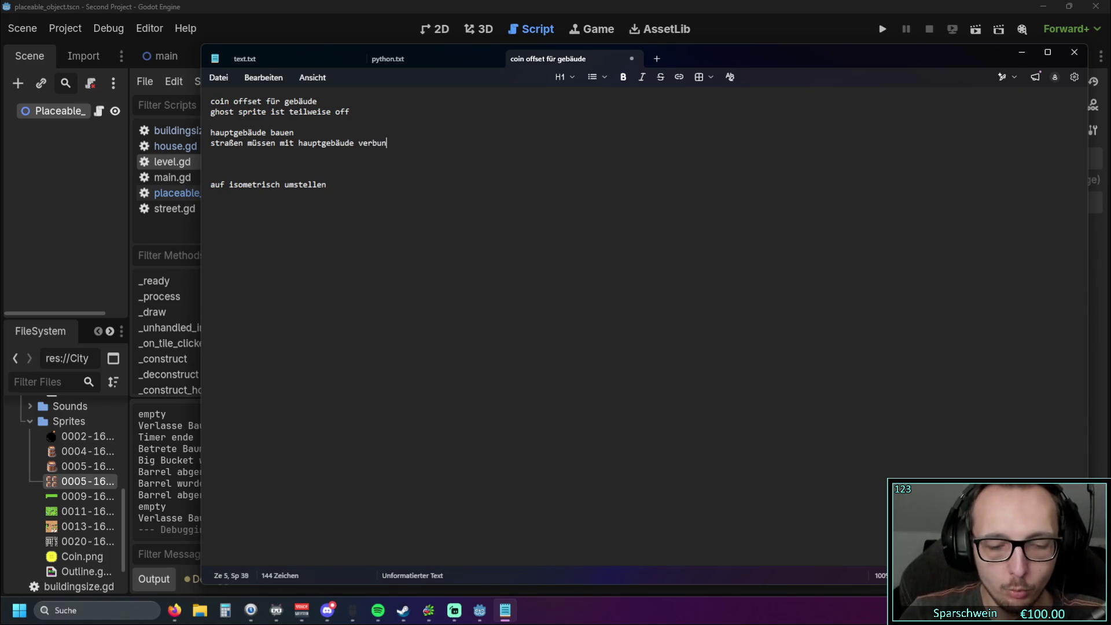
type("den sein um ")
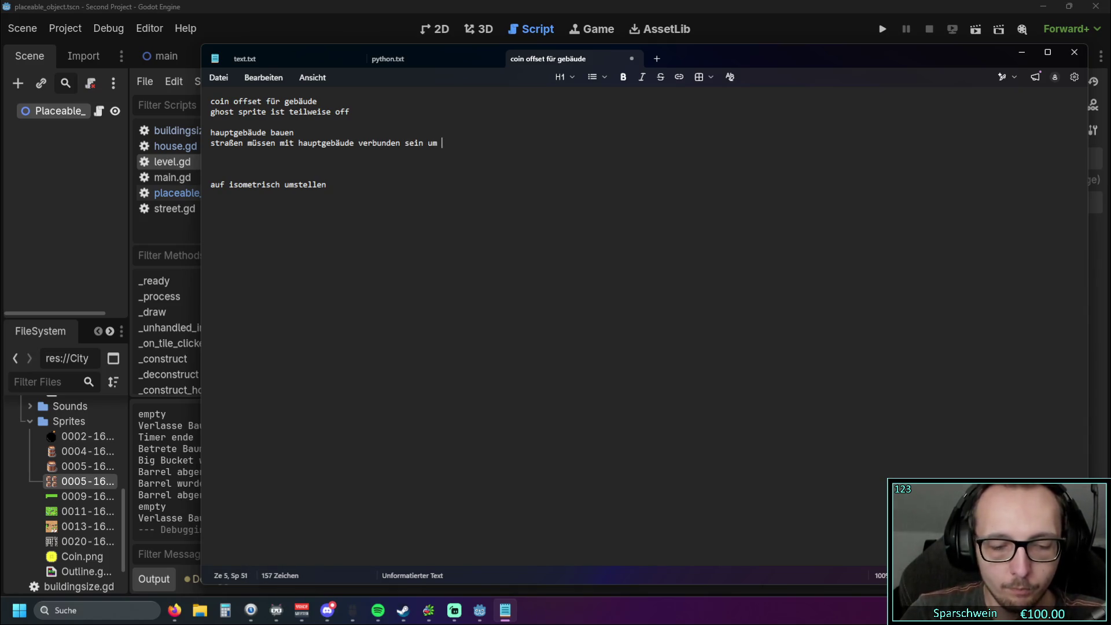
type("\"o")
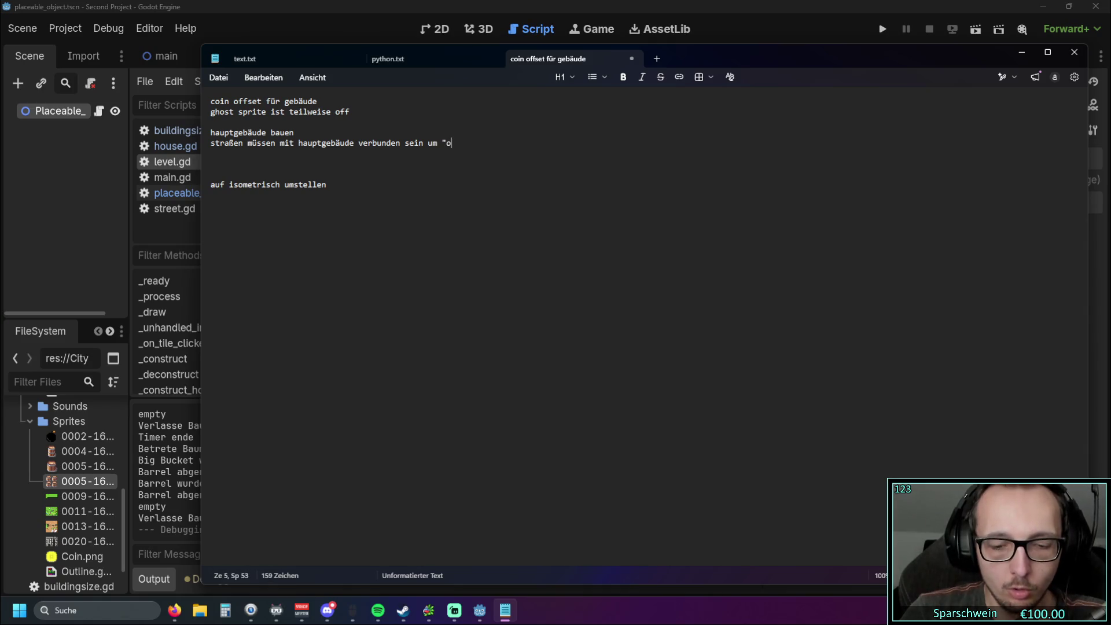
type("nline\" zu")
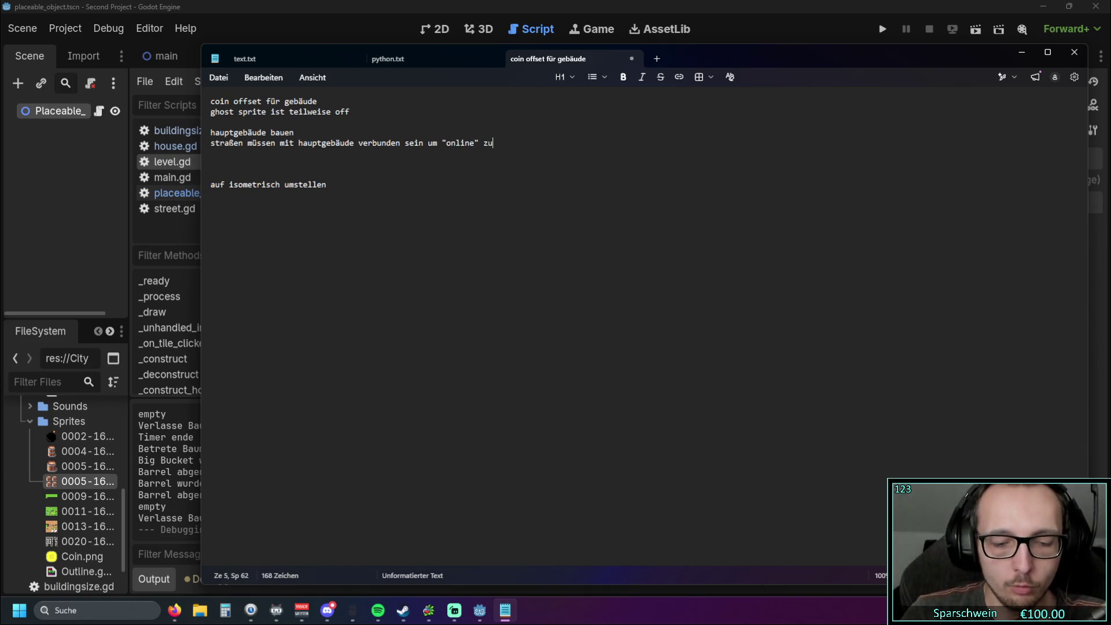
type(" sein damit ")
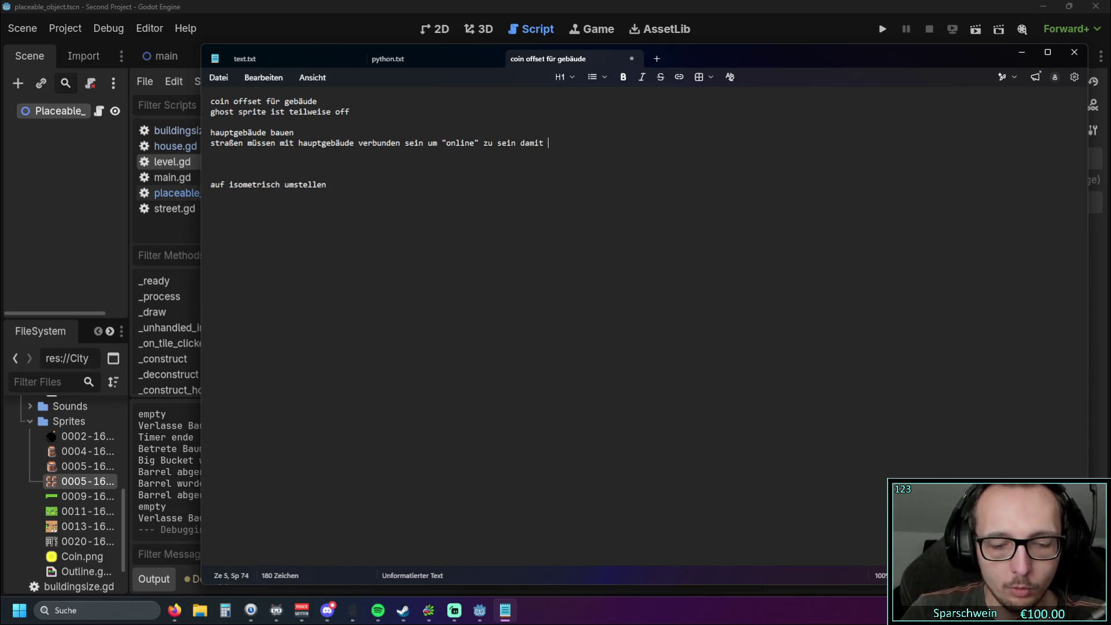
type("häuser über")
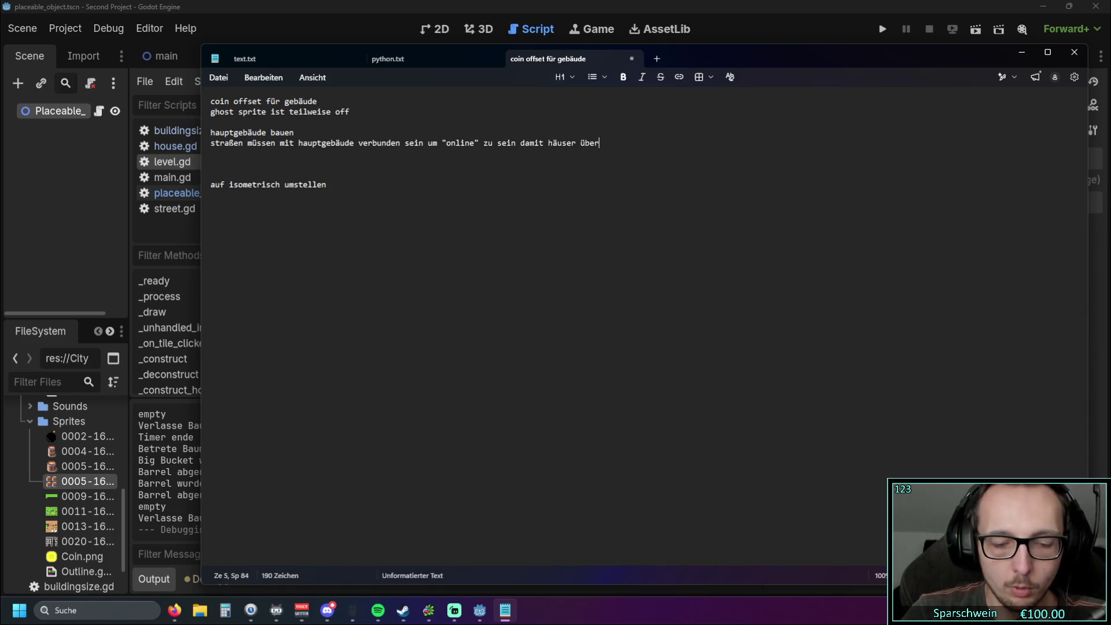
type("haupt erst ")
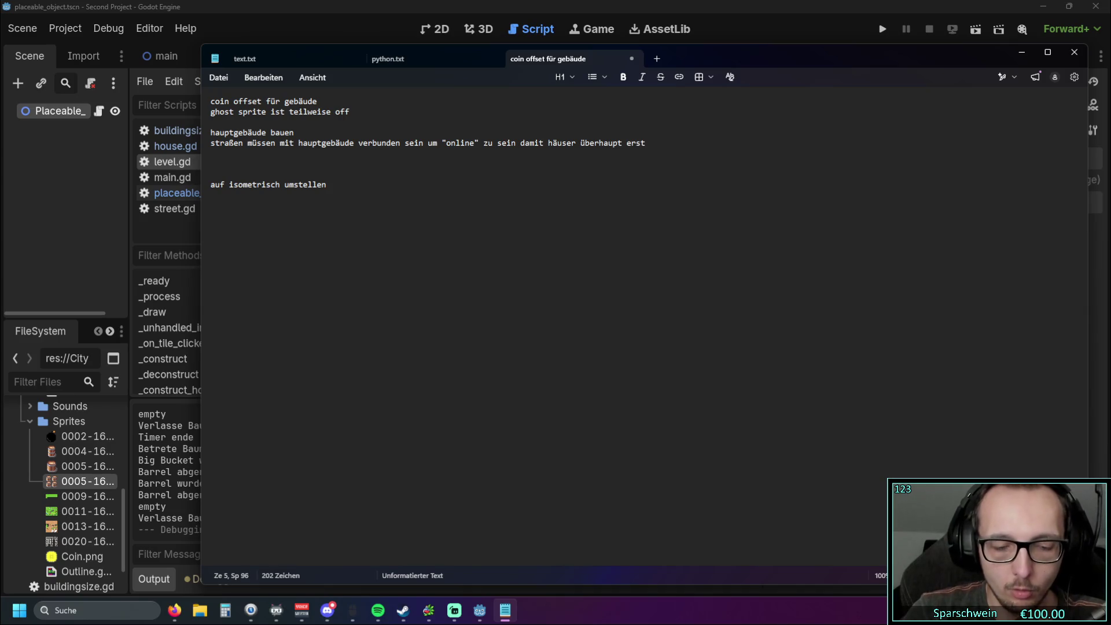
type("den time")
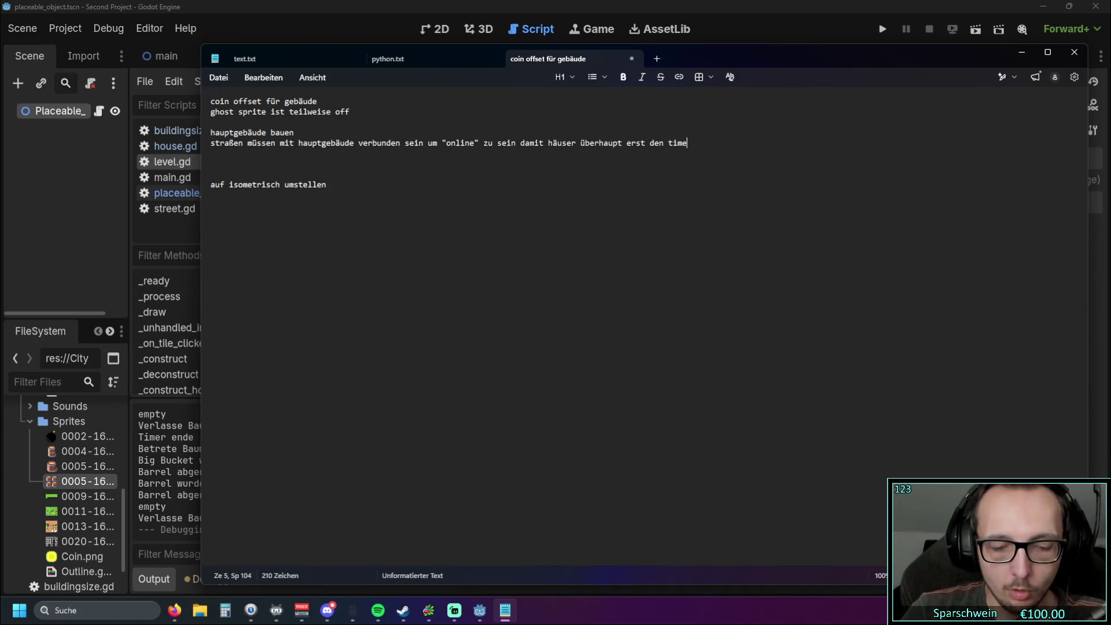
type("r starten")
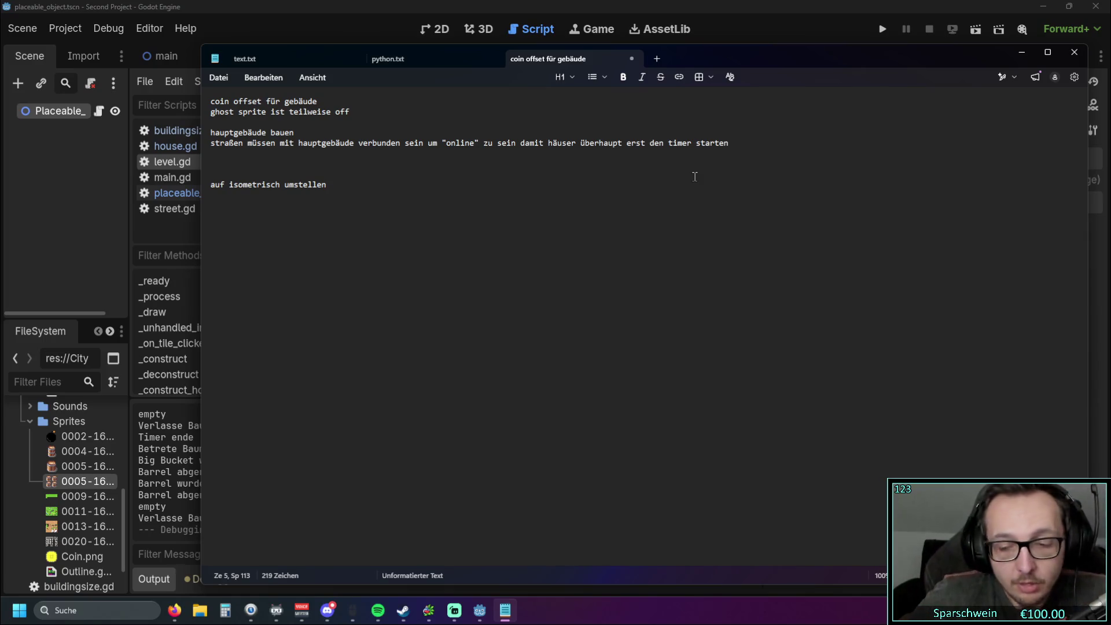
Step: Add the to-do 'verschieben function' on a new line below 'auf isometrisch umstellen'
left_click(339, 184)
key("Return")
type("verschieben")
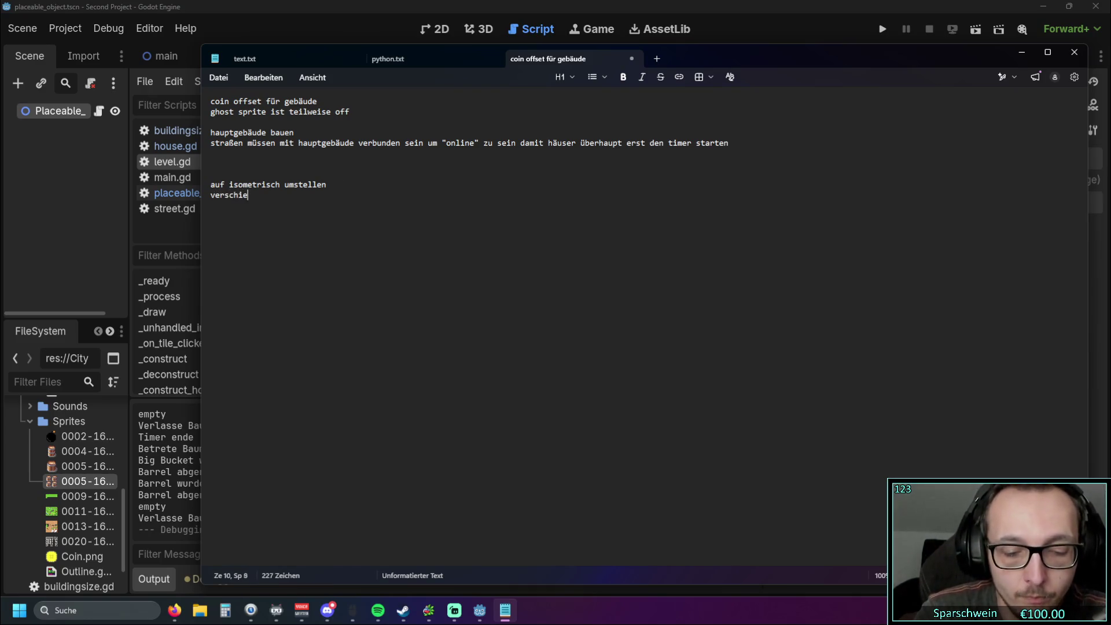
key("Return")
left_click(210, 195)
key("Right")
key("Right")
key("Right")
key("Right")
type("function")
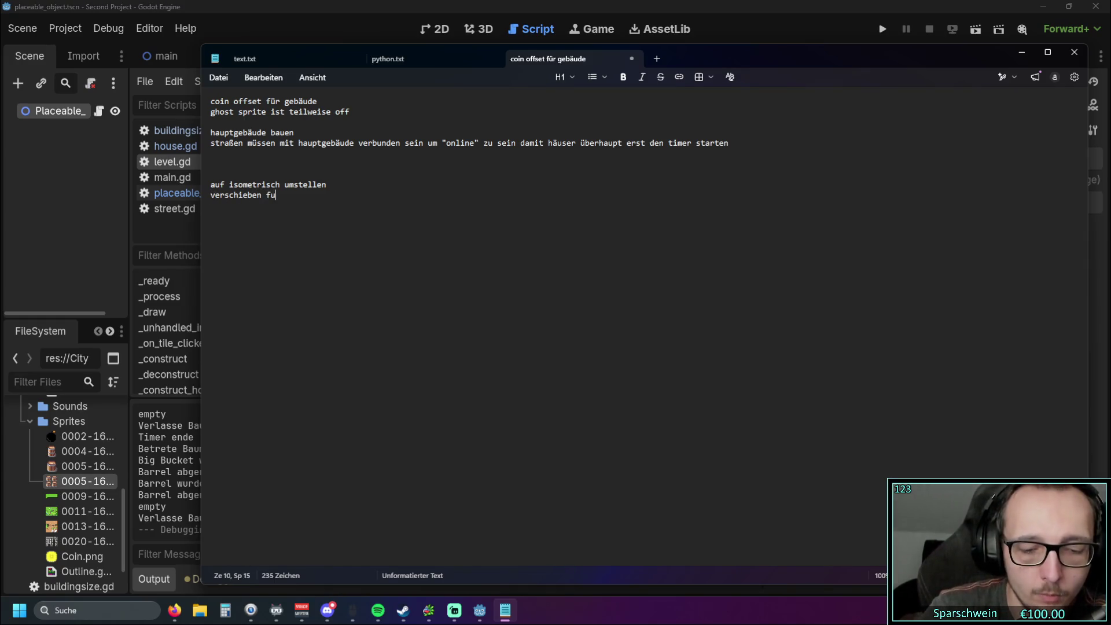
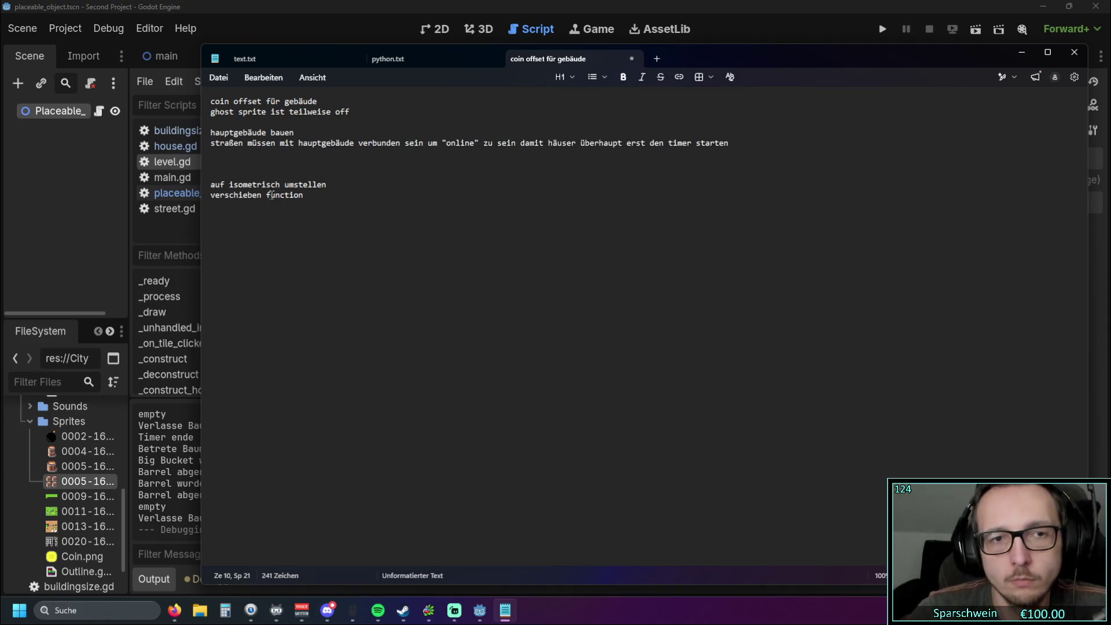
Step: Add an indented 'mit inventar' line beneath 'verschieben function' in the to-do notes
key("Return")
key("Tab")
type("mit inventar")
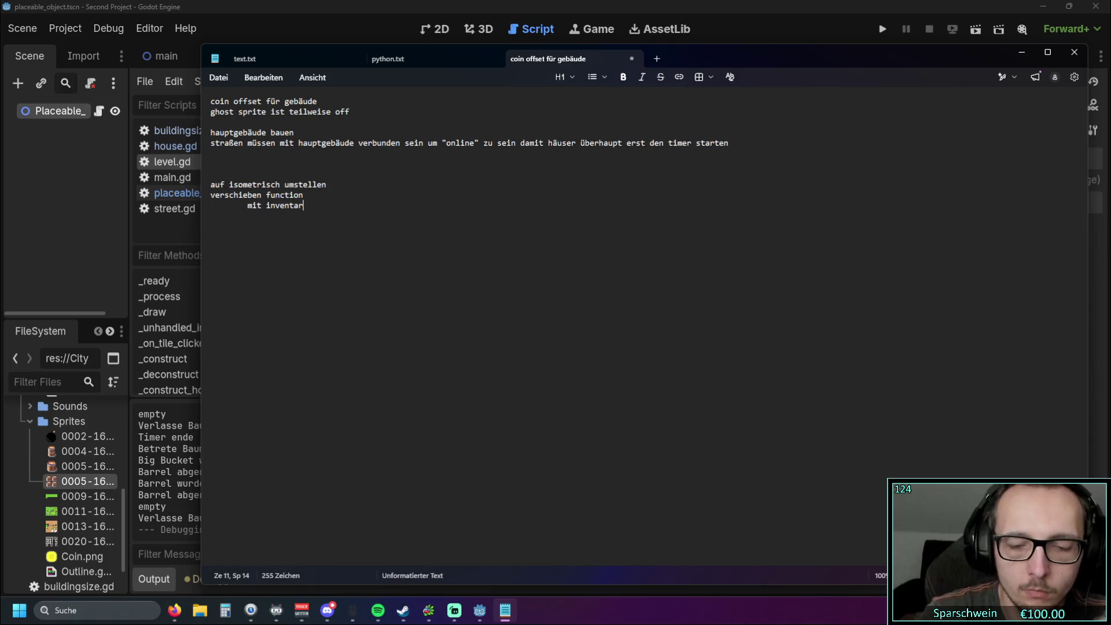
left_click(290, 282)
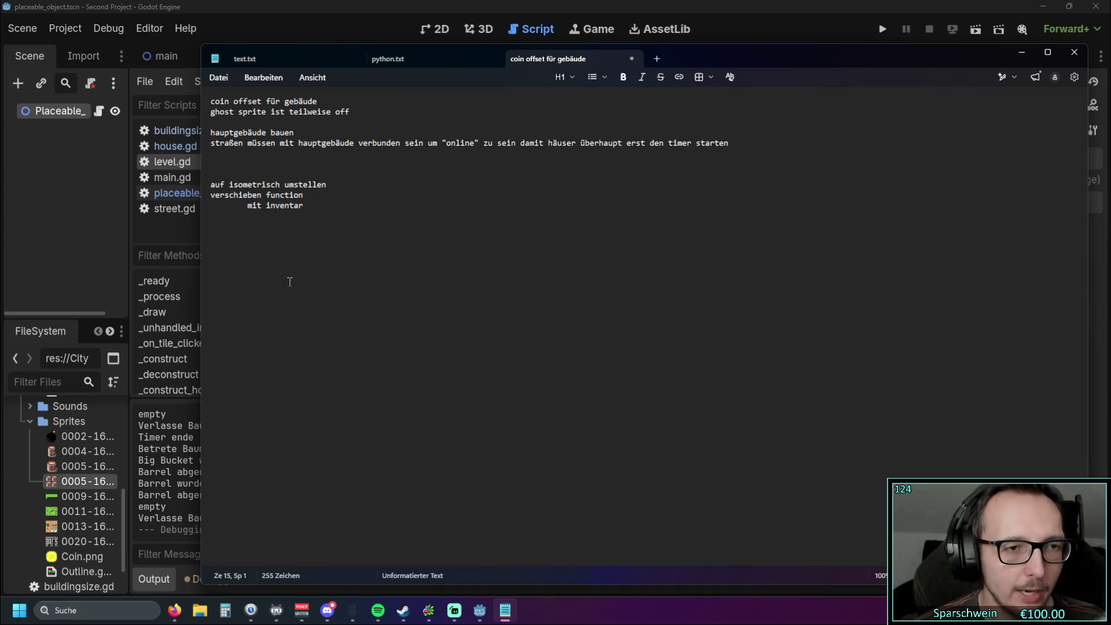
Step: Switch back to Godot and open street.gd in the script editor
left_click(191, 191)
left_click(228, 211)
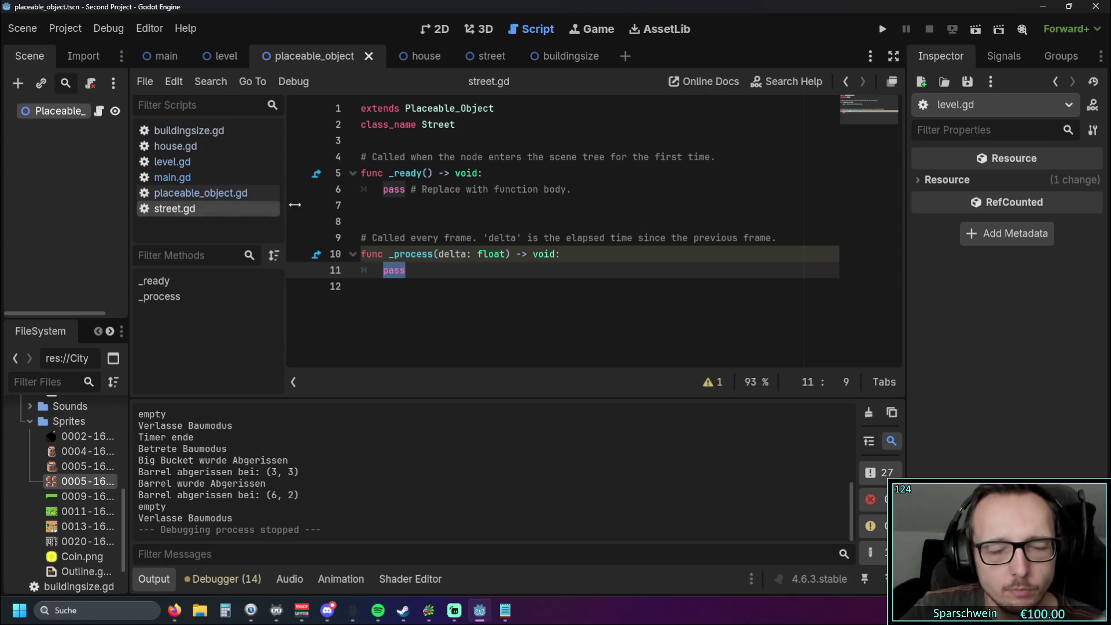
Step: Run the game and place a Big Bucket barrel building at tile (2, 2)
left_click(887, 30)
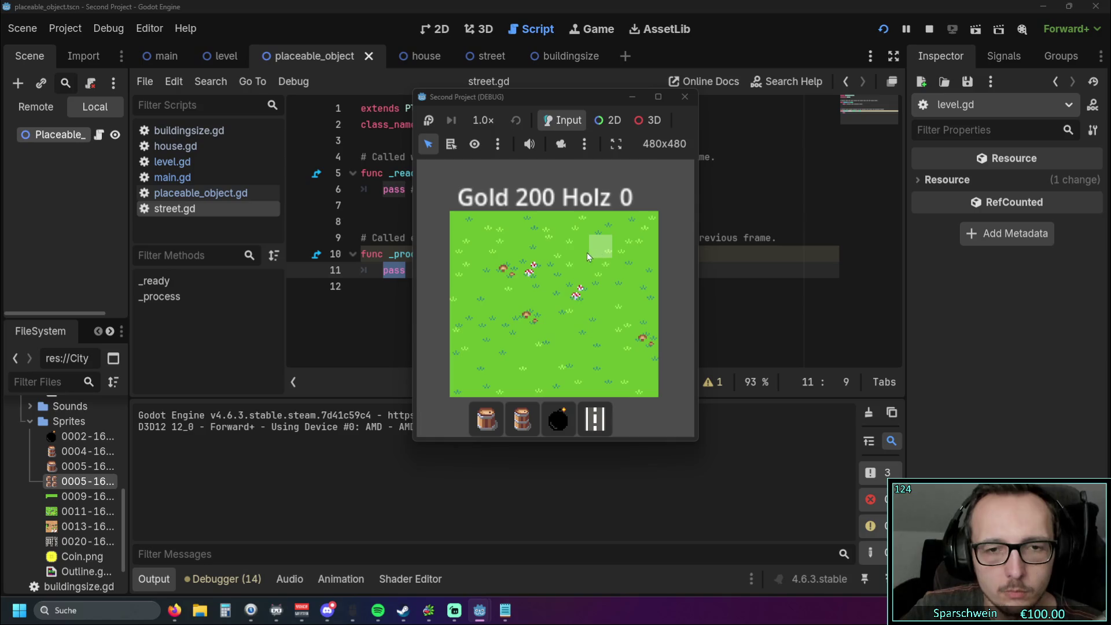
left_click(557, 269)
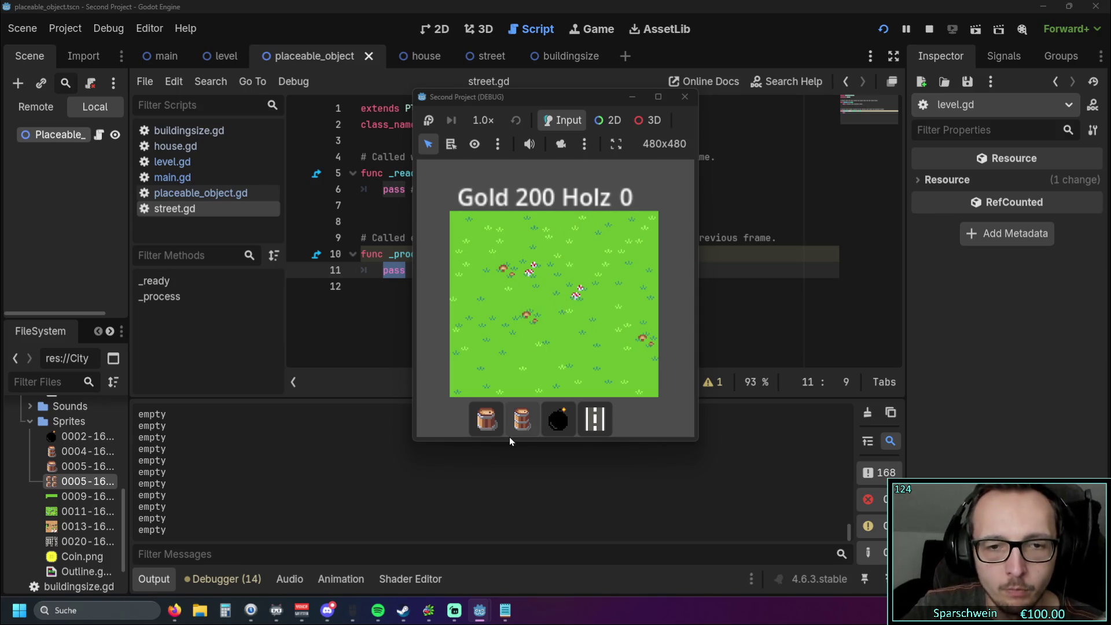
left_click(494, 422)
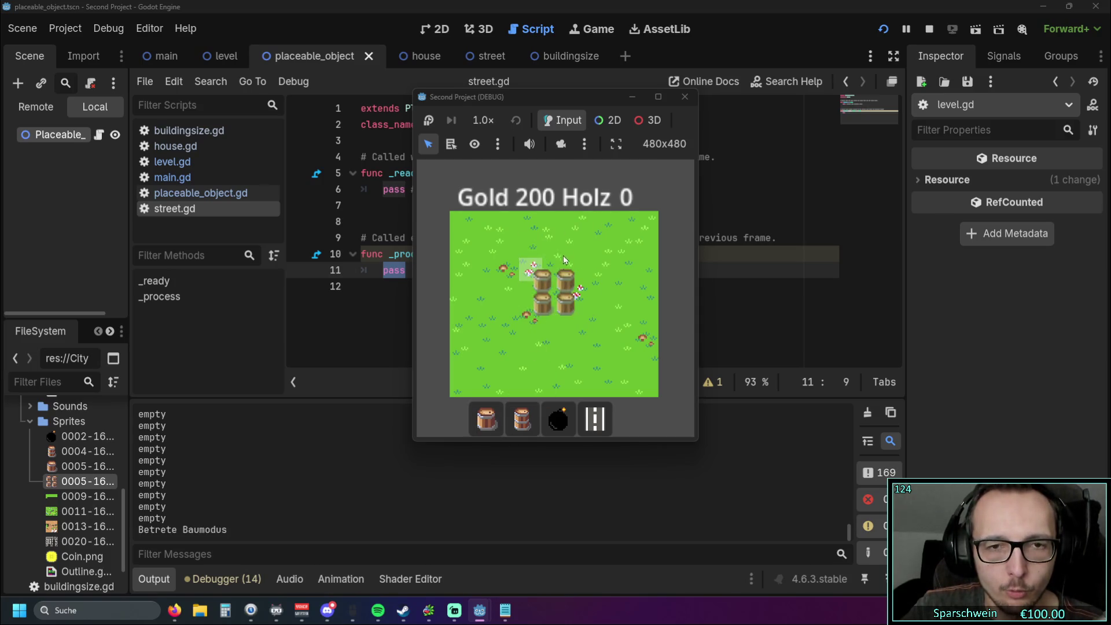
left_click(512, 267)
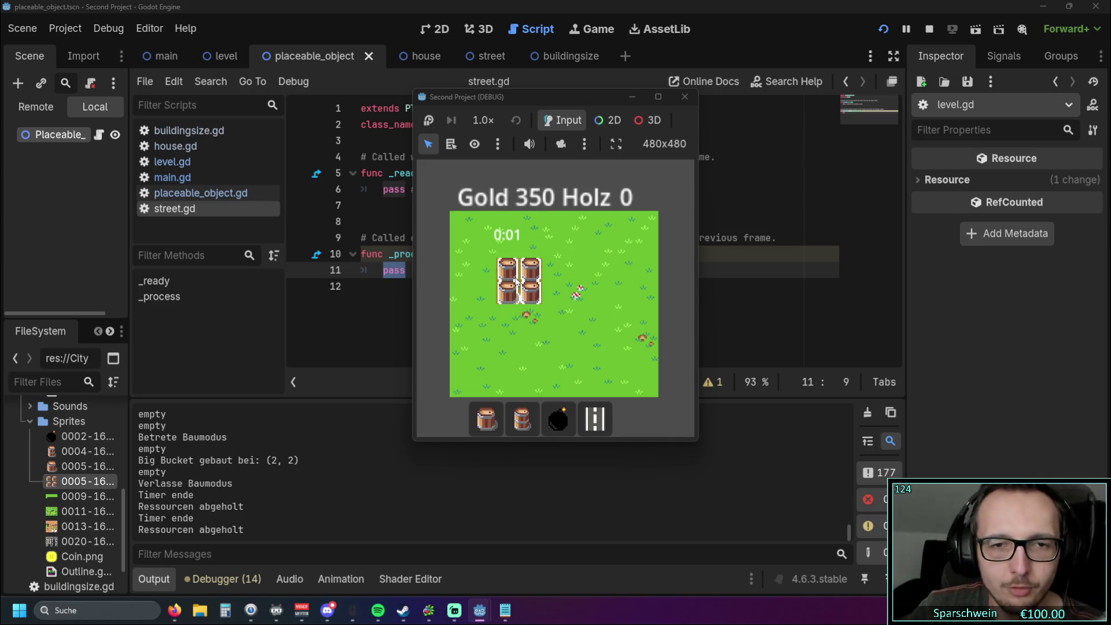
Step: Collect three batches of barrel gold, then start and cancel a barrel placement
left_click(517, 282)
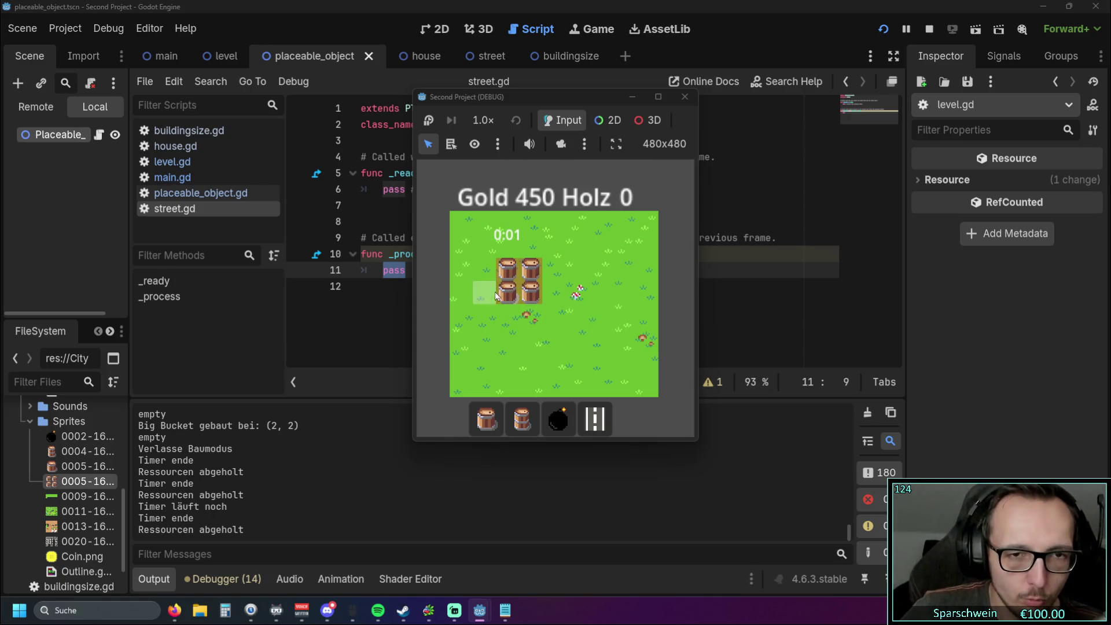
left_click(519, 282)
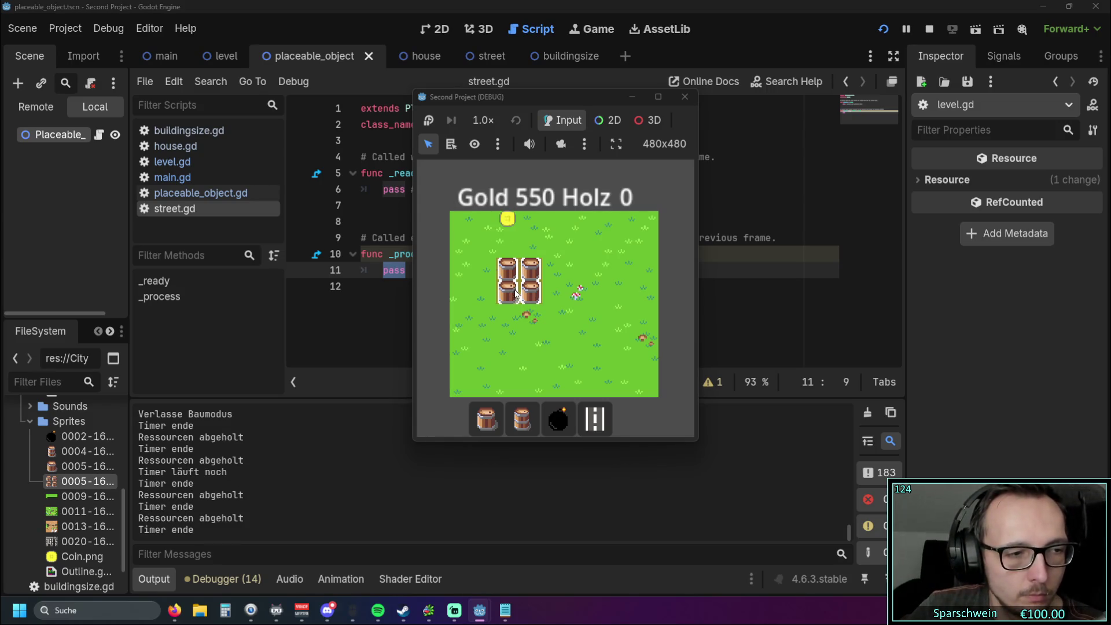
left_click(512, 286)
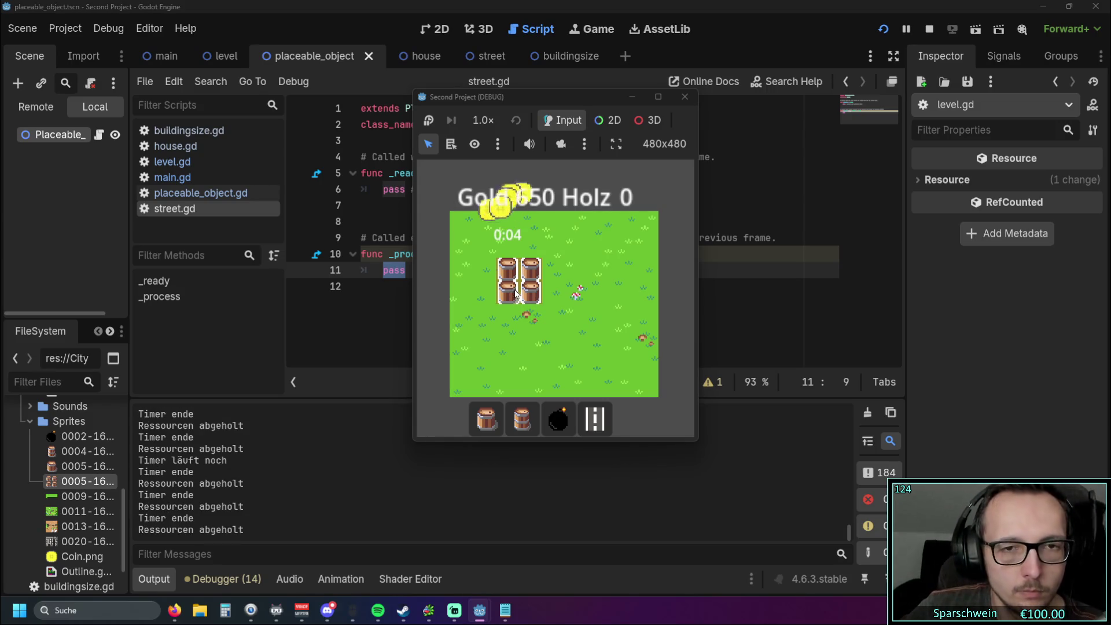
left_click(522, 418)
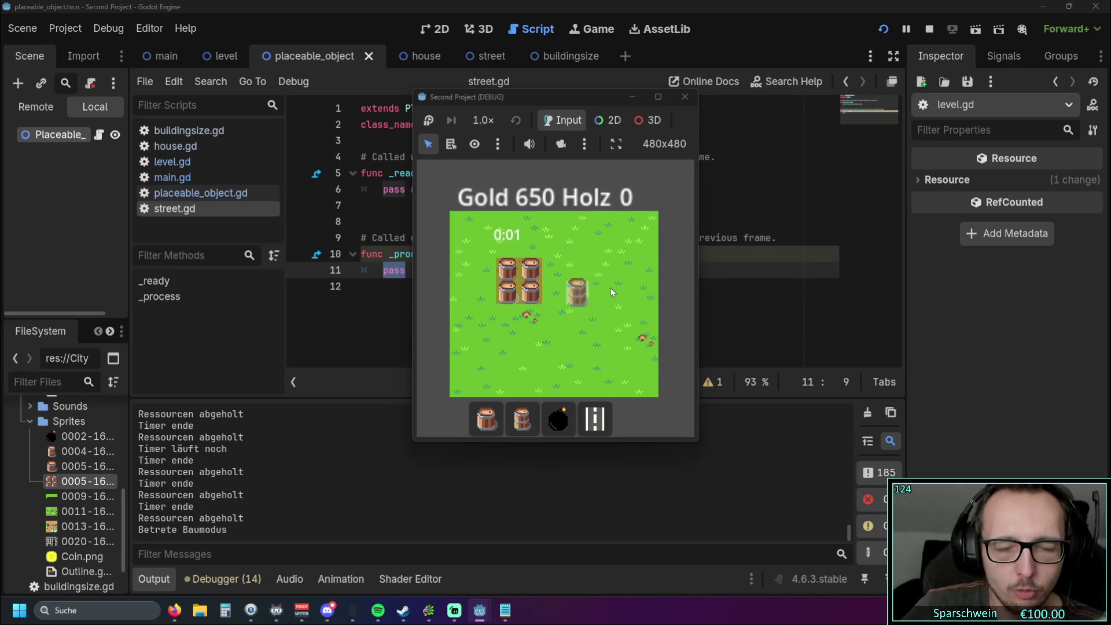
key("1")
left_click(546, 275)
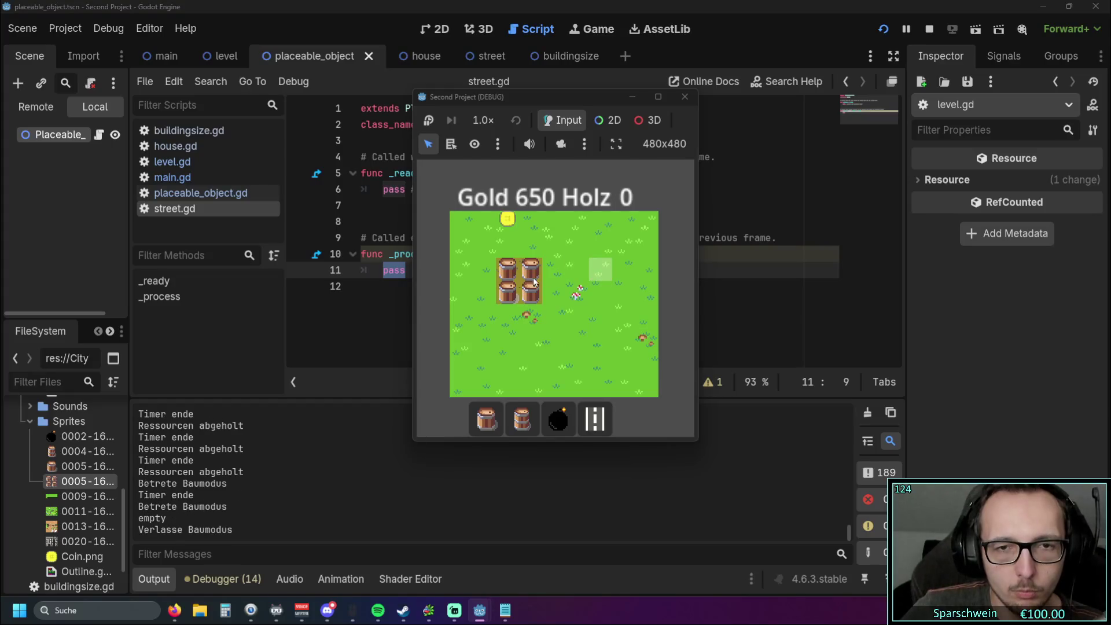
Step: Collect more gold up to 950 and position a second barrel building right of the first
left_click(526, 289)
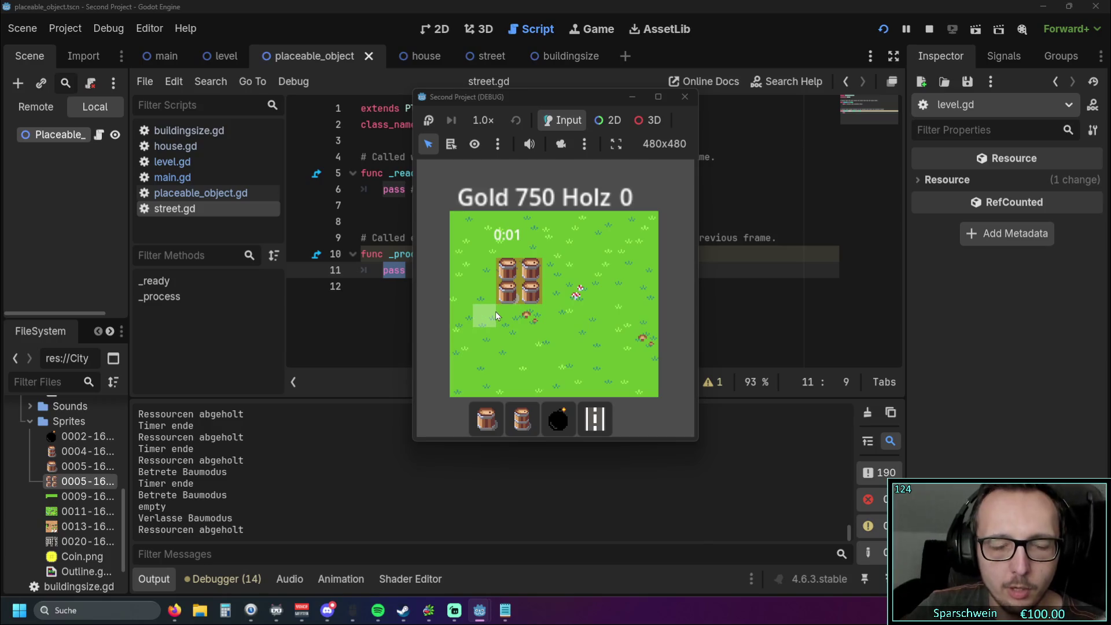
left_click(506, 297)
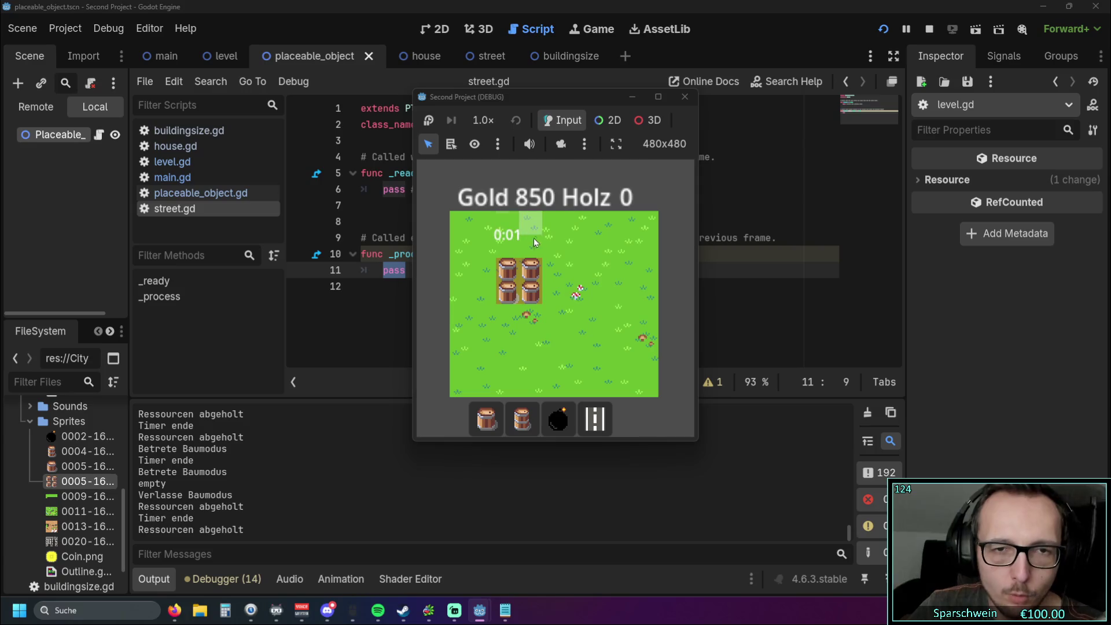
left_click(512, 294)
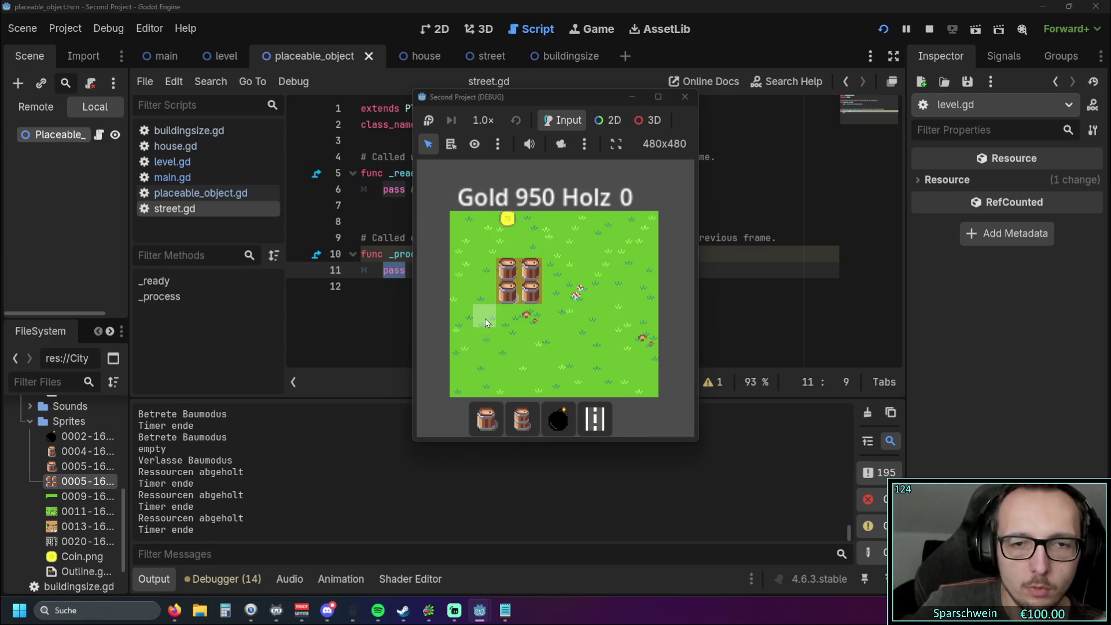
left_click(522, 418)
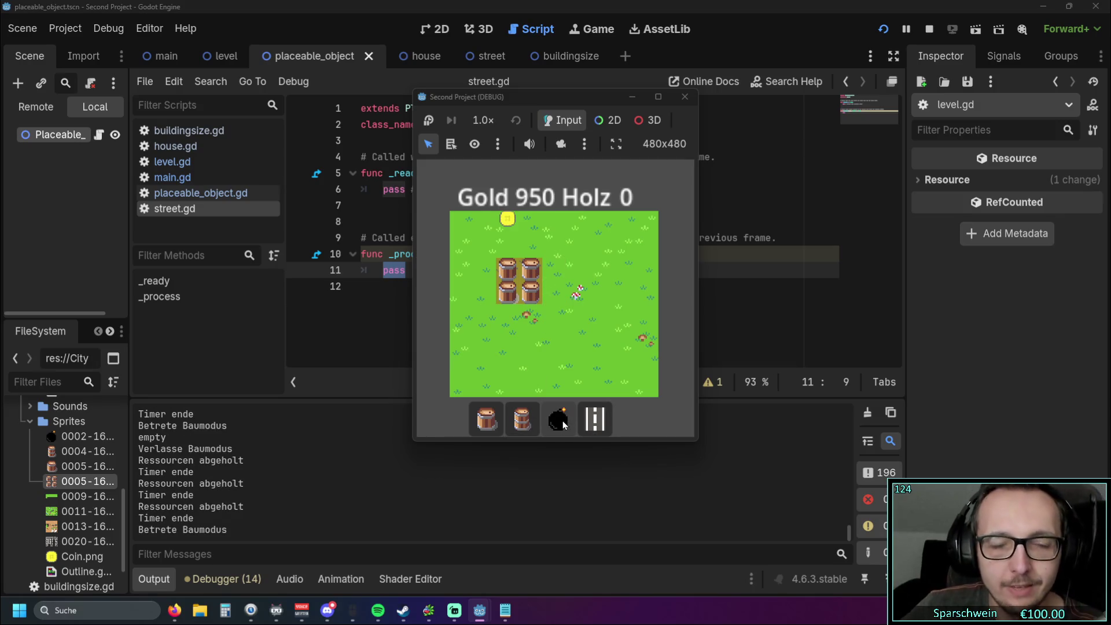
left_click(489, 419)
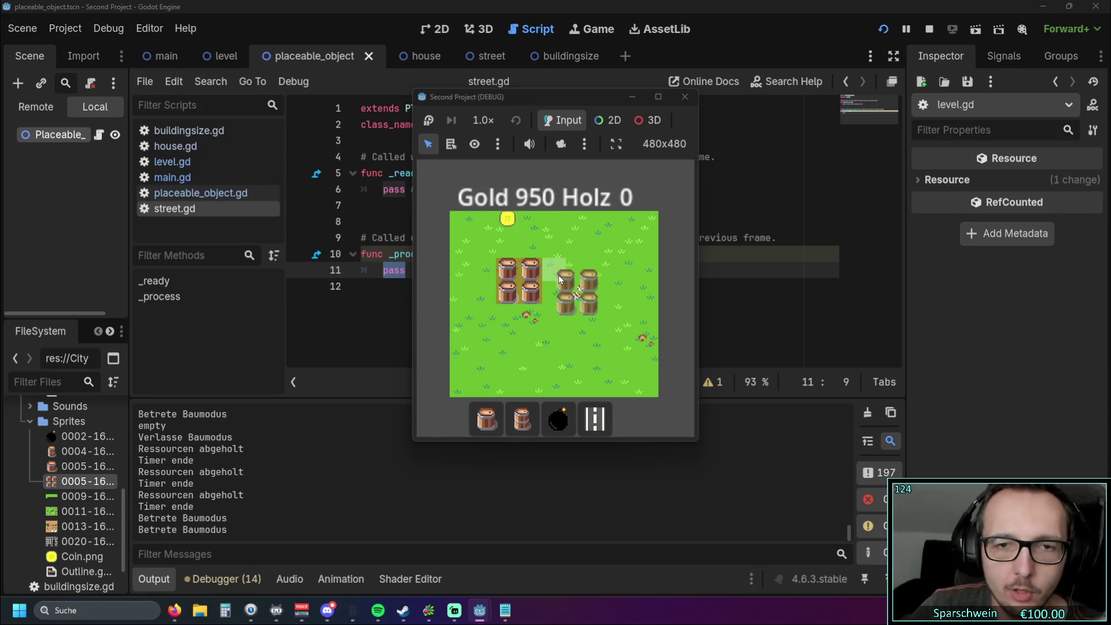
Step: Confirm the second barrel building and collect the buildings' coins
left_click(557, 276)
left_click(578, 320)
left_click(507, 220)
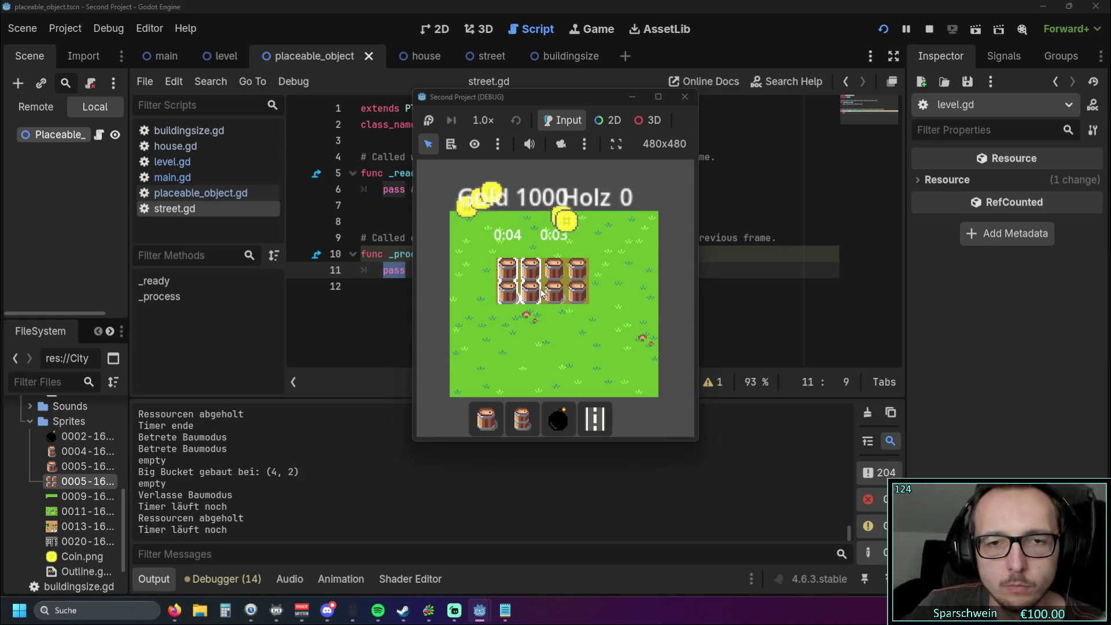
left_click(548, 365)
Step: Lay a street along row 4 out to the right edge at column 7
left_click(594, 418)
left_click(492, 314)
left_click(529, 315)
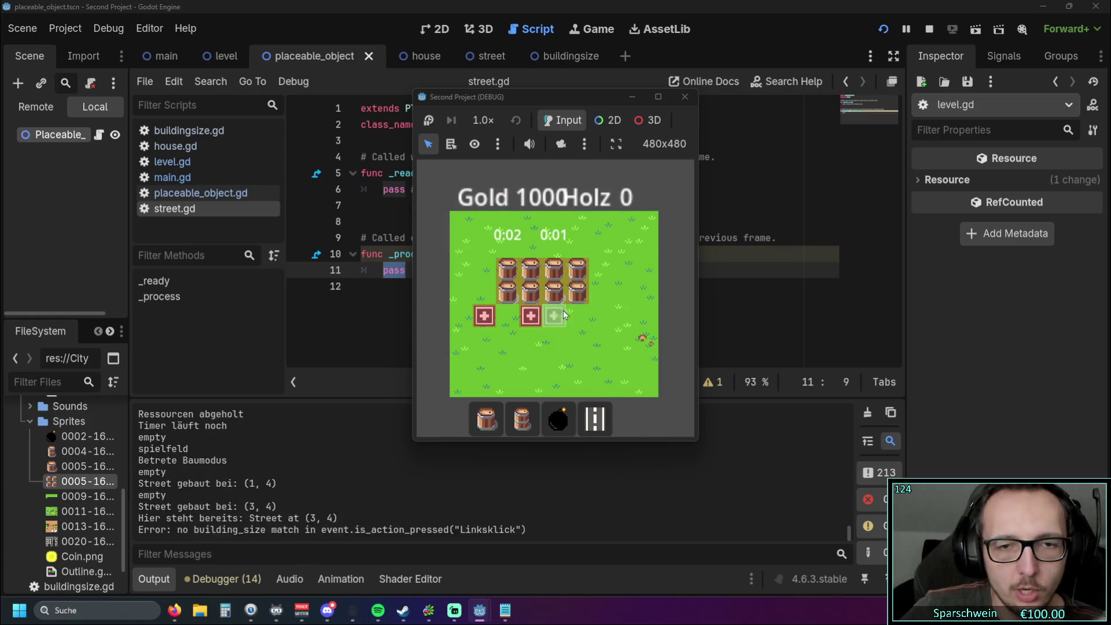
left_click(553, 316)
left_click(577, 315)
left_click(507, 315)
left_click(599, 315)
left_click(622, 315)
Step: Extend the street up and down column 7 and along the bottom row
left_click(619, 293)
left_click(622, 269)
left_click(623, 246)
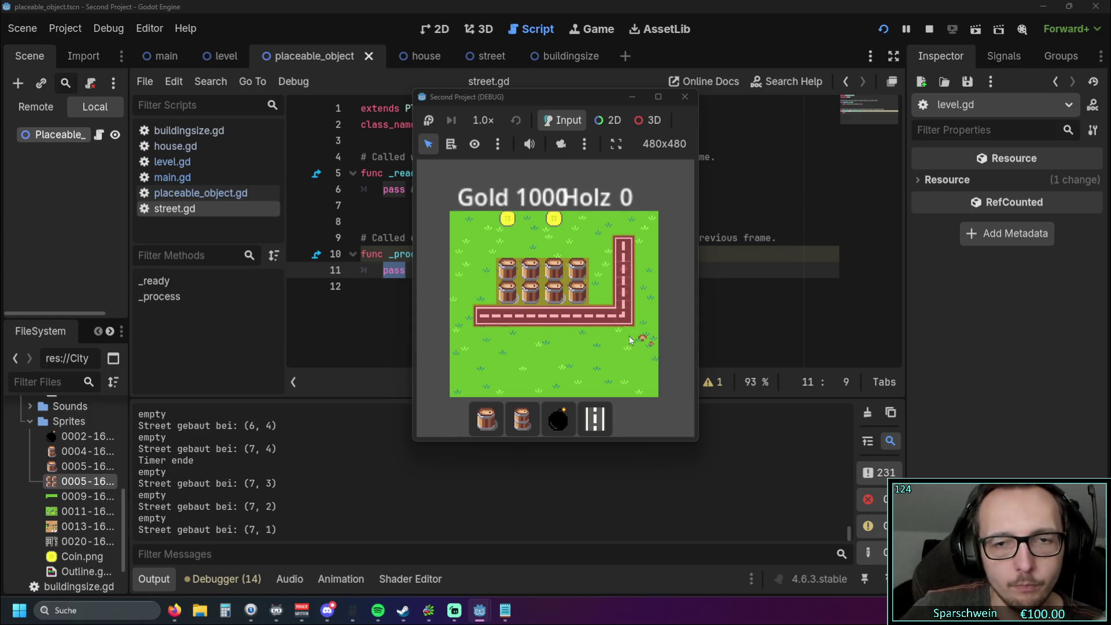
left_click(623, 339)
left_click(628, 361)
left_click(599, 363)
left_click(560, 363)
left_click(583, 363)
right_click(587, 335)
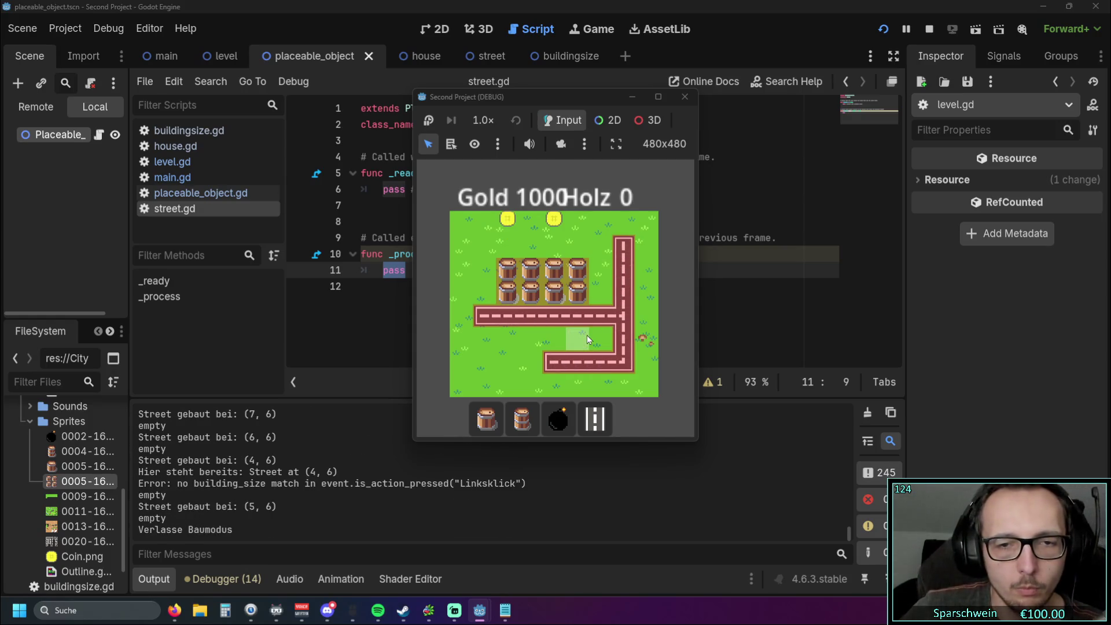
Step: Demolish the road corner tile at (7, 4), then return to the Notepad notes
left_click(602, 418)
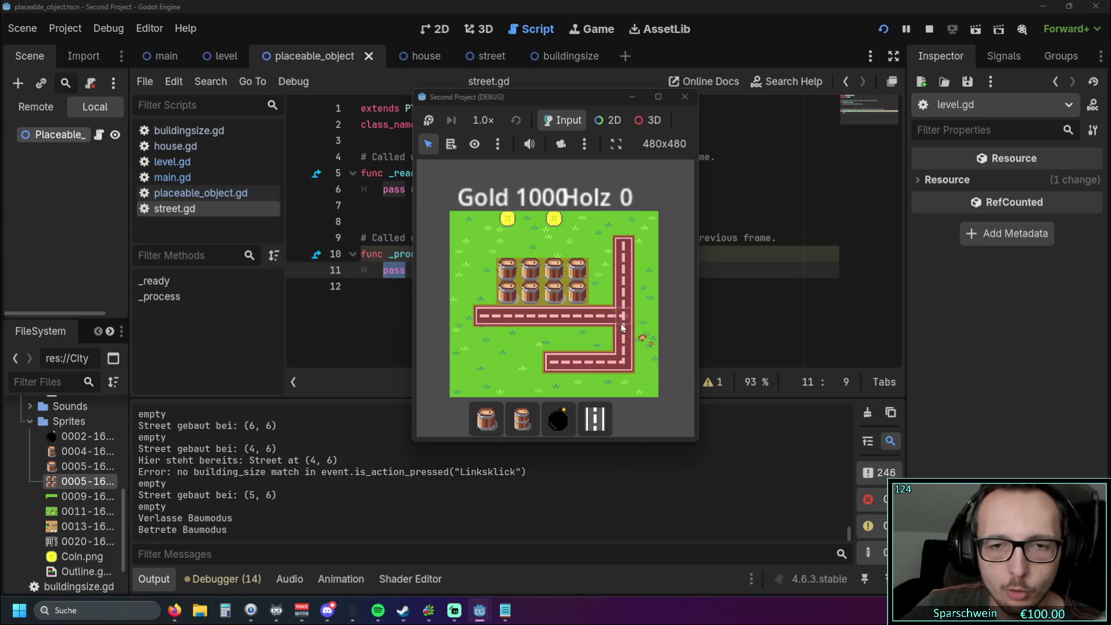
left_click(622, 315)
right_click(628, 317)
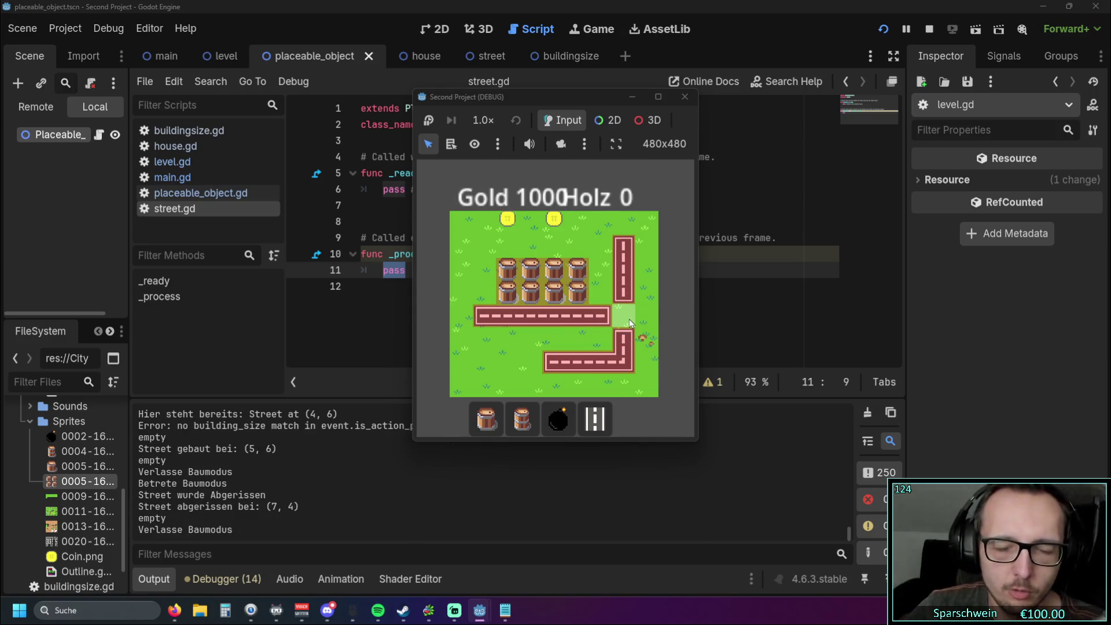
left_click(504, 610)
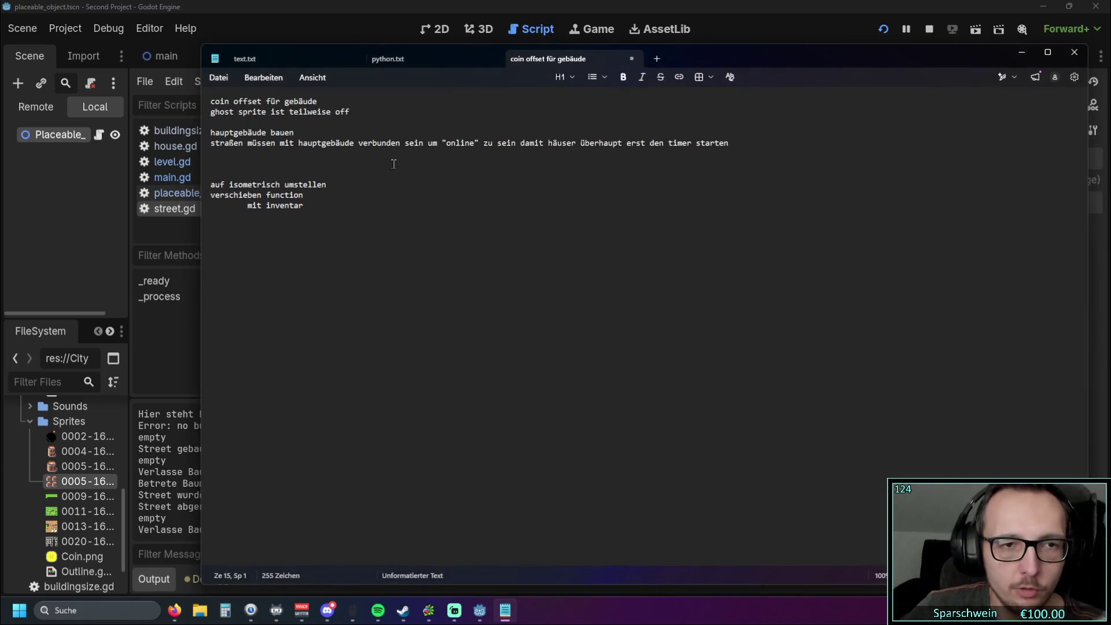
Step: Show the 'coin offset für gebäude' note, move Notepad down, and collect the barrels' coins
mouse_move(470, 54)
left_mouse_down()
mouse_move(575, 61)
mouse_move(380, 57)
mouse_move(416, 55)
left_mouse_up()
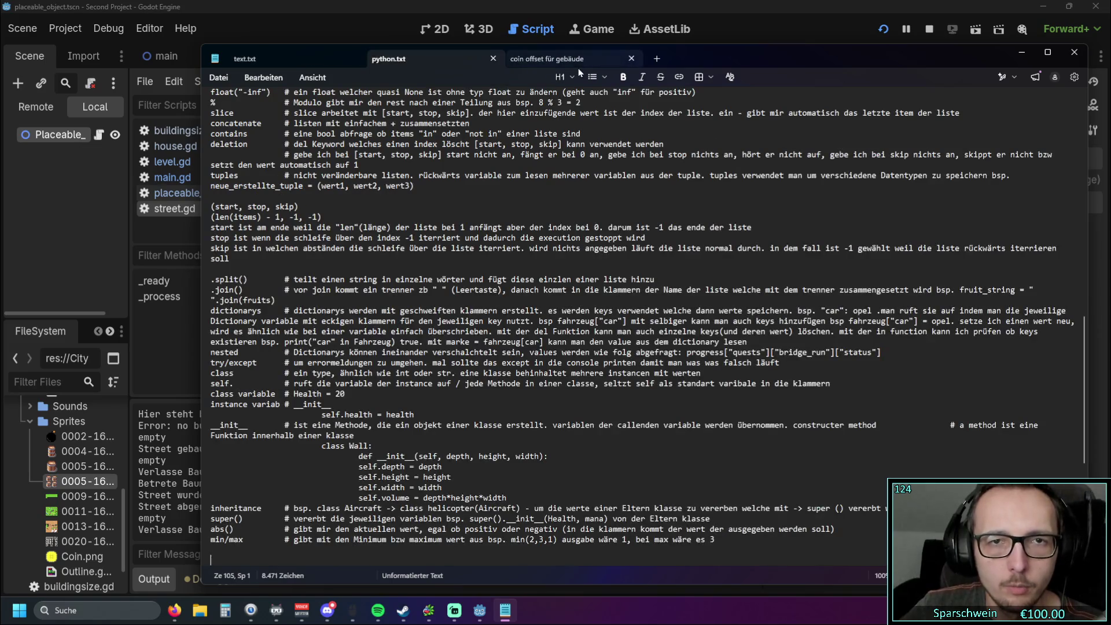
left_click(572, 60)
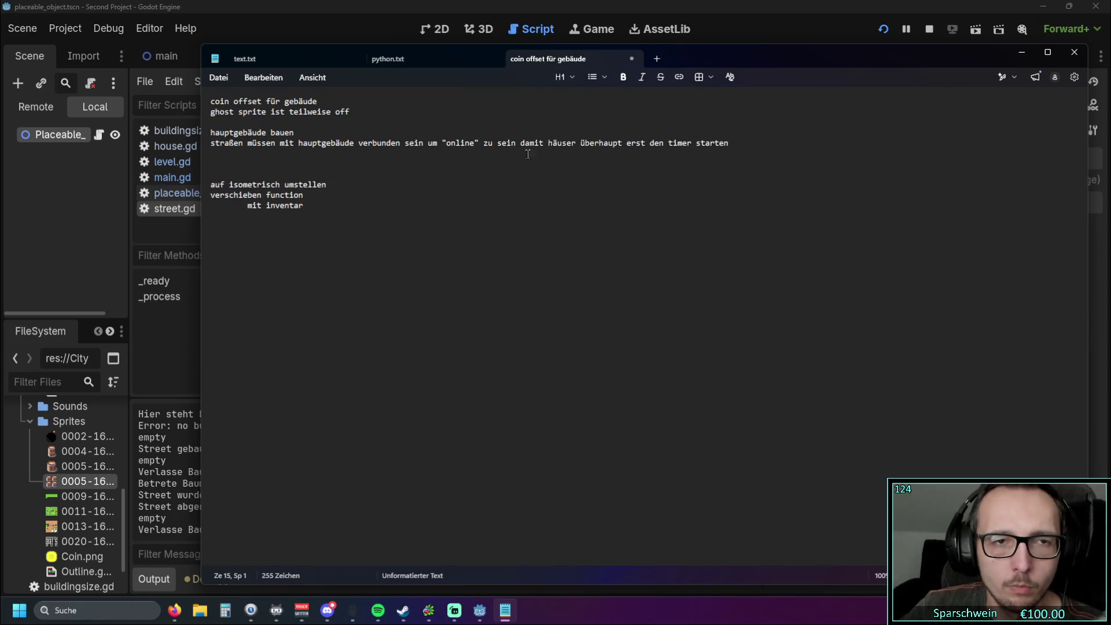
mouse_move(723, 59)
left_mouse_down()
mouse_move(1099, 122)
mouse_move(720, 256)
mouse_move(707, 432)
left_mouse_up()
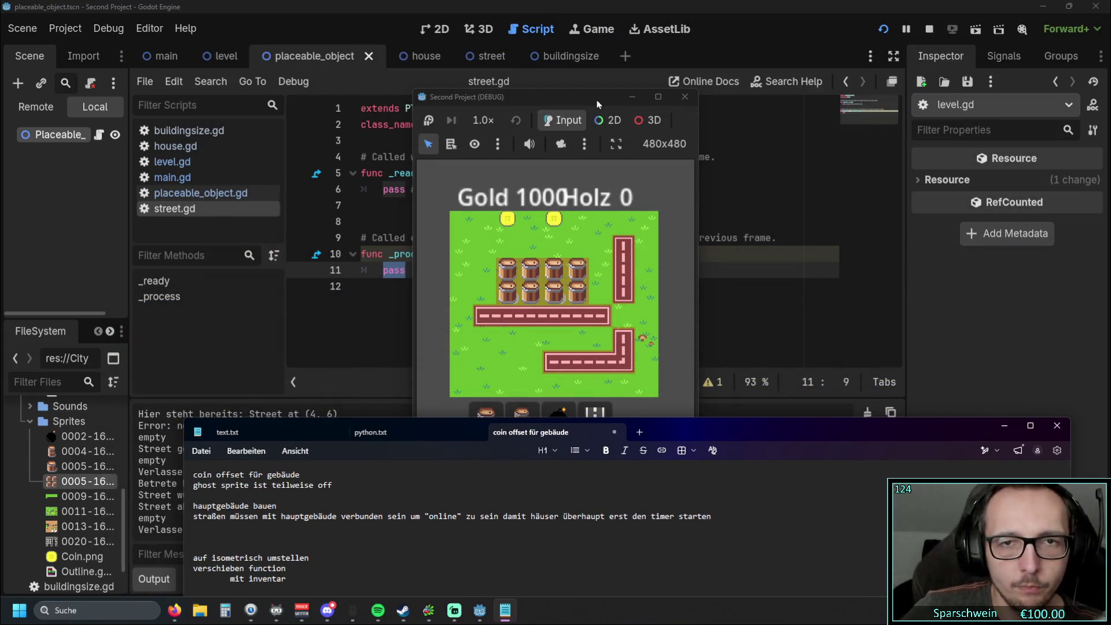
left_click(508, 218)
Step: Collect the remaining coins, cancel a house placement, and add a street tile linking the roads
left_click(554, 218)
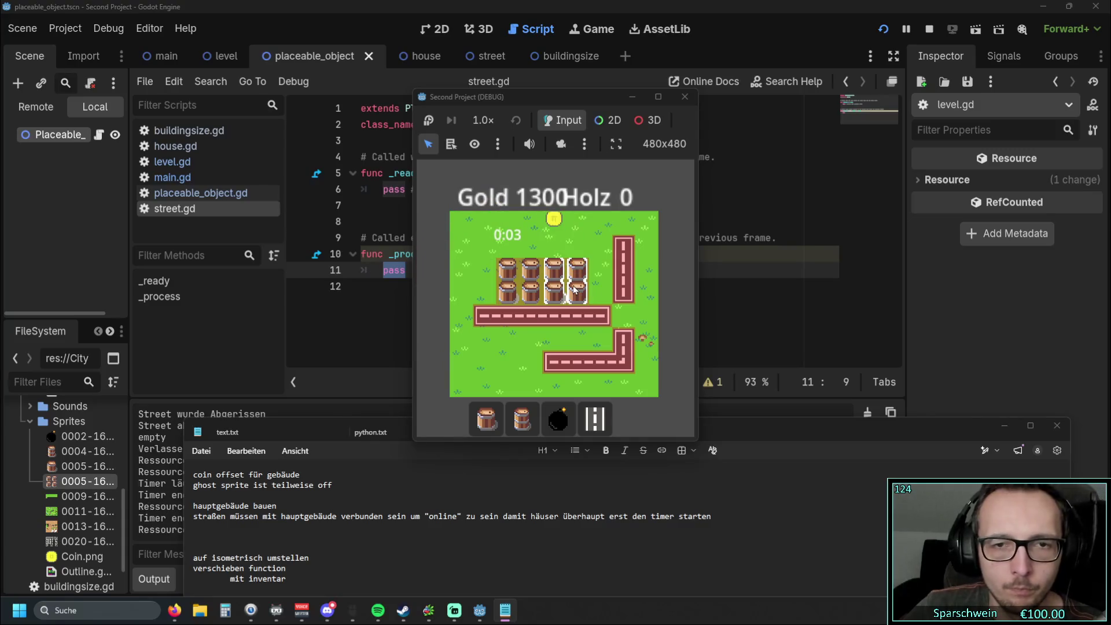
left_click(521, 421)
right_click(487, 255)
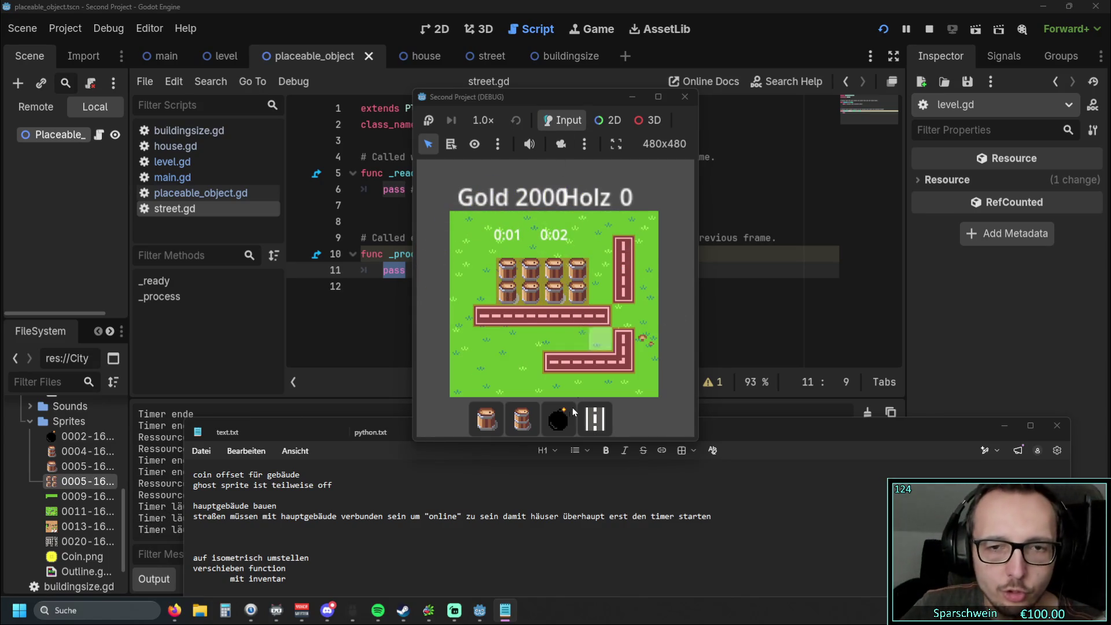
left_click(618, 320)
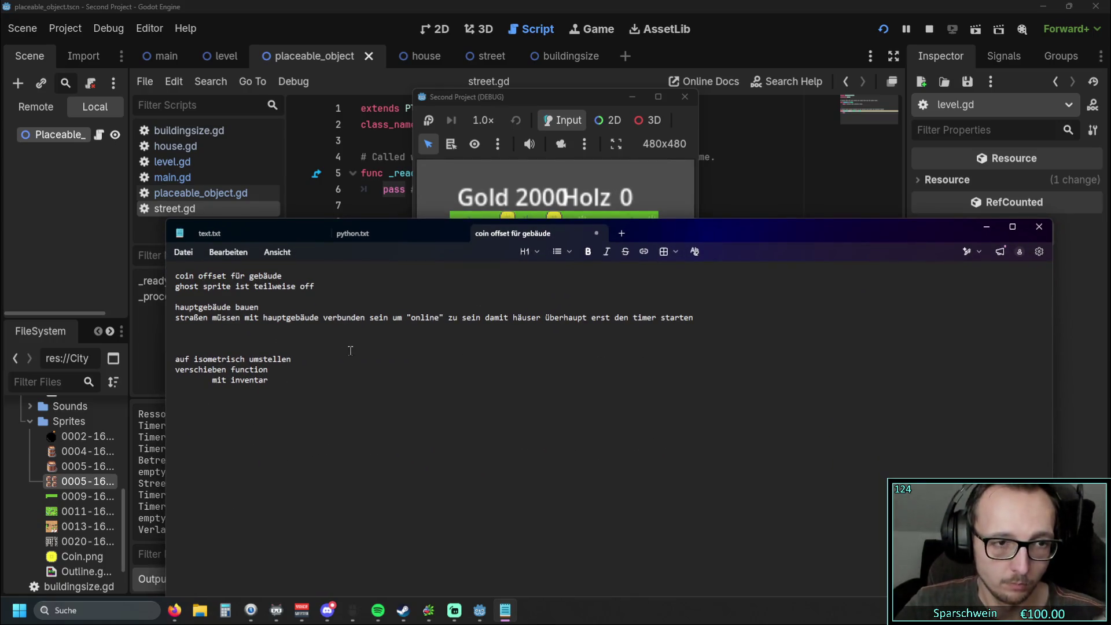
left_click(327, 350)
Step: Type the notes 'größere map' and 'scrollen mit wasd' with blank lines around them
left_click(258, 337)
type("scrollen ")
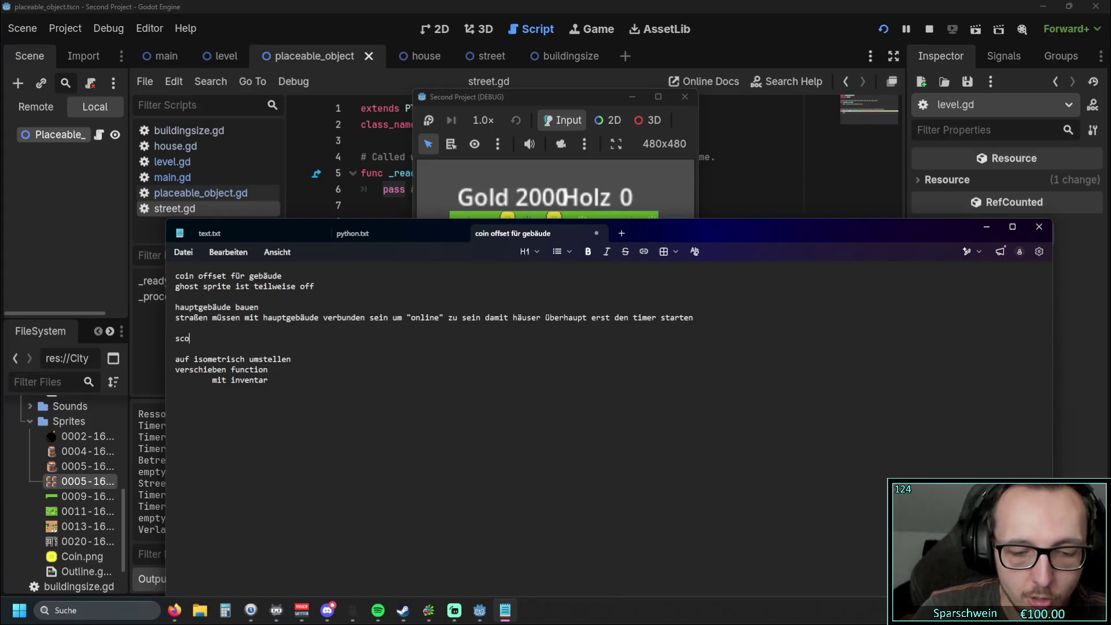
type("mit wasd")
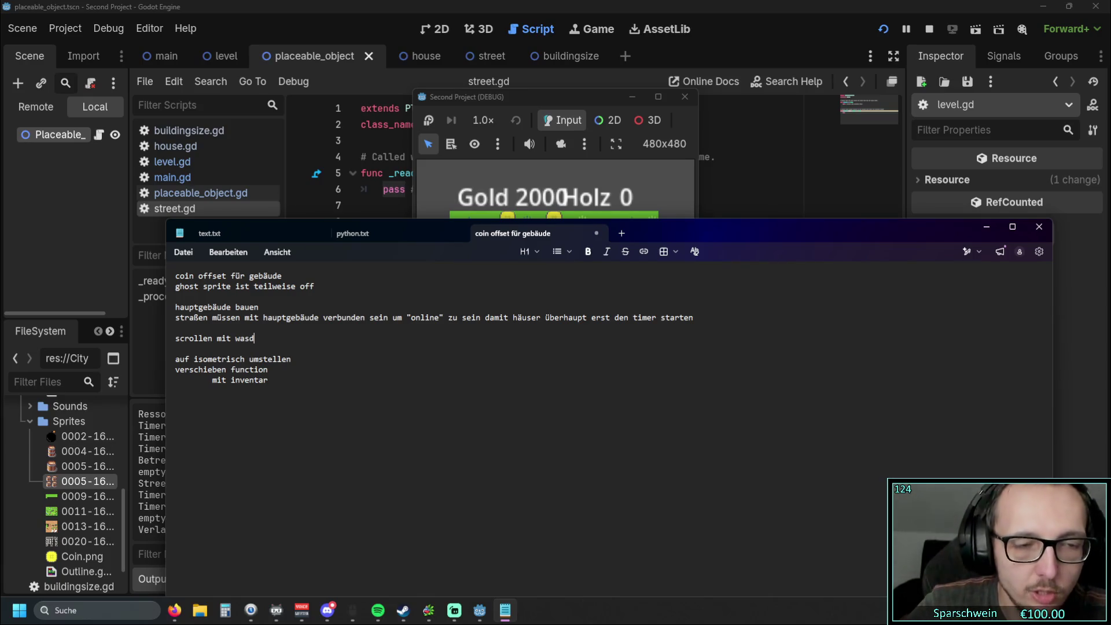
key("Up")
key("Return")
type("größere map")
key("Down")
key("End")
key("Return")
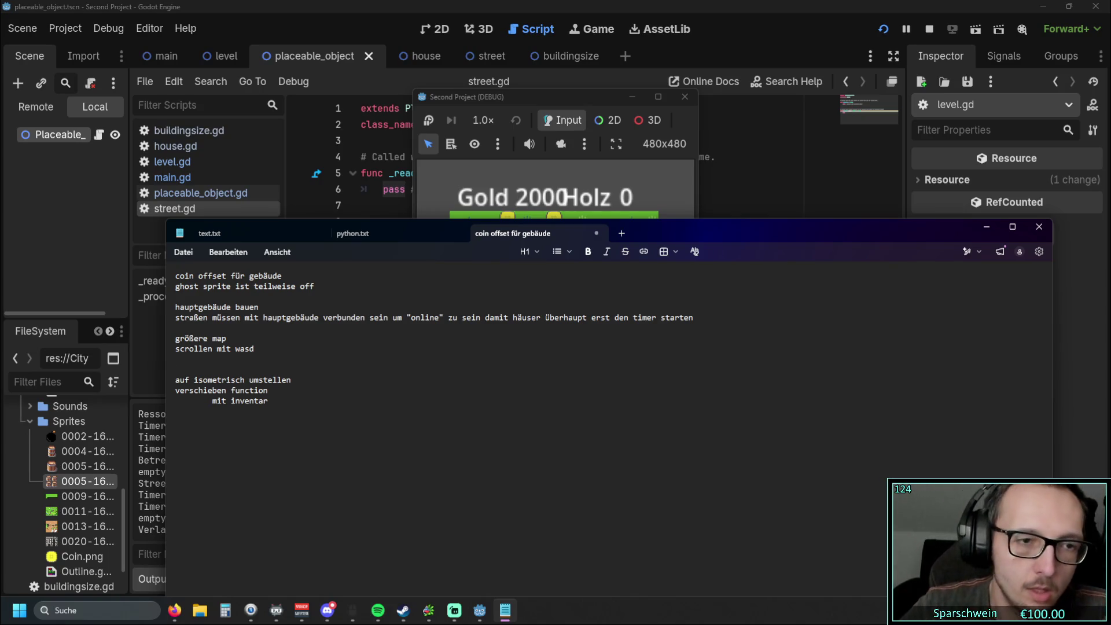
Step: Move the 'größere map' and 'scrollen mit wasd' lines below 'auf isometrisch umstellen'
left_click(305, 379)
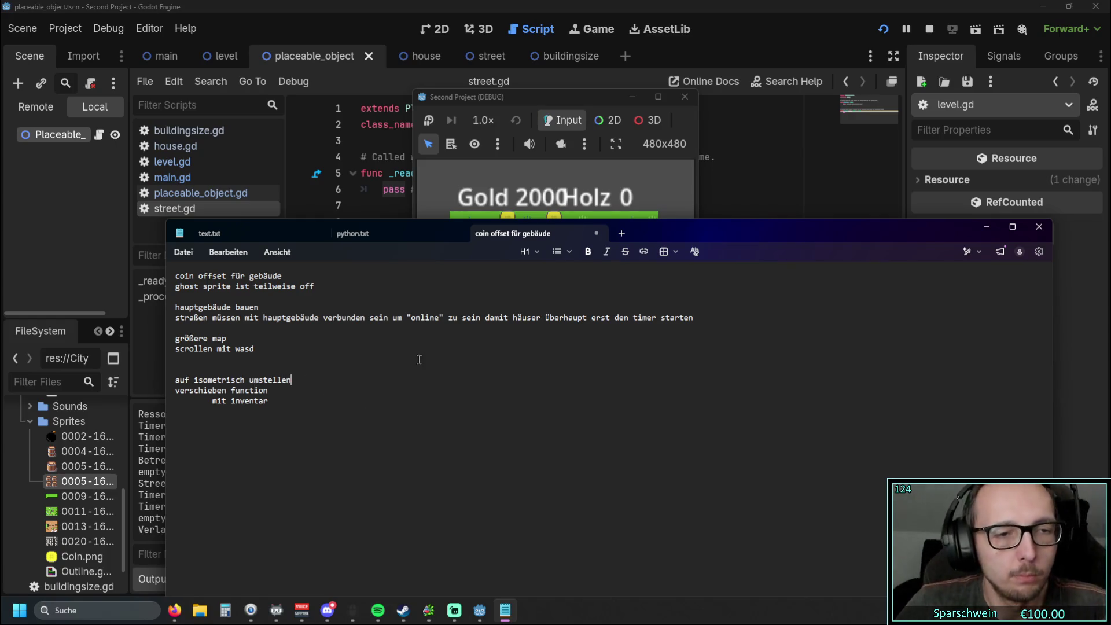
left_click_drag(292, 380, 175, 379)
left_click_drag(255, 348, 175, 338)
key("ctrl+c")
key("BackSpace")
left_click(212, 422)
key("ctrl+v")
Step: Remove the blank line under 'auf isometrisch umstellen' and add spacing before 'verschieben function'
left_click_drag(276, 393, 144, 381)
key("BackSpace")
key("ctrl+z")
left_click(203, 382)
key("BackSpace")
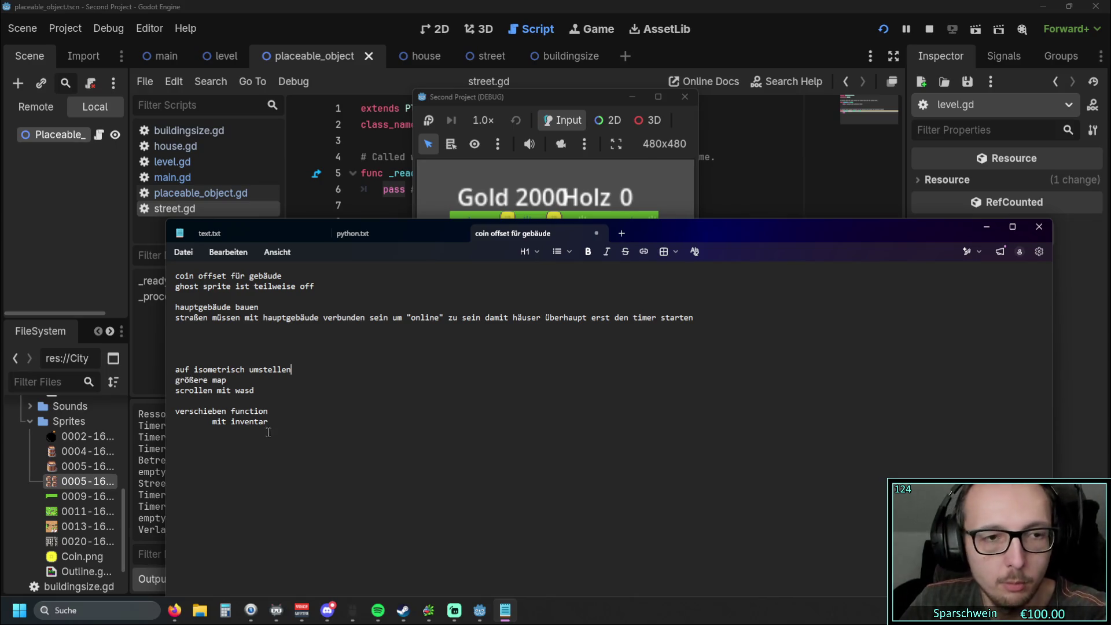
left_click(234, 405)
key("Return")
key("Return")
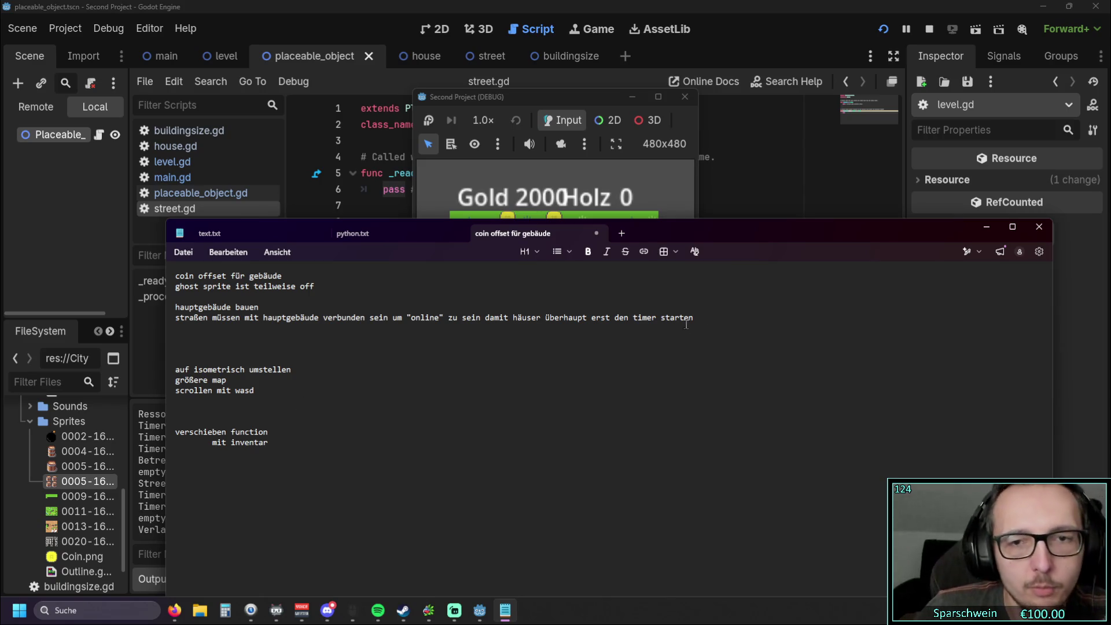
left_click(668, 325)
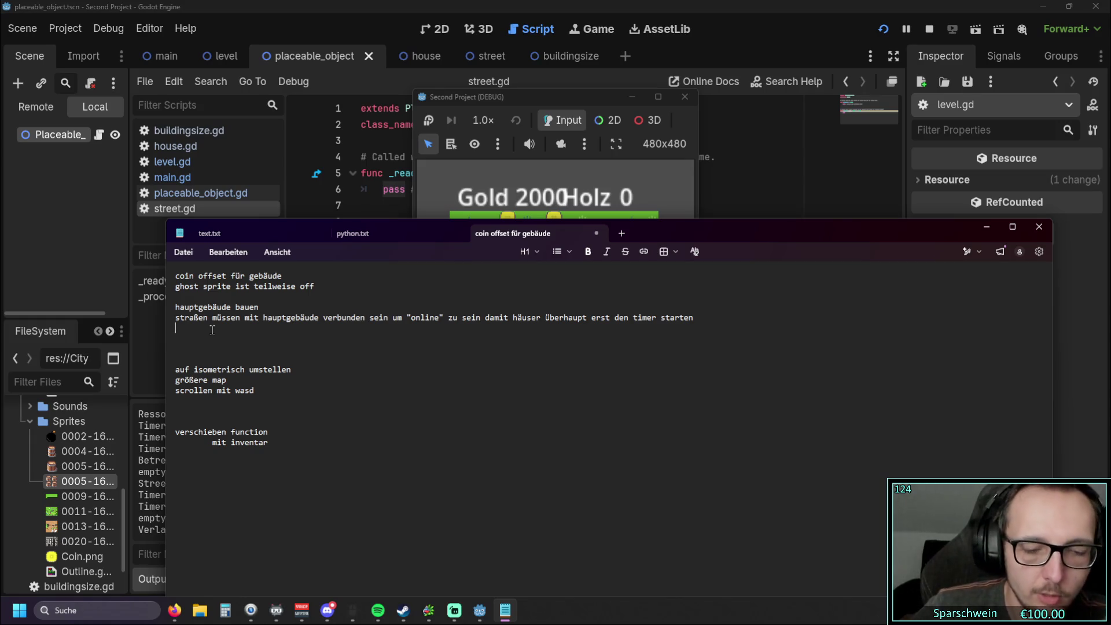
Step: Type the note 'haupthaus power_id = 1' under the streets item
type("haupt")
key("BackSpace")
key("BackSpace")
key("BackSpace")
type("haupthaus")
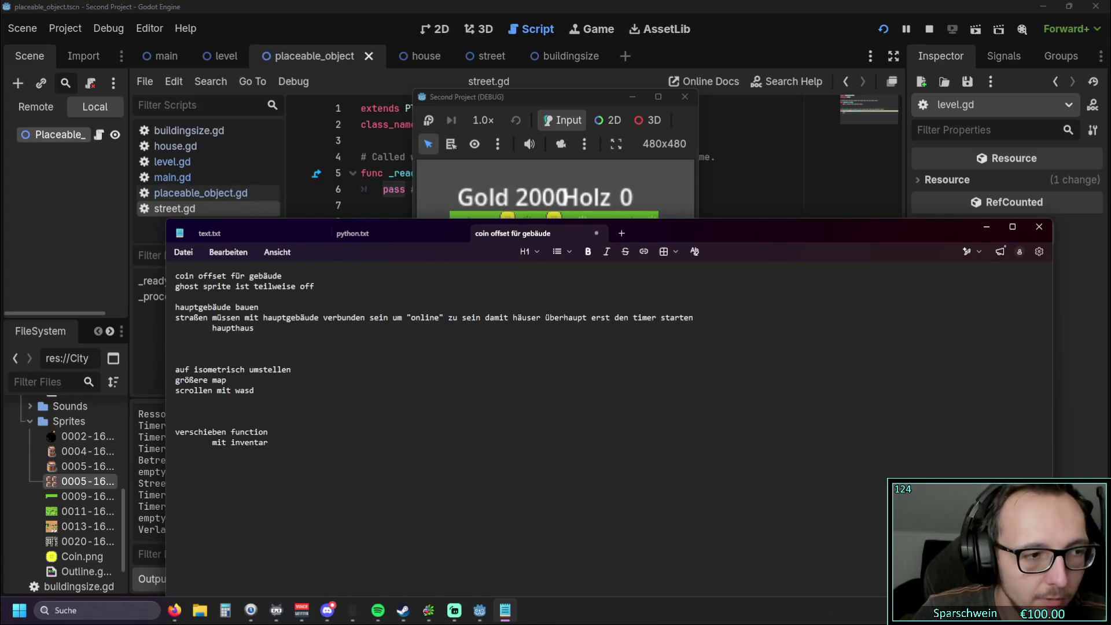
type("po")
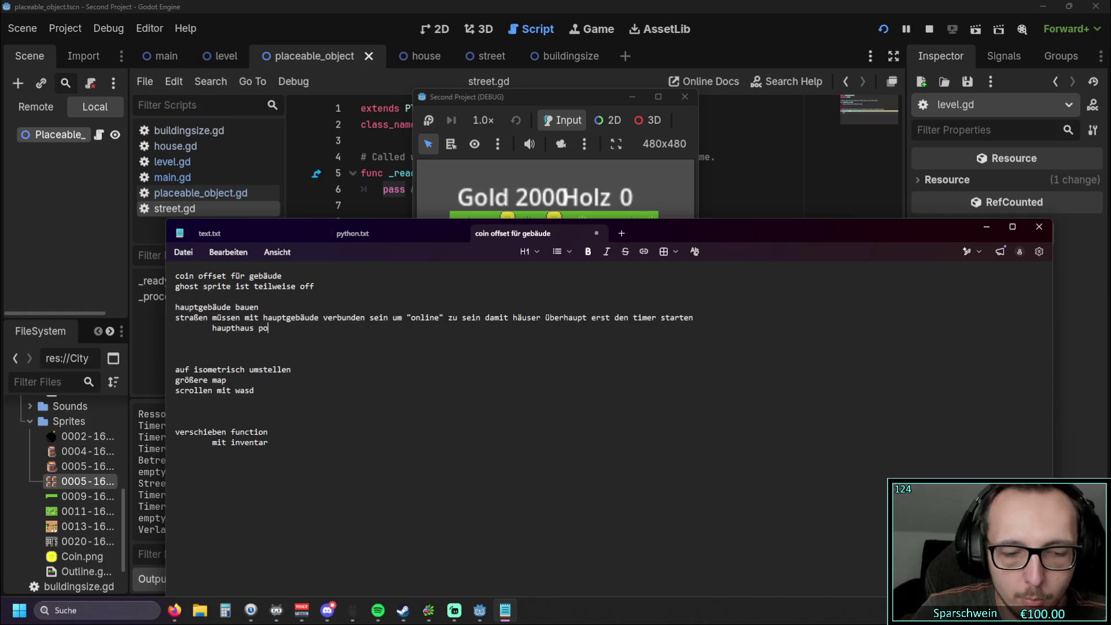
type("wer_id")
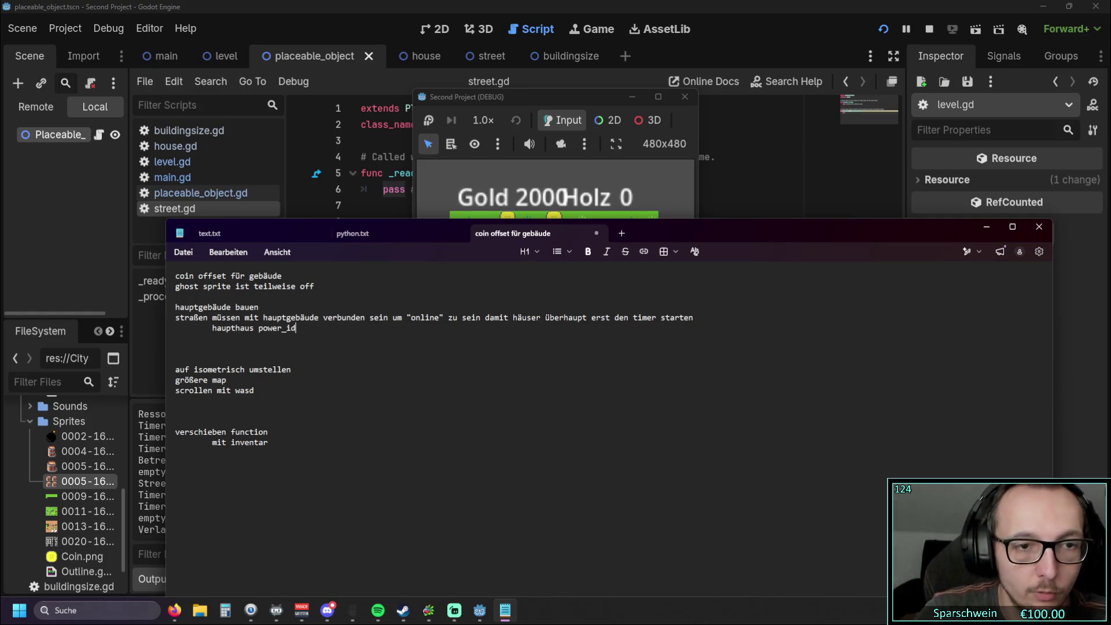
type(" = 1")
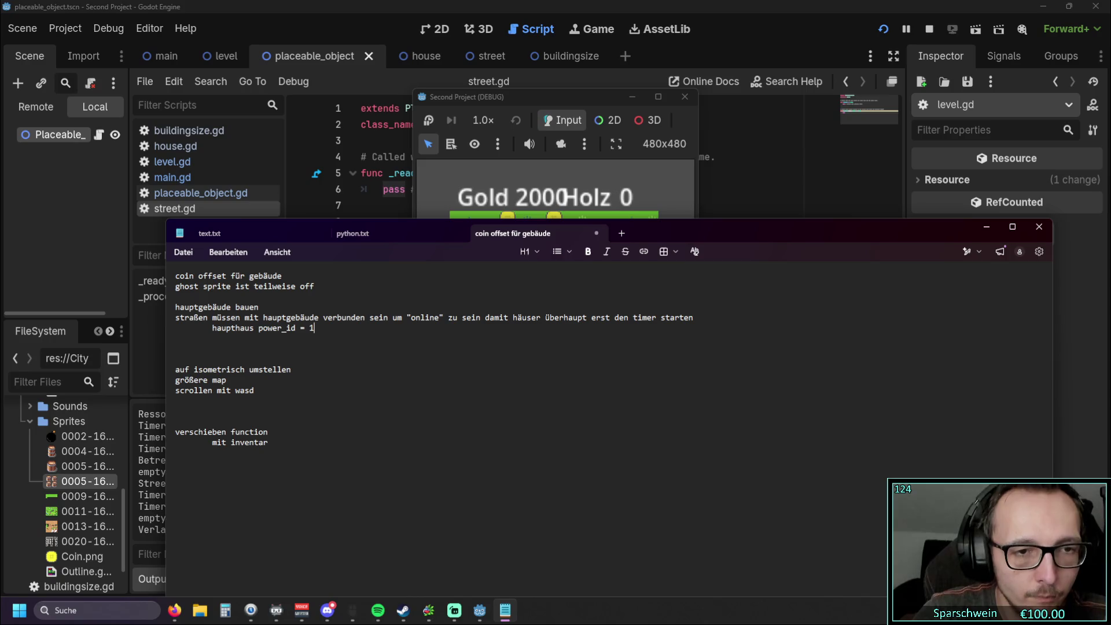
Step: Add an indented line 'straße = haupthaus_powerid +1' beneath it
key("Return")
key("Tab")
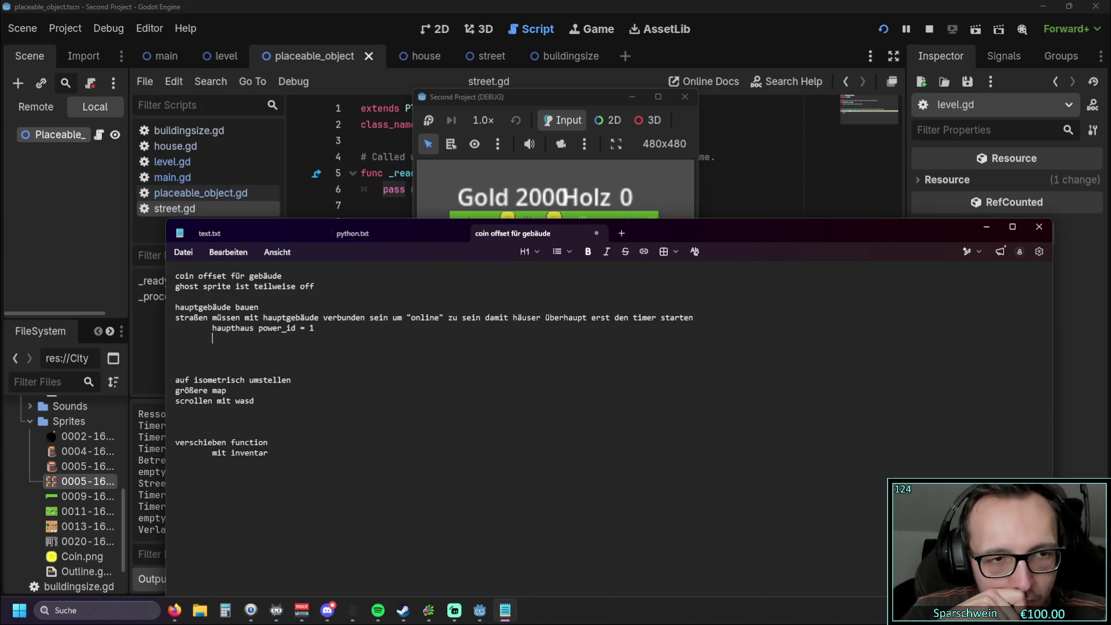
type("stra")
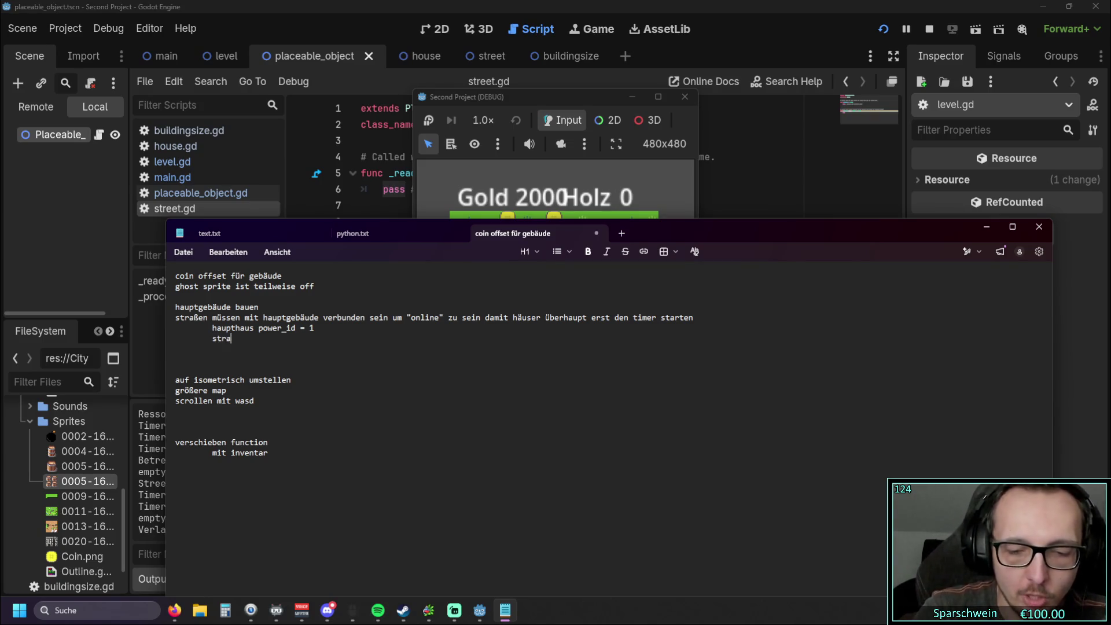
type("ße = ho")
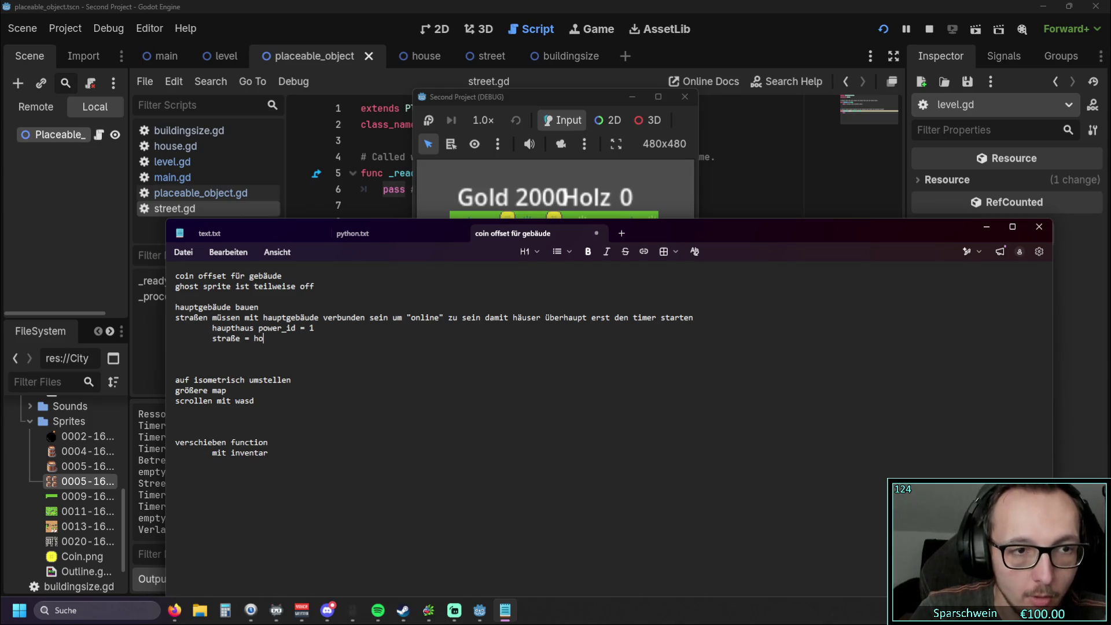
type("use")
key("BackSpace")
key("BackSpace")
key("BackSpace")
key("BackSpace")
type("a")
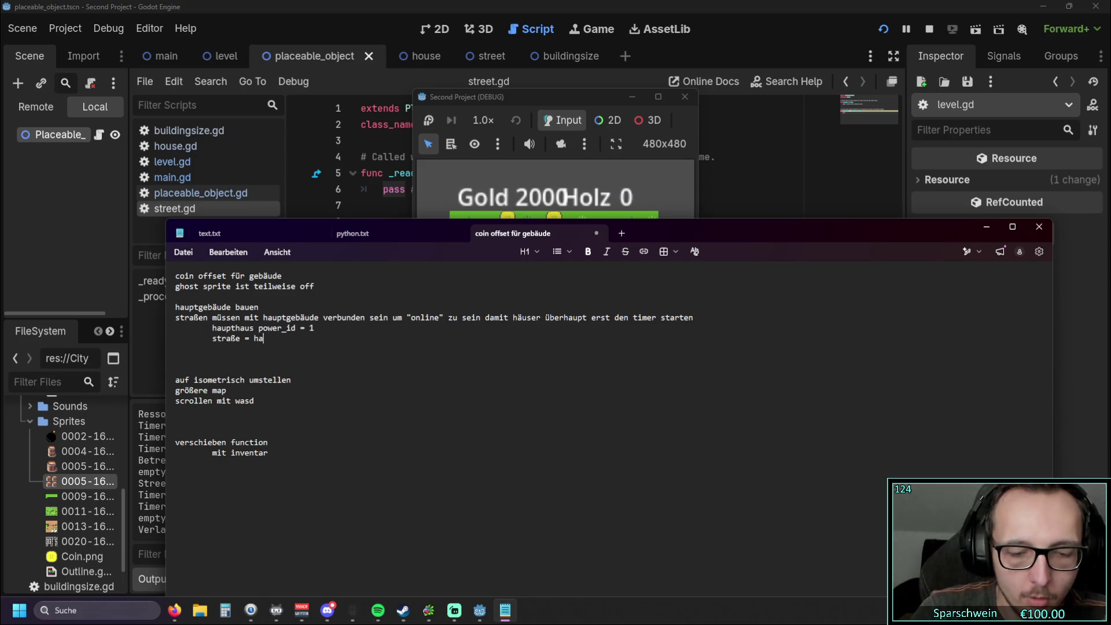
type("upthaus_powerid")
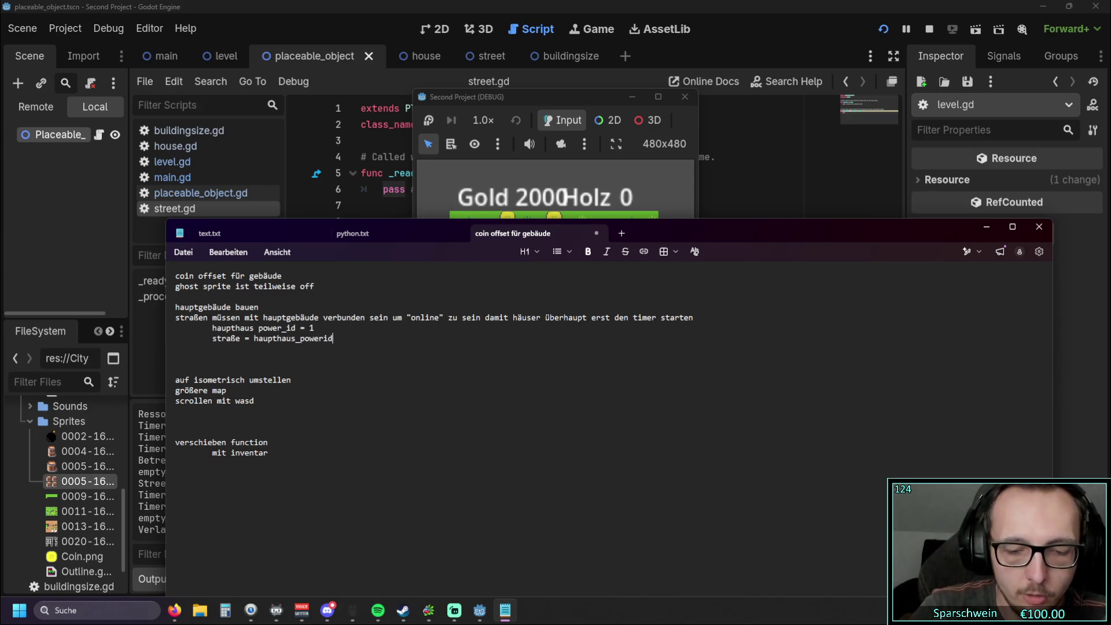
type(" +1")
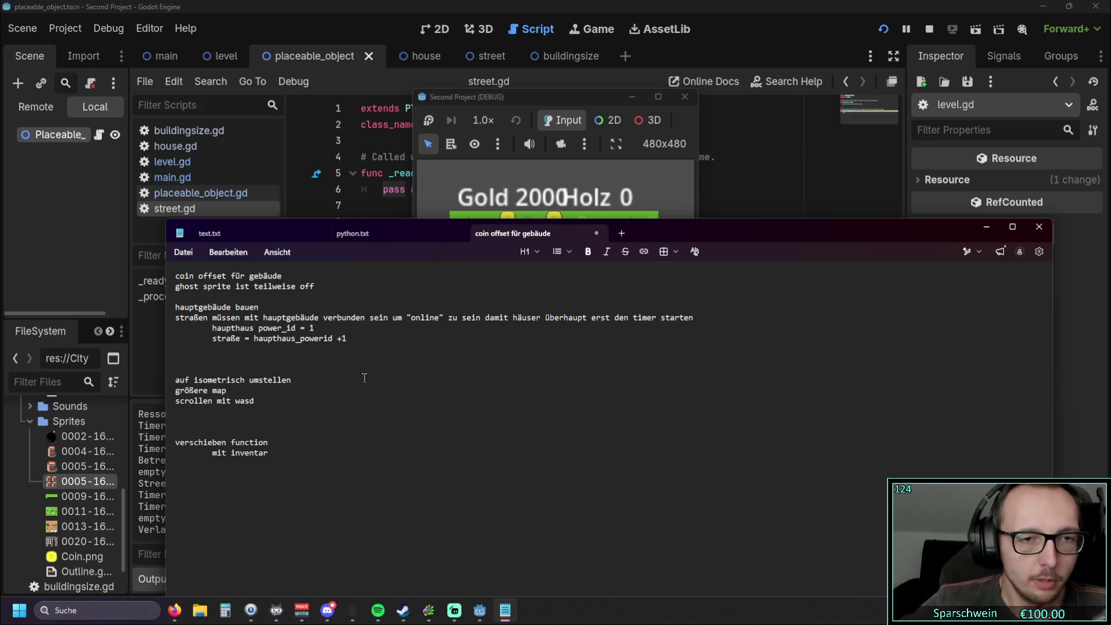
left_click(357, 340)
Step: Add a blank line under the street note, then close and relaunch the game
key("Return")
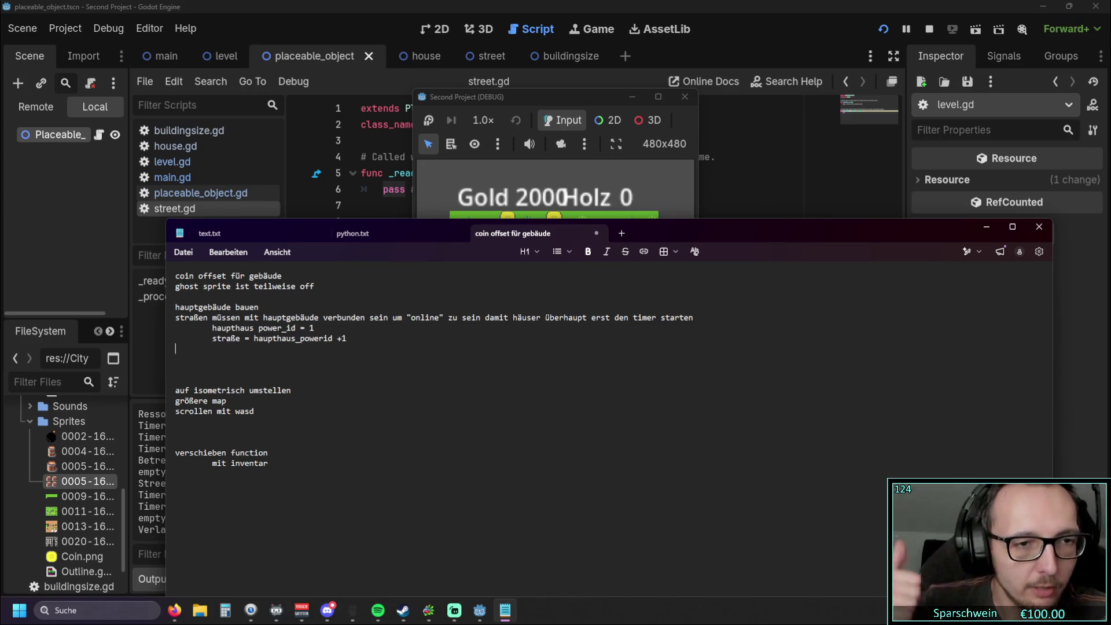
left_click(563, 105)
left_click_drag(563, 101, 521, 88)
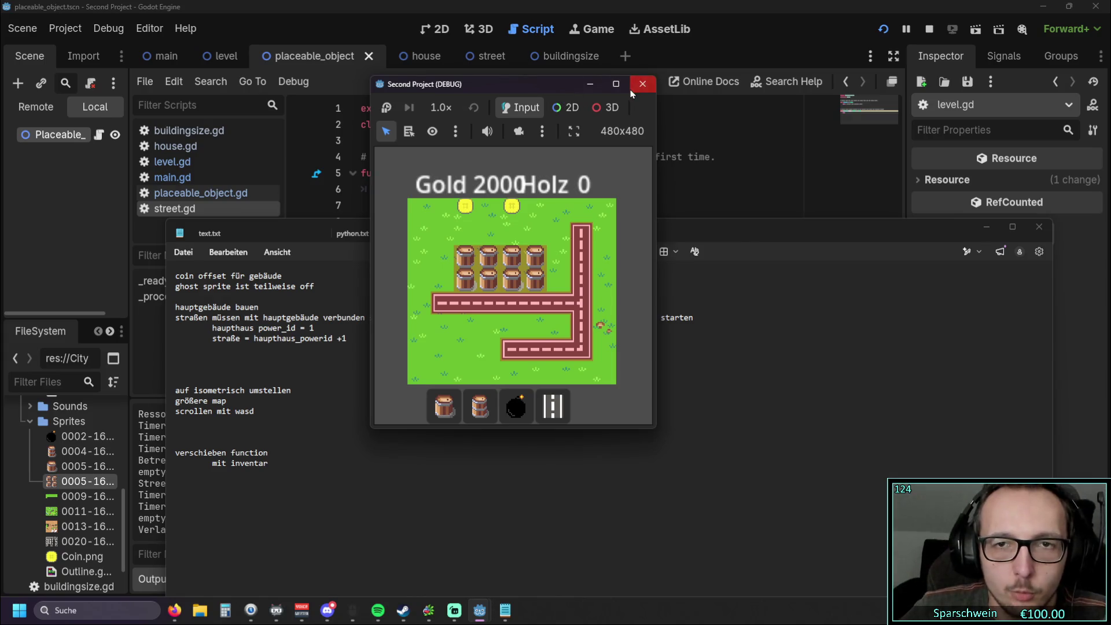
left_click(632, 89)
left_click(883, 30)
Step: Place a Big Bucket at the map's top and draw an L-shaped street below it
left_click(531, 419)
left_click(515, 233)
left_click(594, 418)
left_click_drag(536, 276, 531, 362)
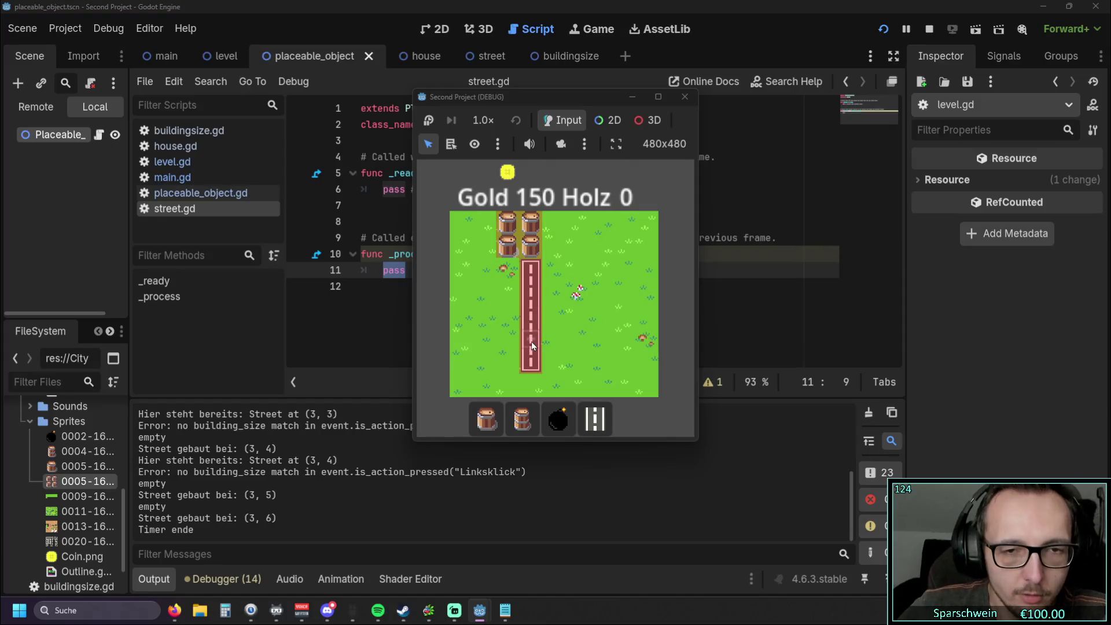
left_click_drag(529, 367, 596, 370)
left_click(599, 366)
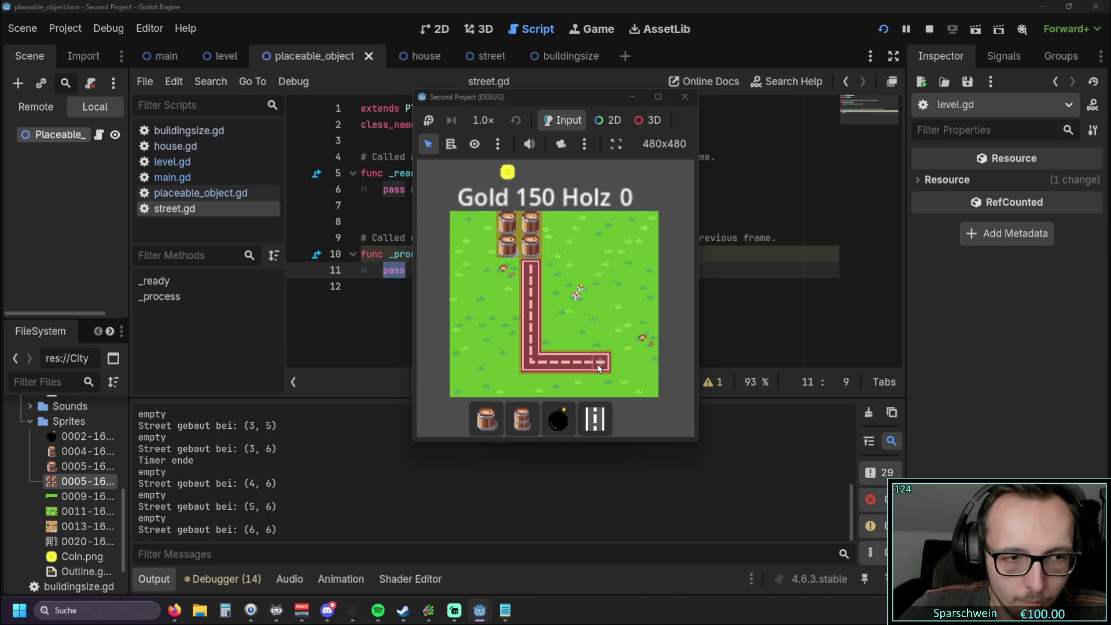
Step: Rework the street loop at tiles (3, 3)–(3, 4) and column 6, then stop the game
right_click(532, 318)
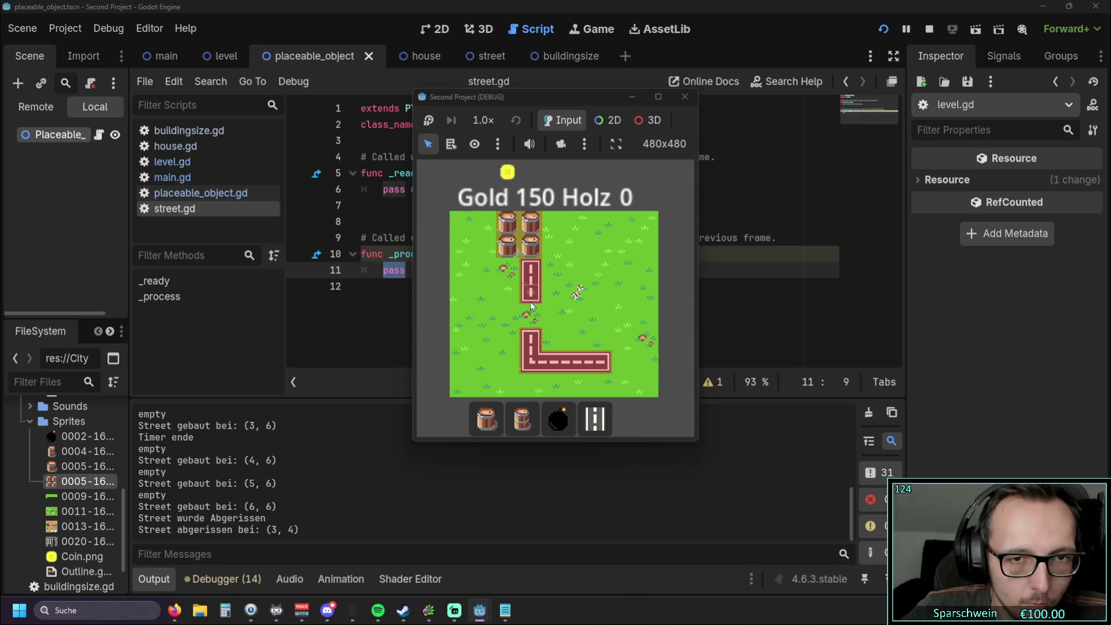
left_click(531, 312)
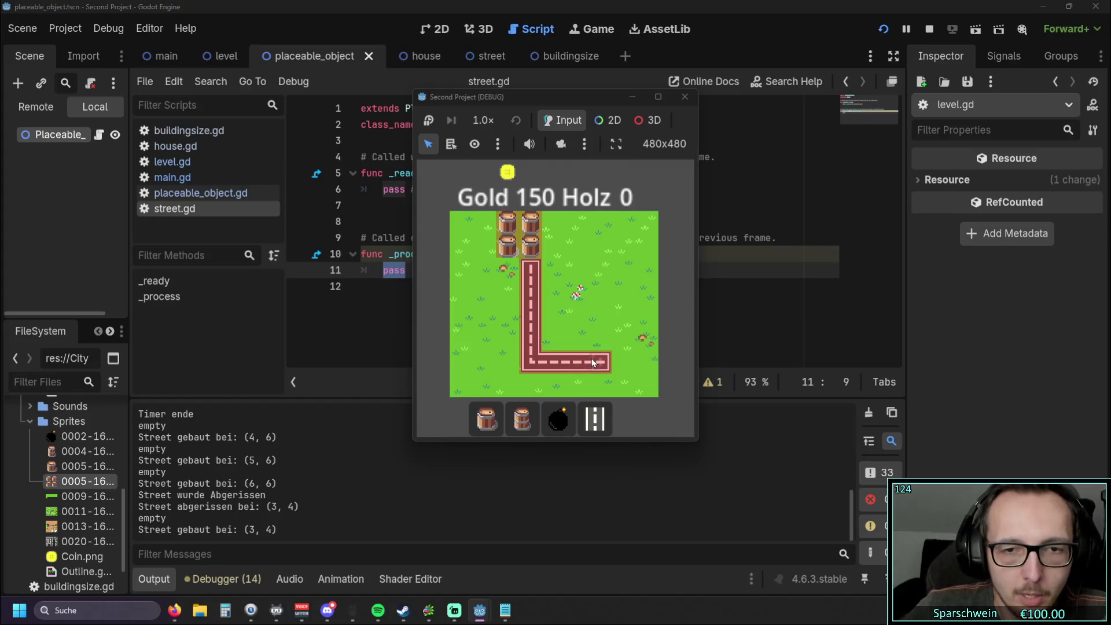
mouse_move(593, 342)
left_mouse_down()
mouse_move(598, 295)
mouse_move(553, 295)
left_mouse_up()
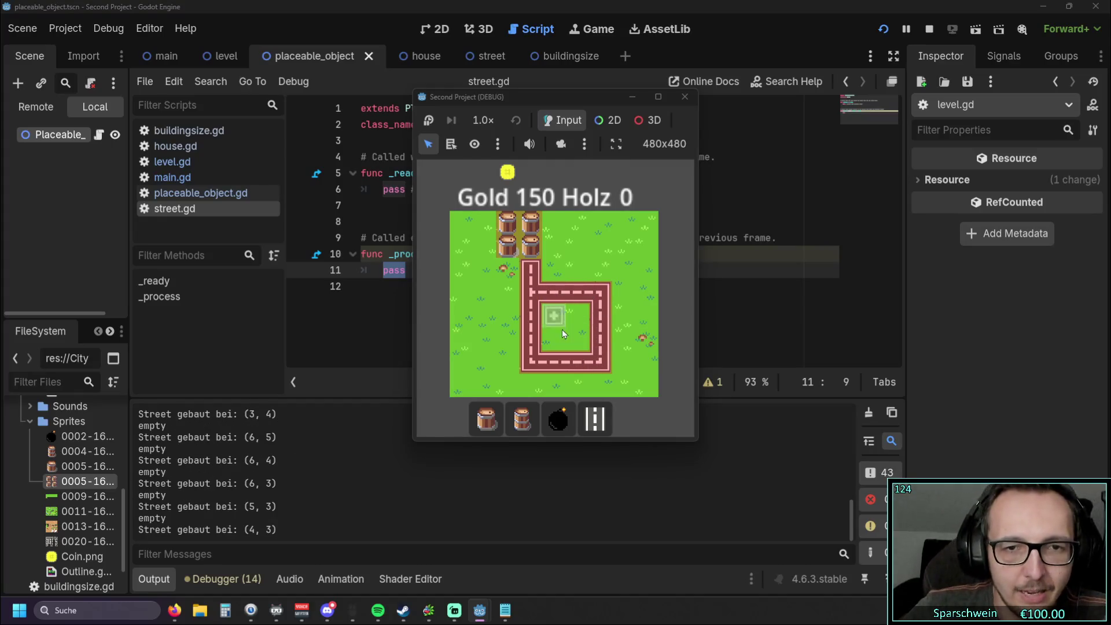
right_click(530, 293)
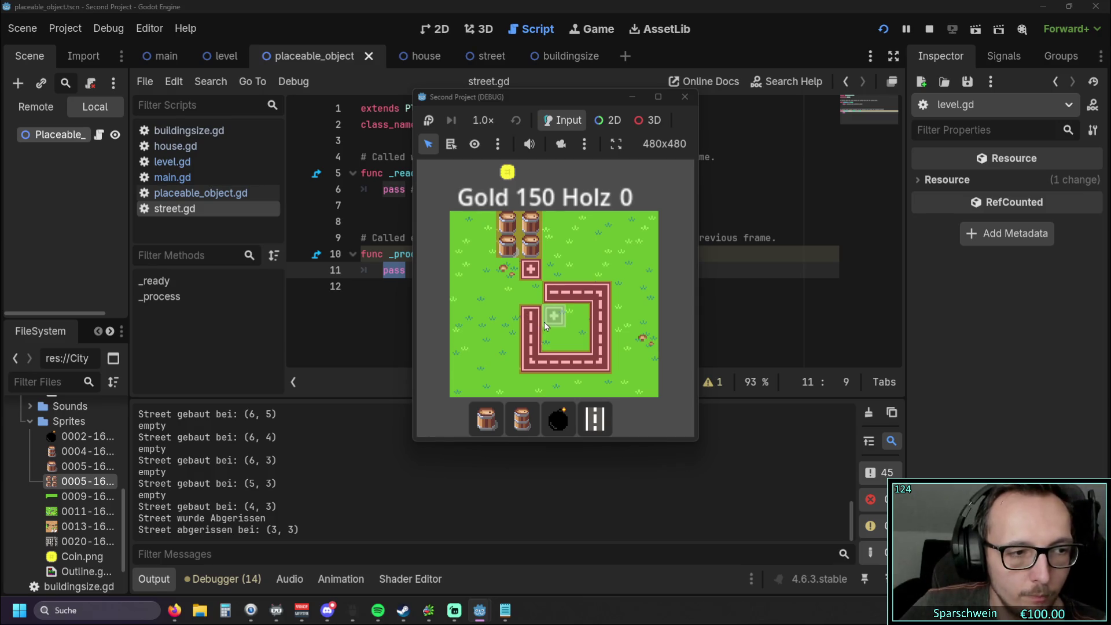
left_click(532, 299)
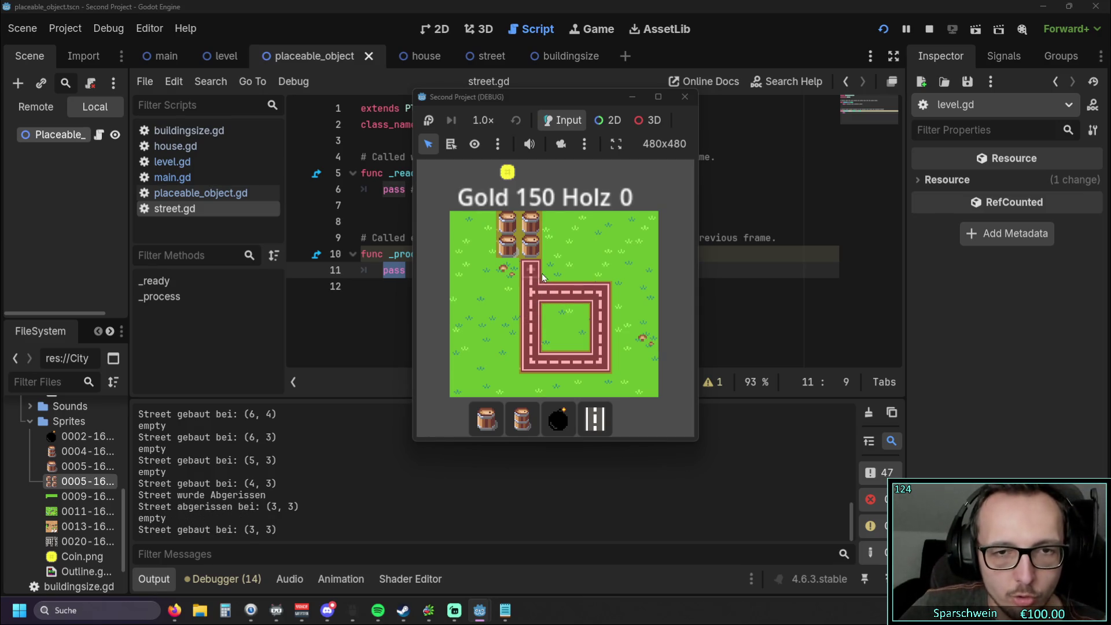
right_click(533, 310)
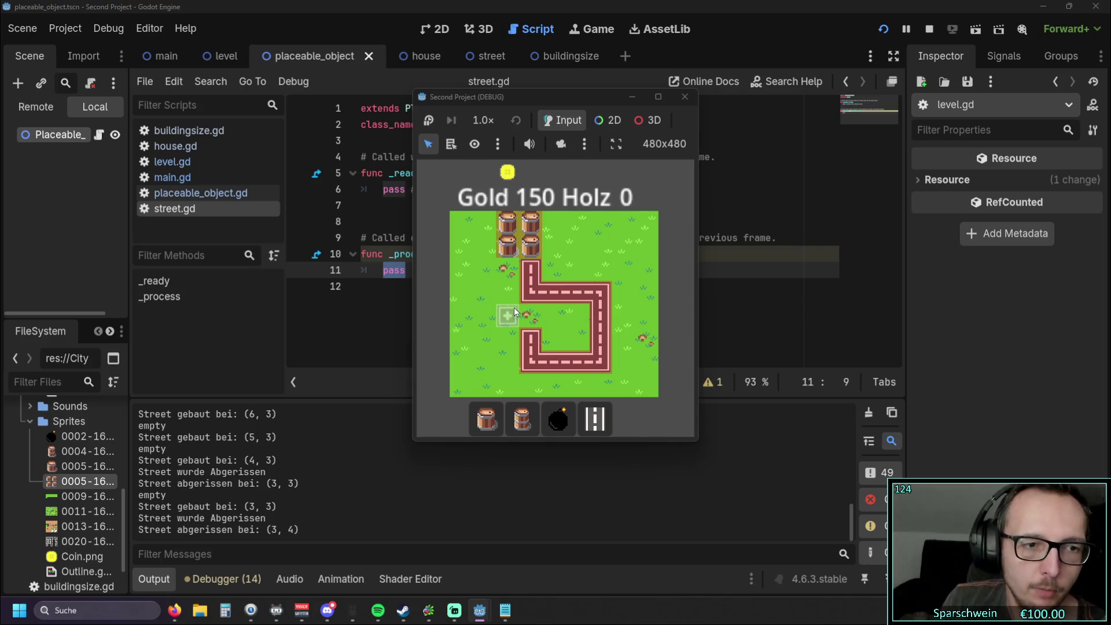
left_click(684, 96)
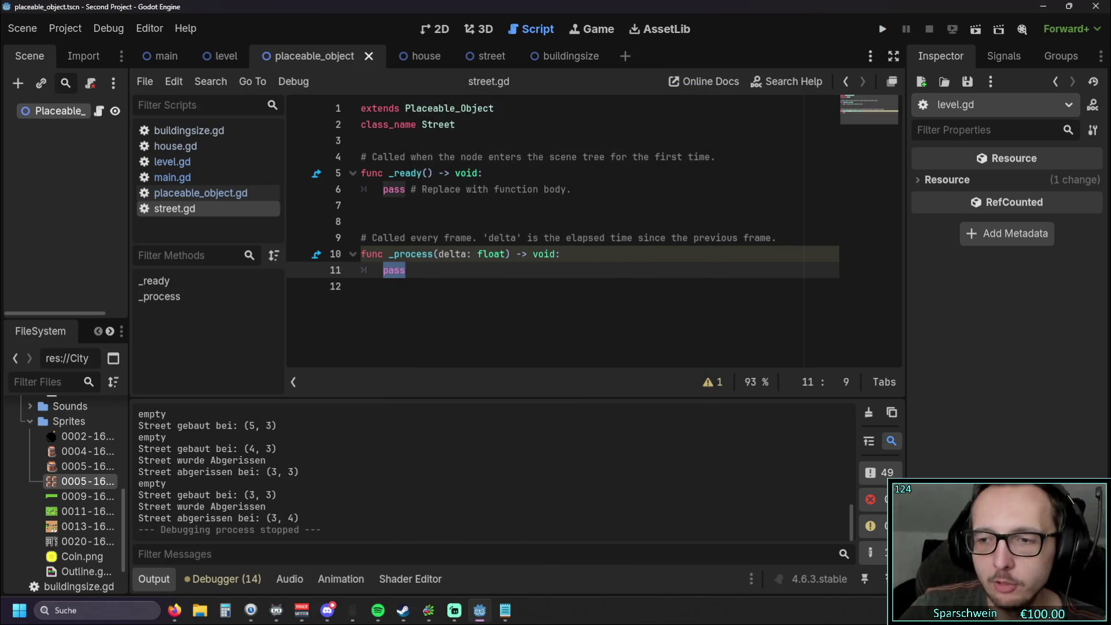
key("alt+Tab")
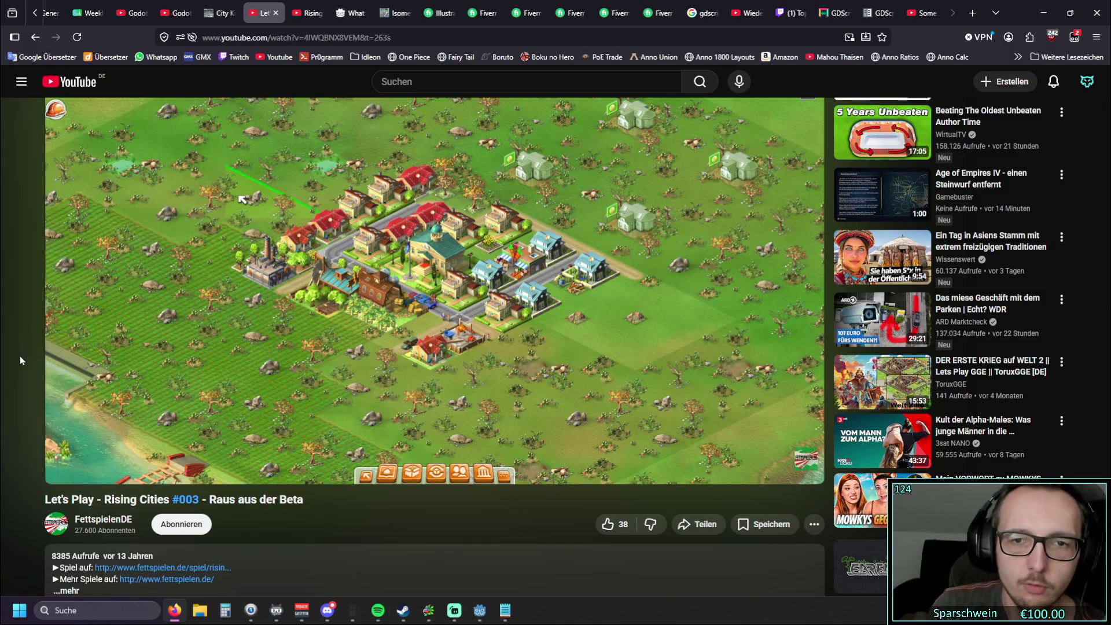
Step: Leave the Rising Cities video, return to the Godot editor and run the project again
mouse_move(575, 319)
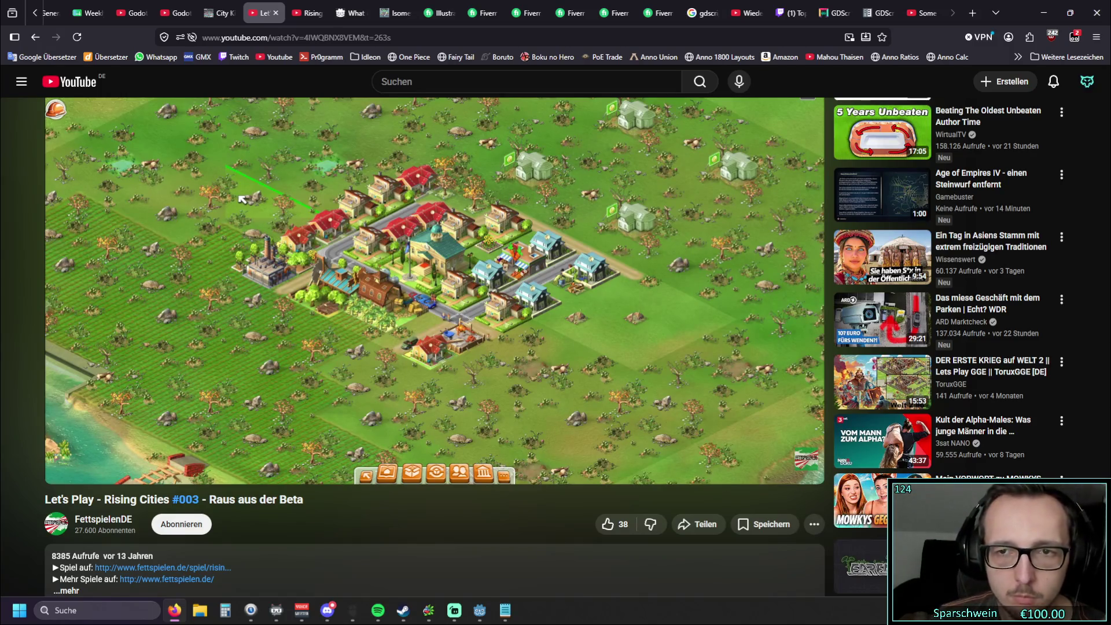
mouse_move(619, 323)
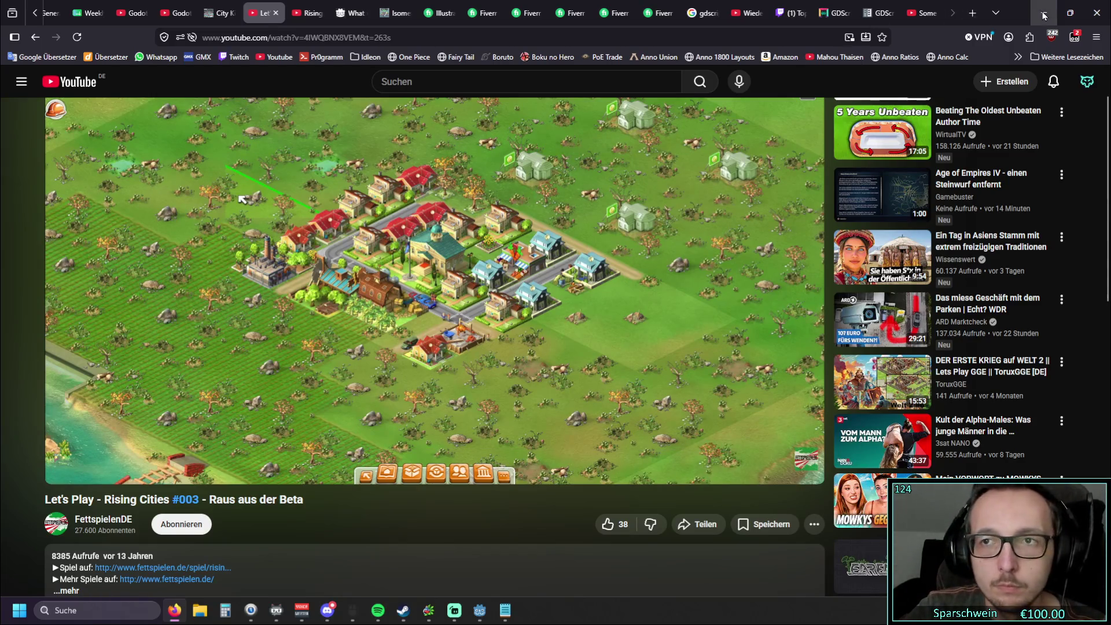
key("alt+Tab")
left_click(884, 29)
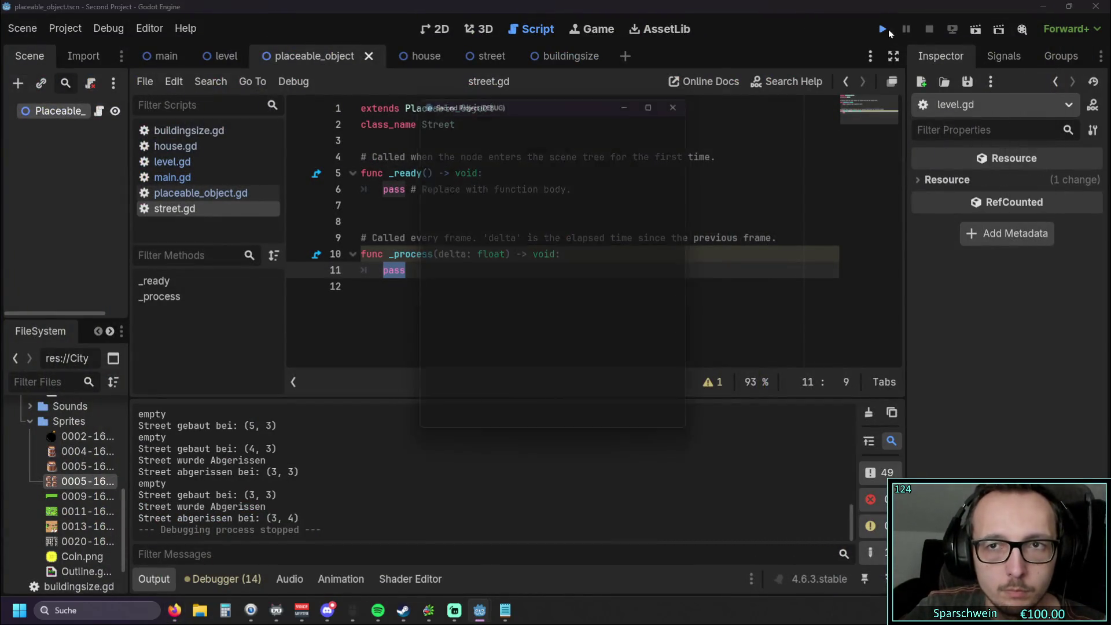
Step: Place a barrel building near the map's top and draw a street loop below it, extended left to (3, 4)
left_click(485, 418)
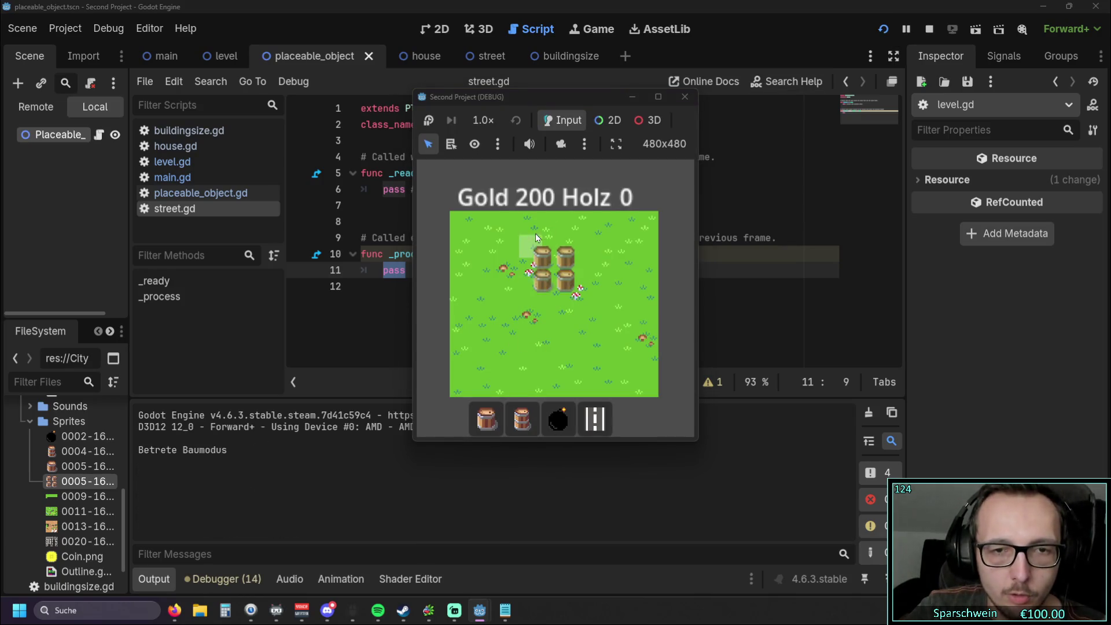
left_click(535, 233)
left_click(595, 418)
mouse_move(563, 277)
left_mouse_down()
mouse_move(553, 294)
mouse_move(575, 317)
mouse_move(600, 293)
mouse_move(599, 280)
mouse_move(579, 272)
left_mouse_up()
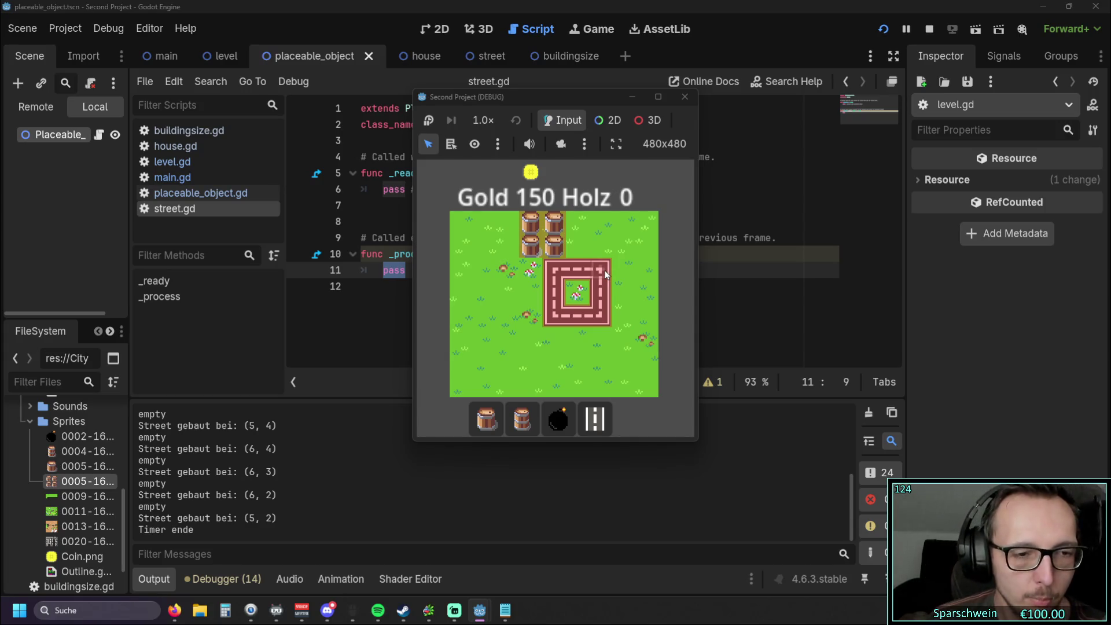
left_click(536, 315)
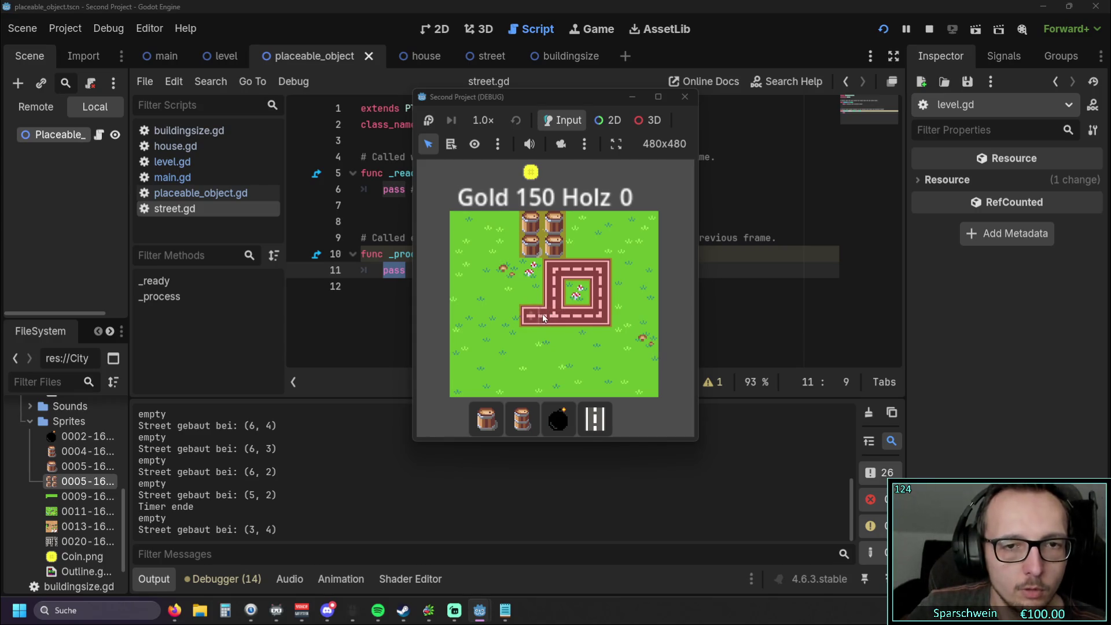
Step: Demolish the whole street loop tile by tile, starting at (3, 4), (4, 4) and (4, 3)
right_click(539, 314)
right_click(553, 315)
right_click(554, 292)
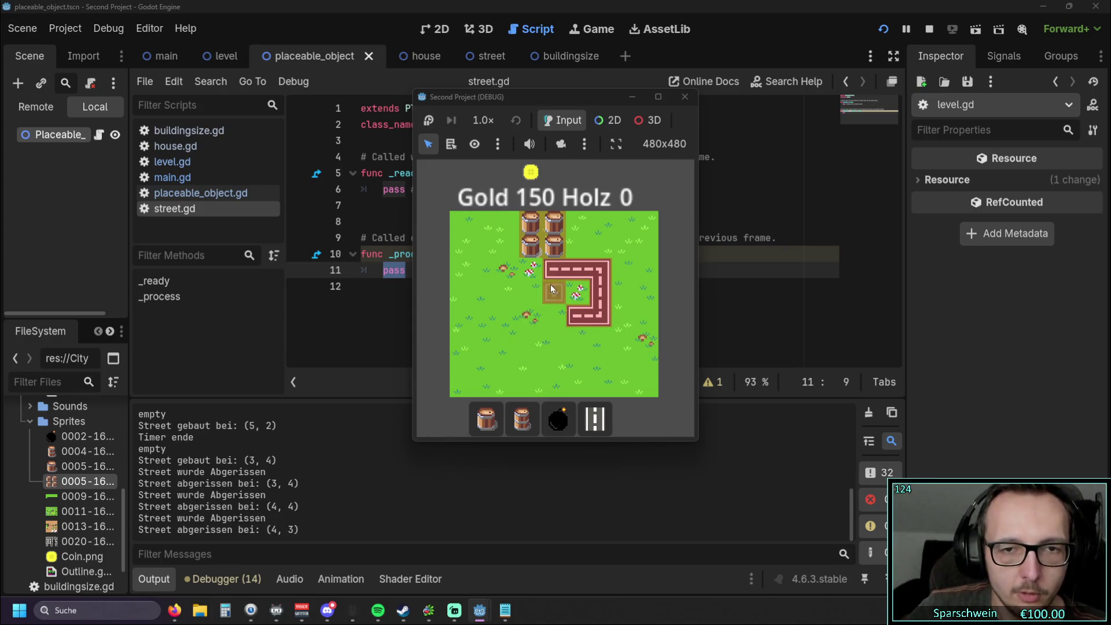
key("Escape")
right_click(577, 316)
right_click(599, 316)
right_click(599, 294)
right_click(599, 272)
right_click(585, 275)
right_click(553, 269)
Step: Rebuild a street loop through (4, 2)–(4, 5), (3, 5), (2, 5)–(2, 3), closing it at (3, 3)
left_click(554, 269)
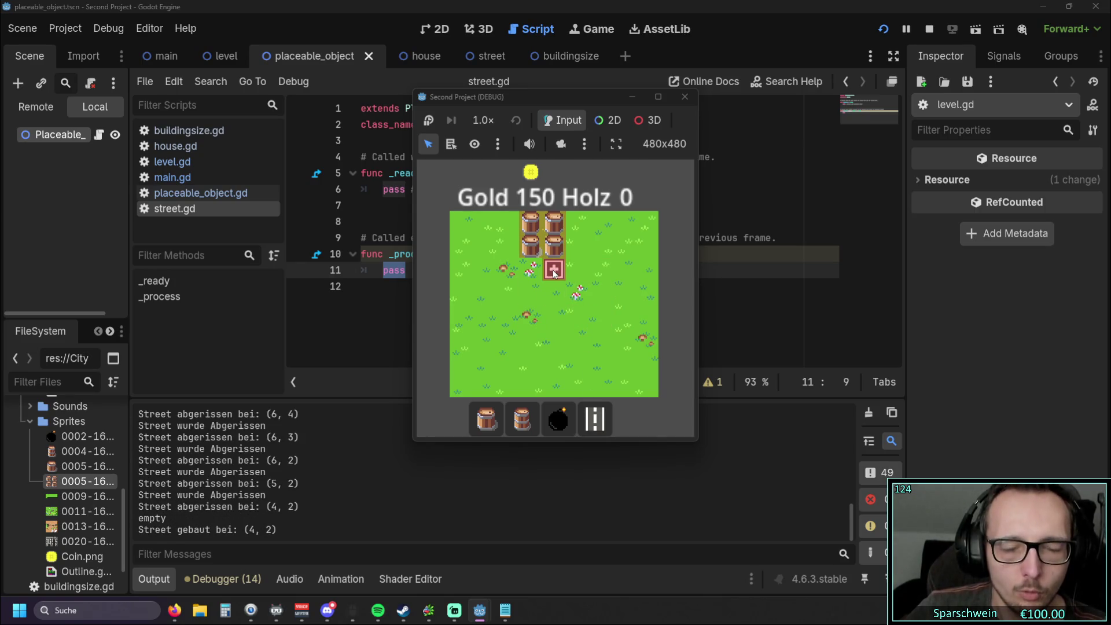
left_click(553, 293)
left_click(552, 315)
left_click(554, 339)
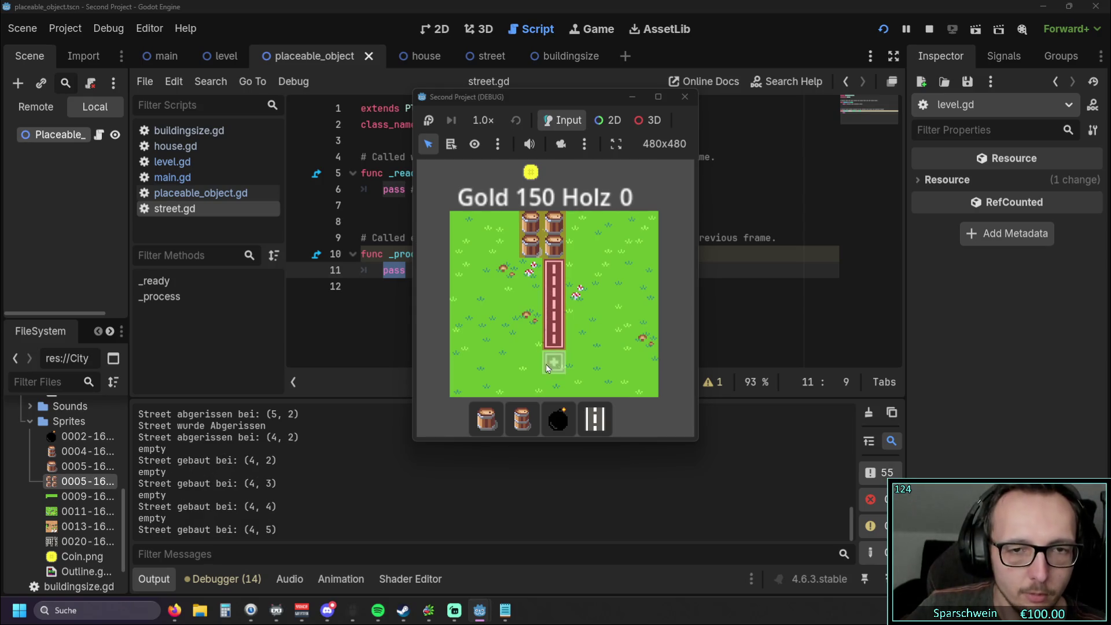
left_click(530, 342)
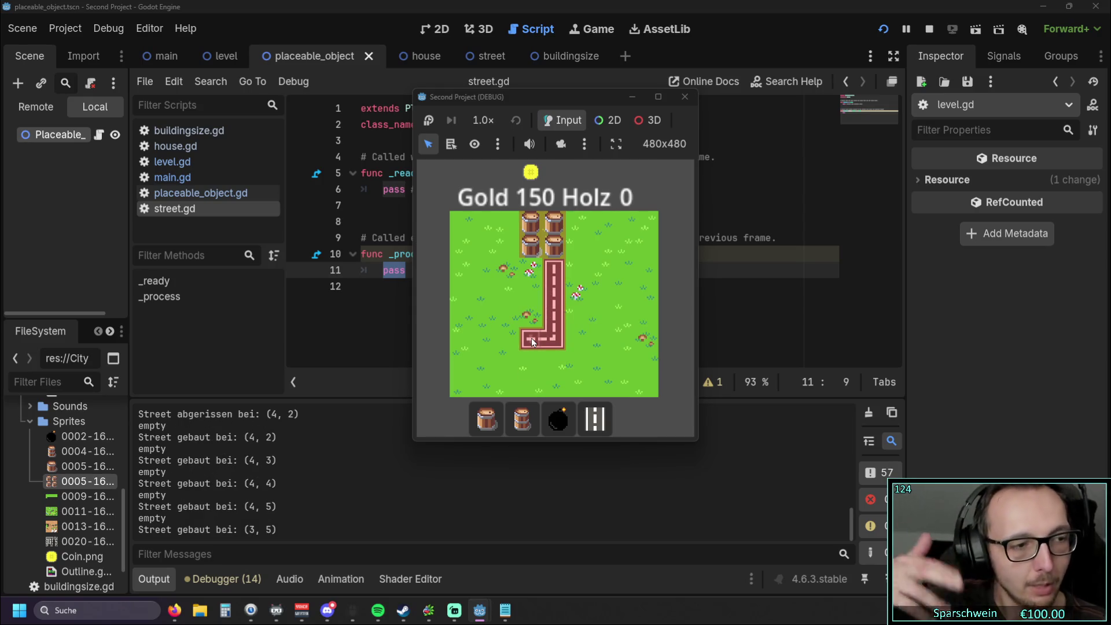
left_click(507, 338)
left_click(508, 315)
left_click(509, 293)
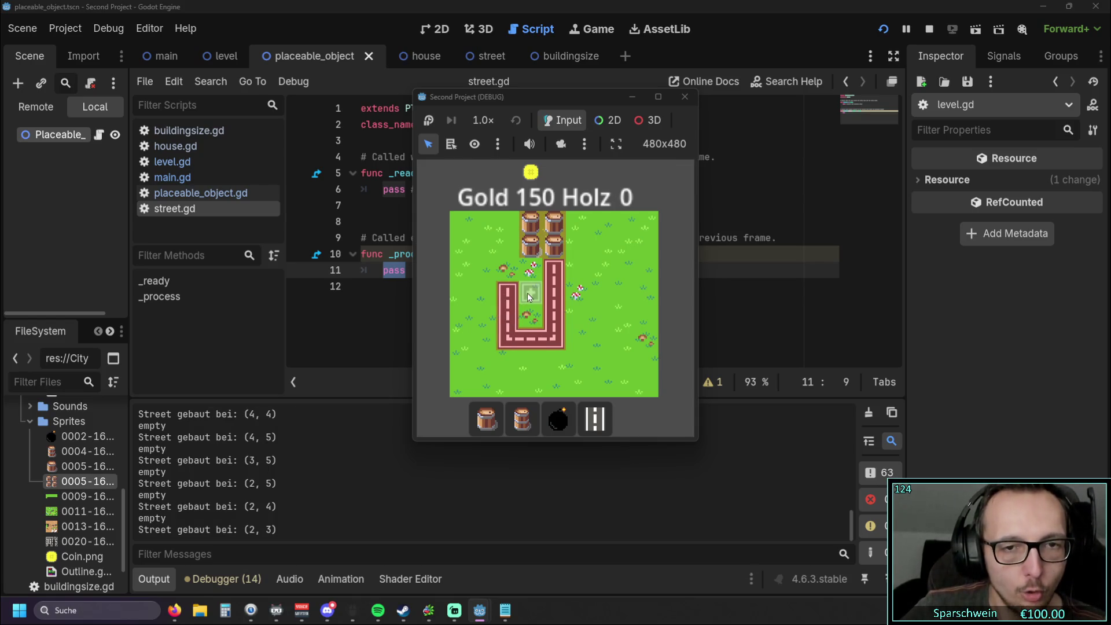
left_click(528, 294)
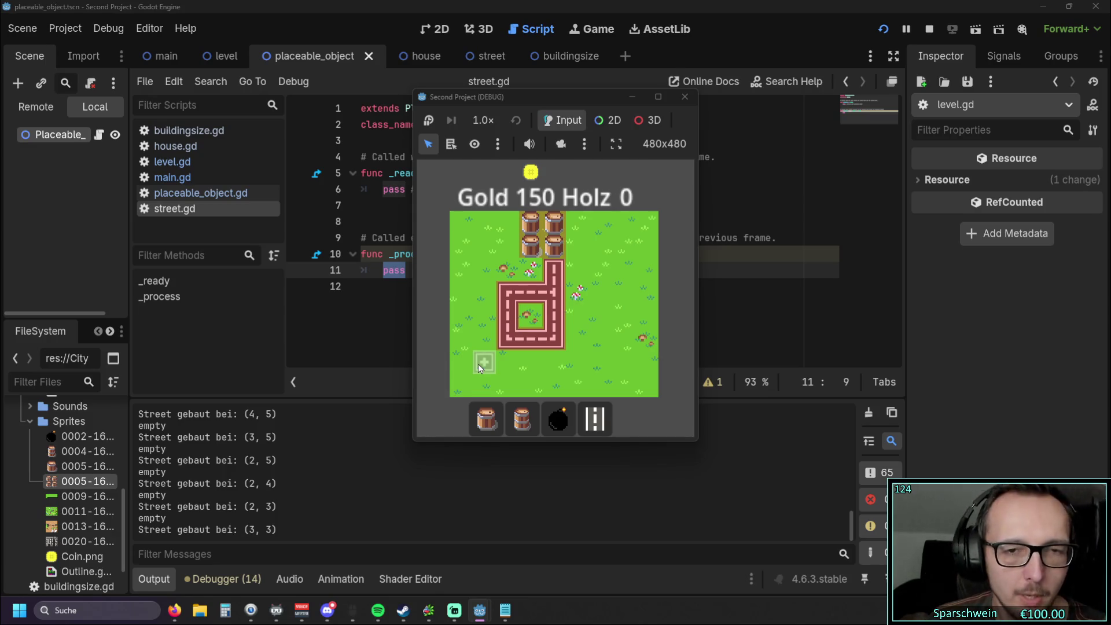
Step: Remove the streets at (3, 3) and (2, 4), then build and demolish (2, 4) once more
right_click(529, 296)
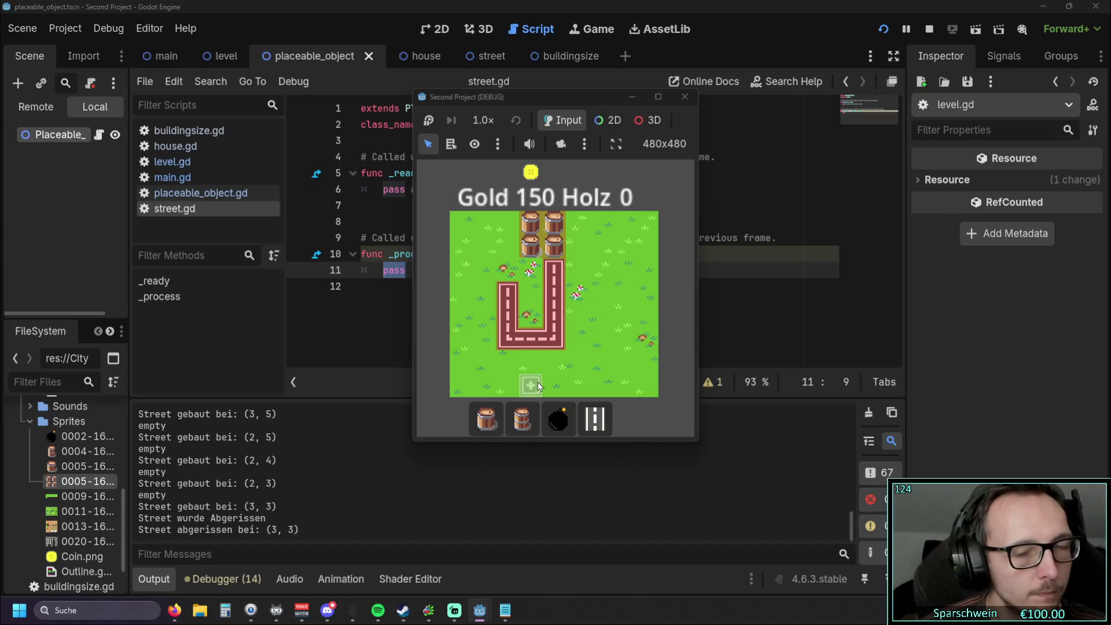
right_click(503, 320)
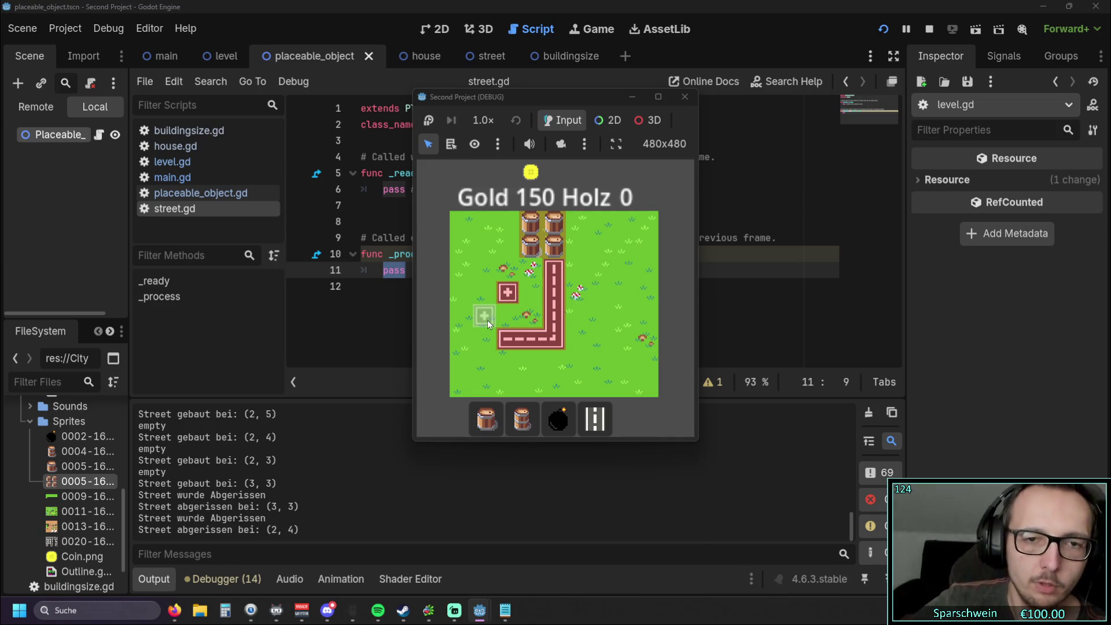
left_click(507, 324)
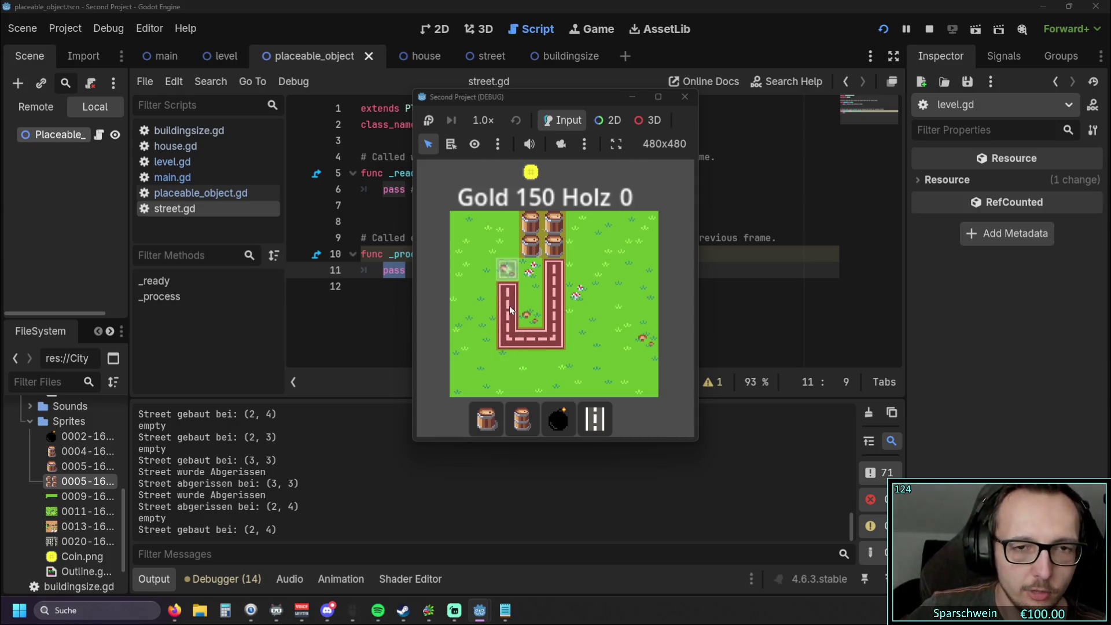
left_click(504, 317)
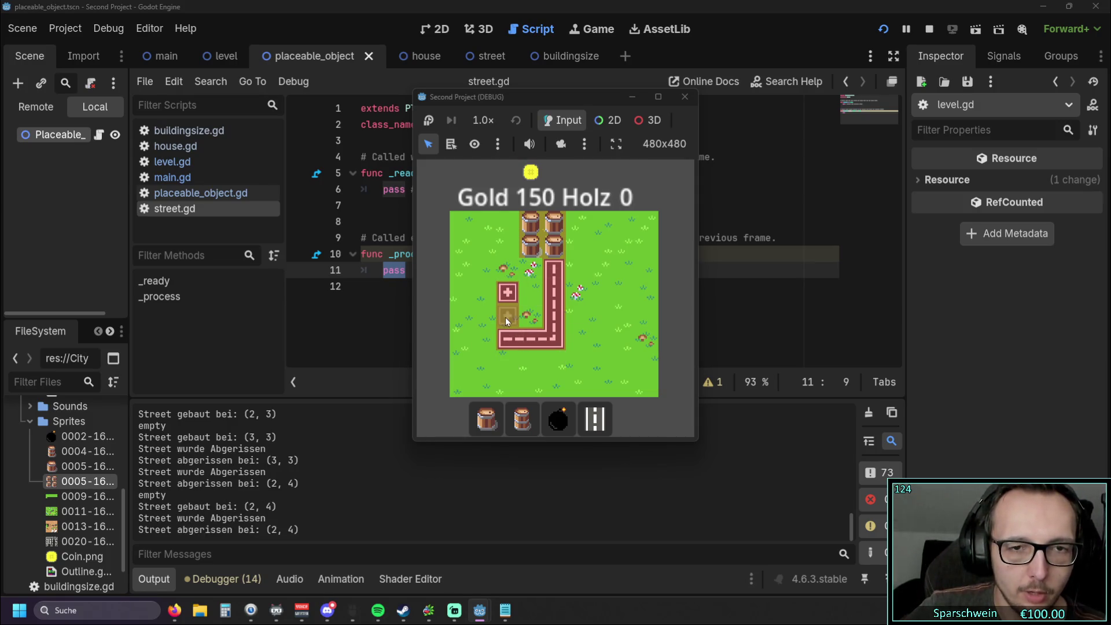